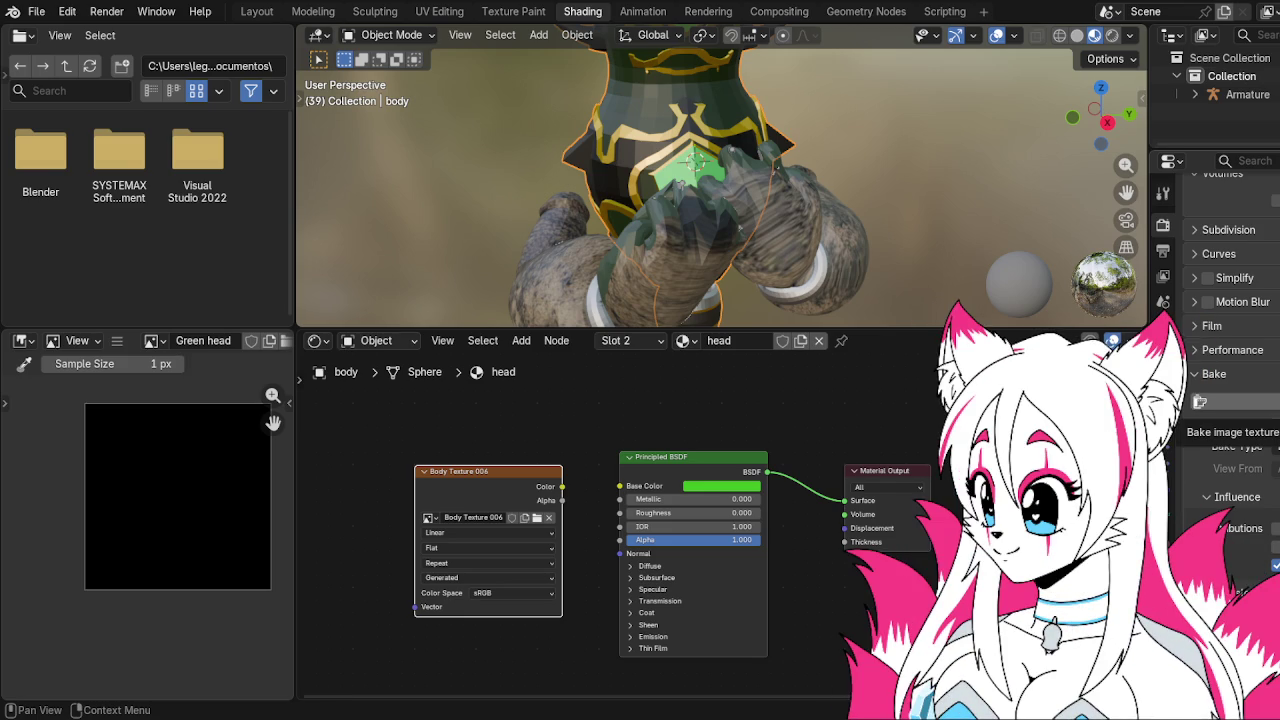
Choose the bake type, bake, and display Body Texture 006's green result in the Image Editor
{"action": "left_click", "coordinate": [1275, 446]}
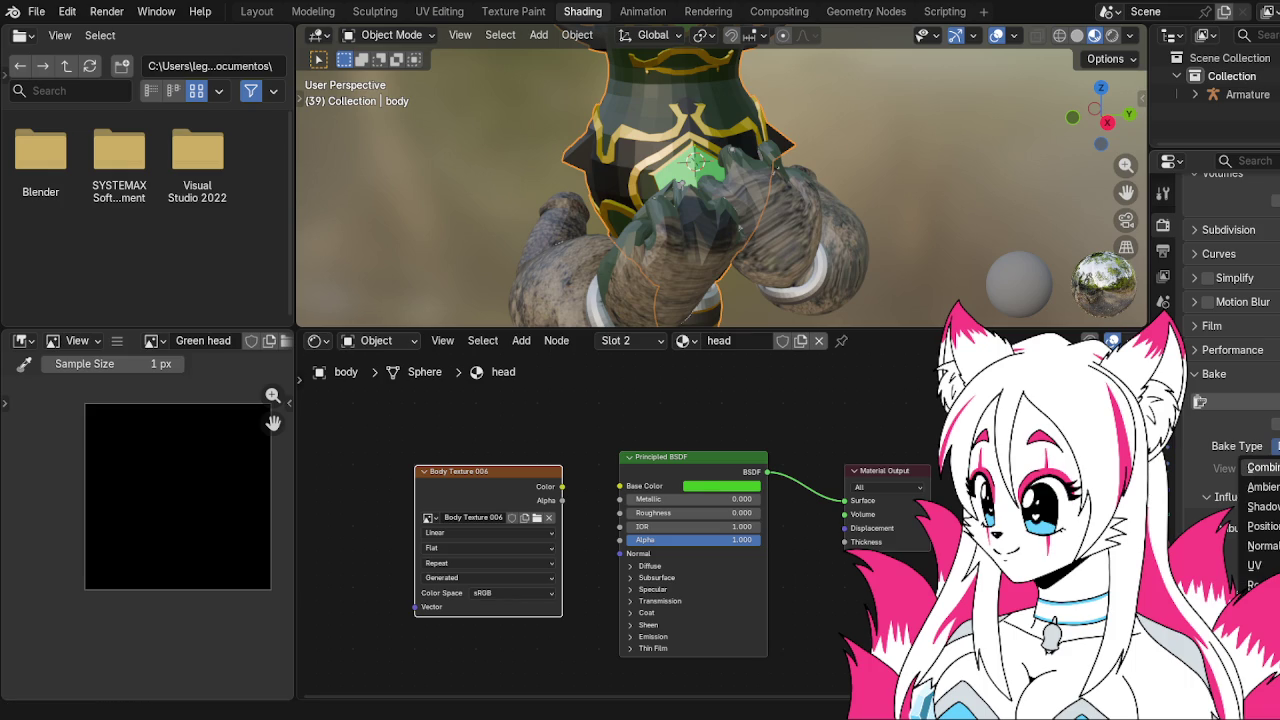
{"action": "left_click", "coordinate": [1240, 401]}
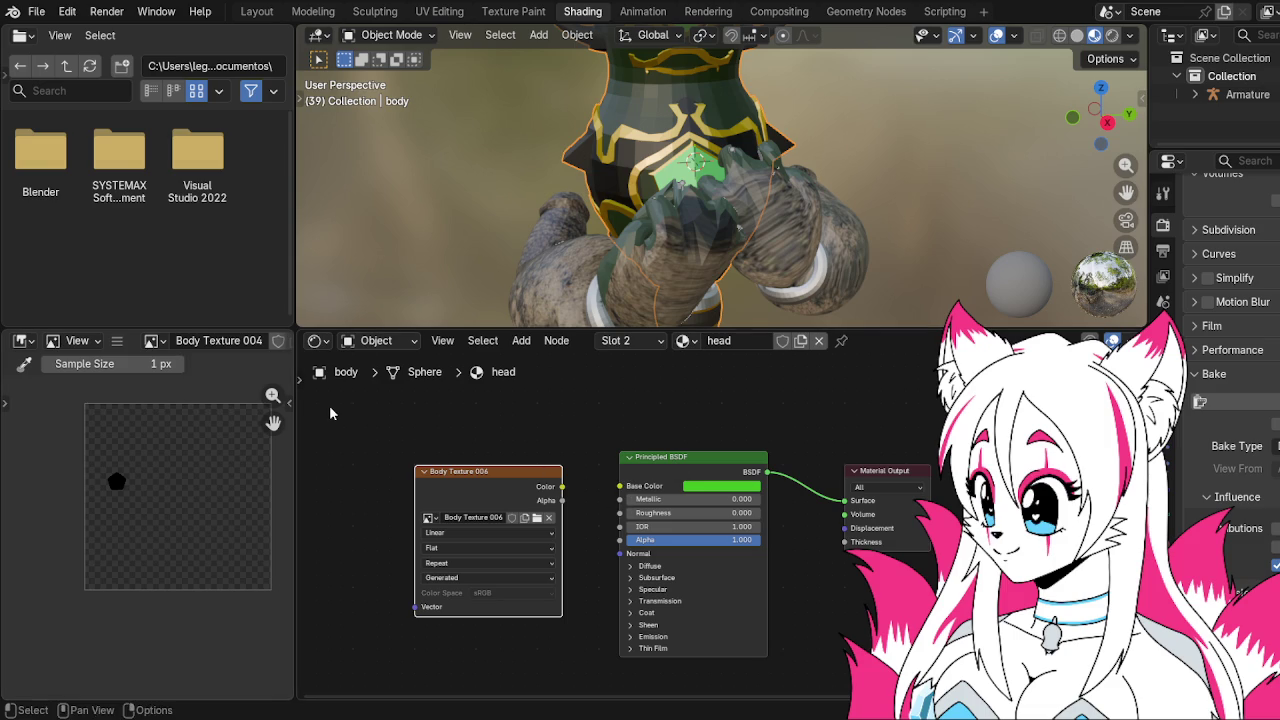
{"action": "left_click", "coordinate": [490, 482]}
Move through the Sculpting and UV Editing workspaces to Texture Paint
{"action": "left_click", "coordinate": [375, 11]}
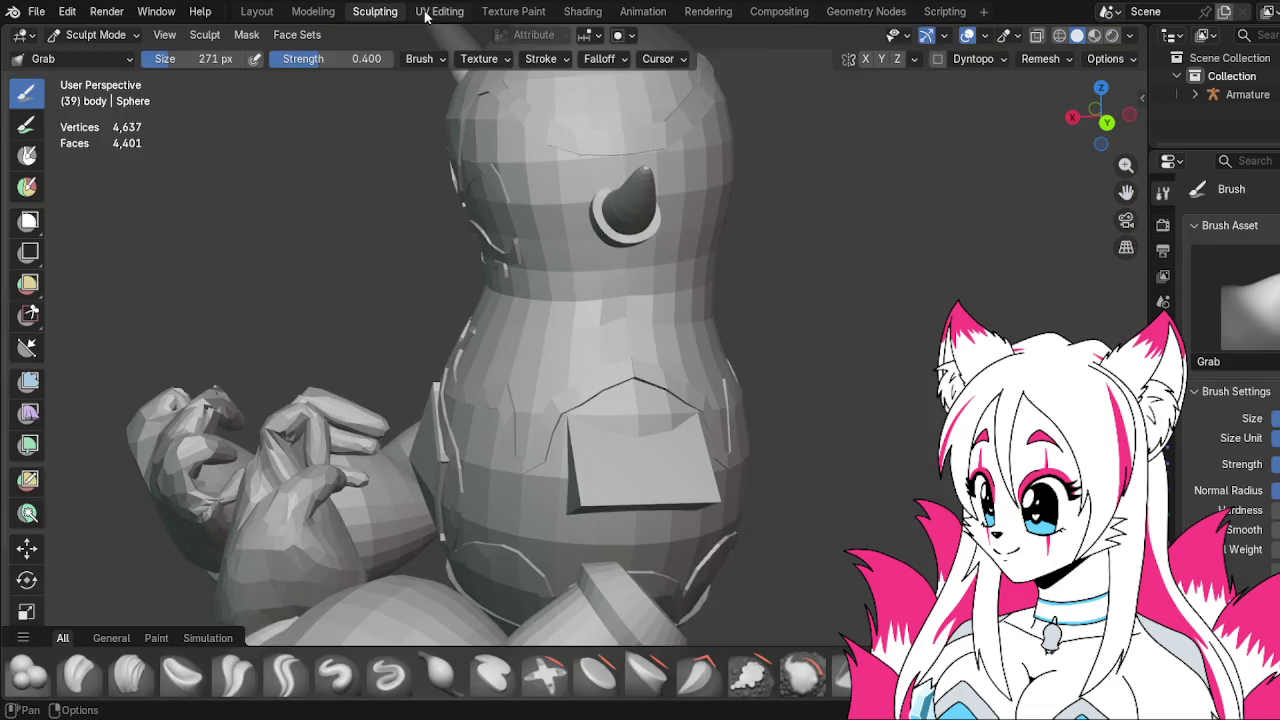
{"action": "left_click", "coordinate": [440, 11]}
{"action": "scroll", "coordinate": [305, 150], "scroll_direction": "down", "scroll_amount": 3}
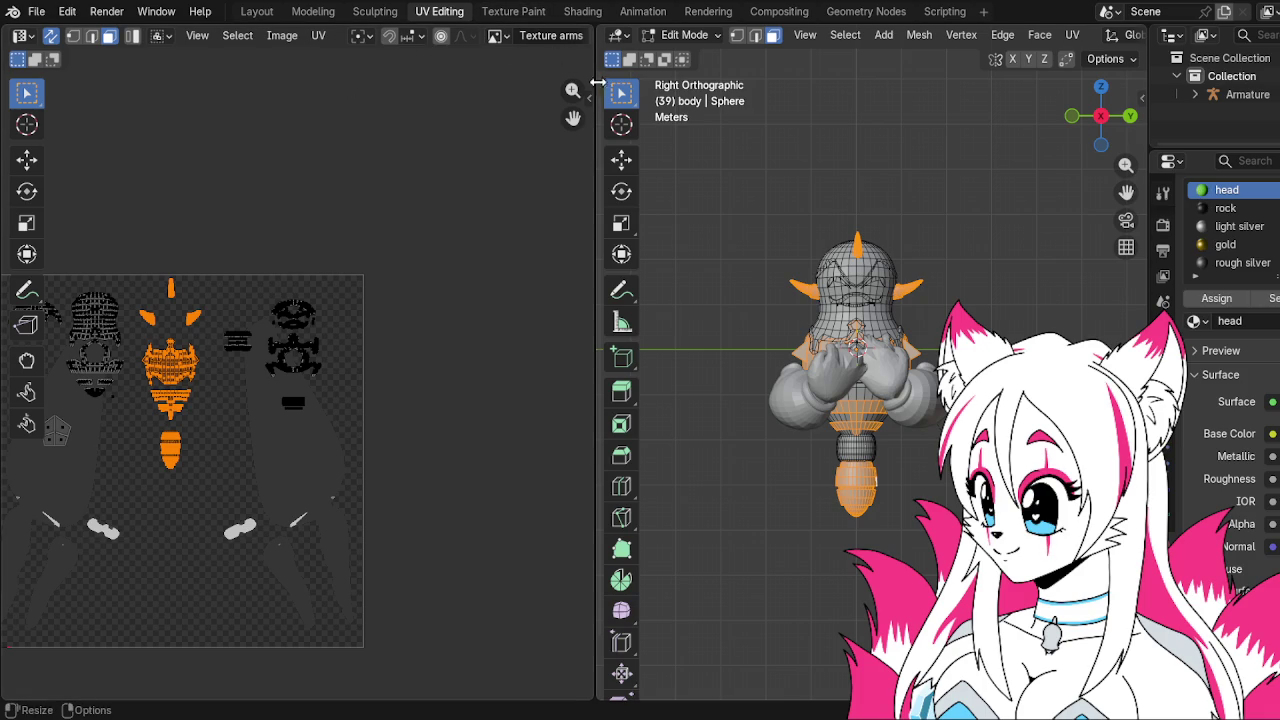
{"action": "left_click", "coordinate": [513, 11]}
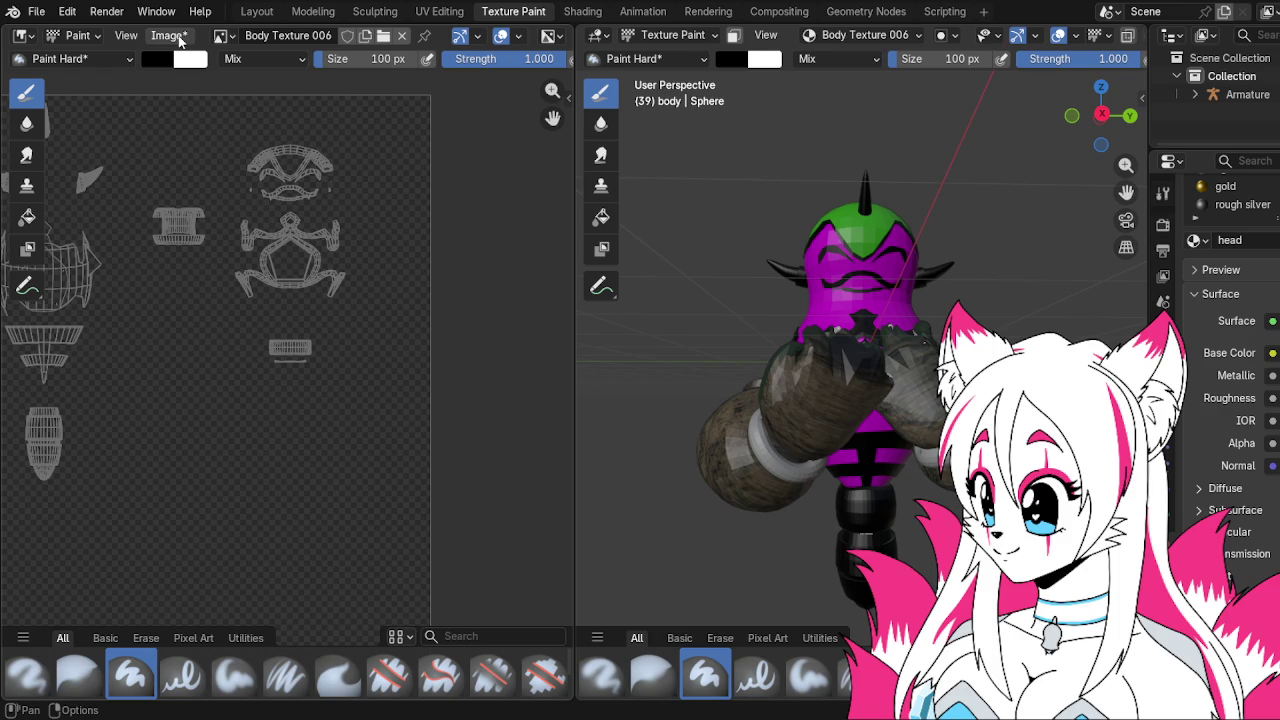
Save the Body Texture 006 image to disk with Image > Save (Alt+S)
{"action": "left_click", "coordinate": [168, 35]}
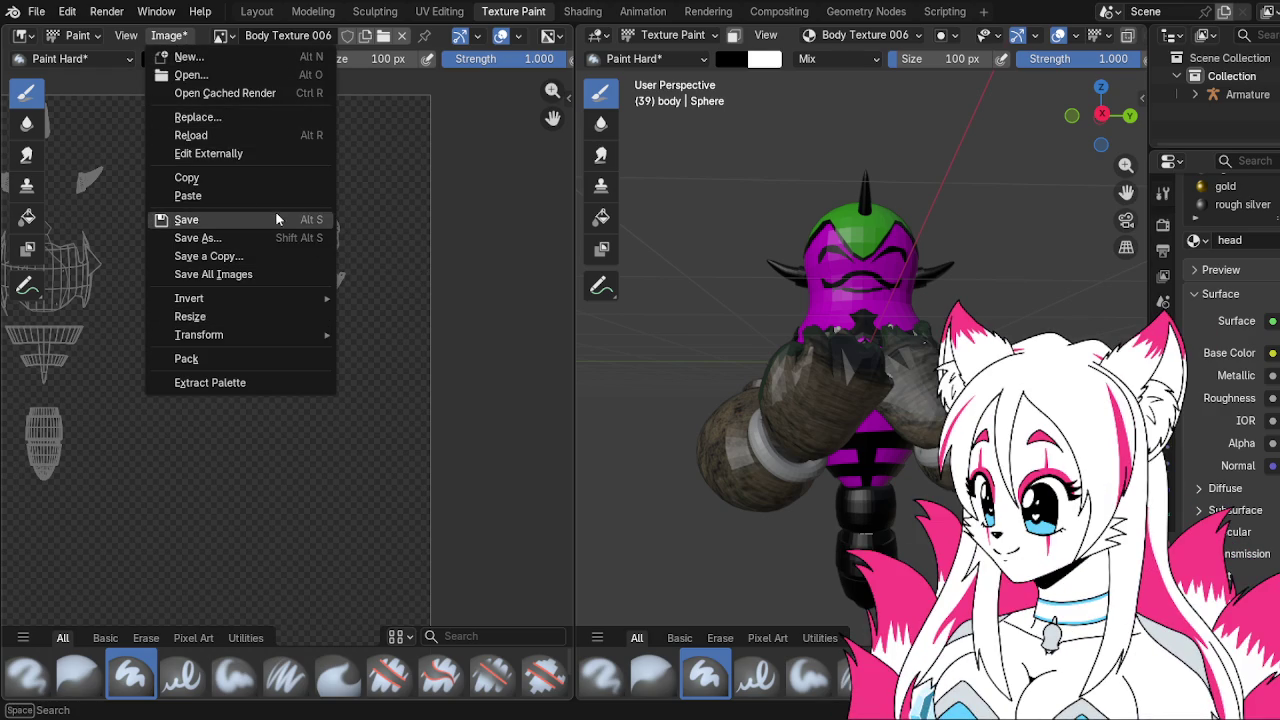
{"action": "key", "text": "alt+s"}
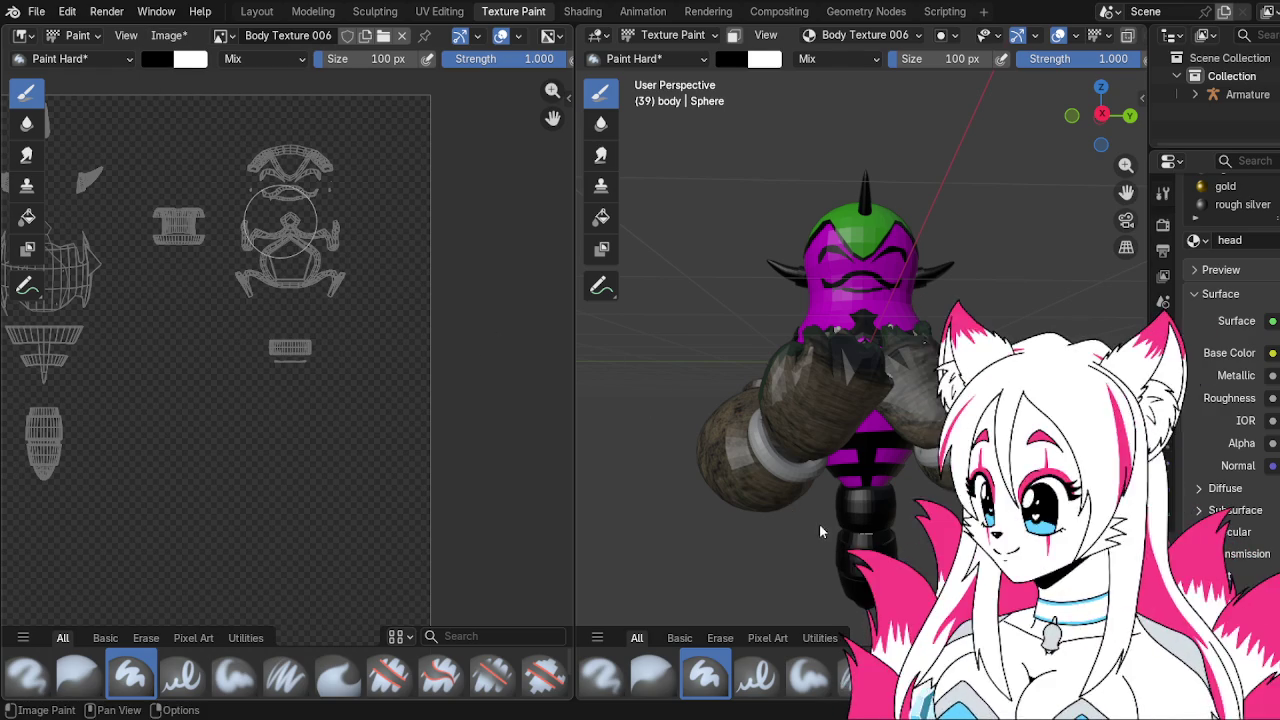
{"action": "scroll", "coordinate": [818, 522], "scroll_direction": "down", "scroll_amount": 5}
{"action": "scroll", "coordinate": [728, 471], "scroll_direction": "up", "scroll_amount": 3}
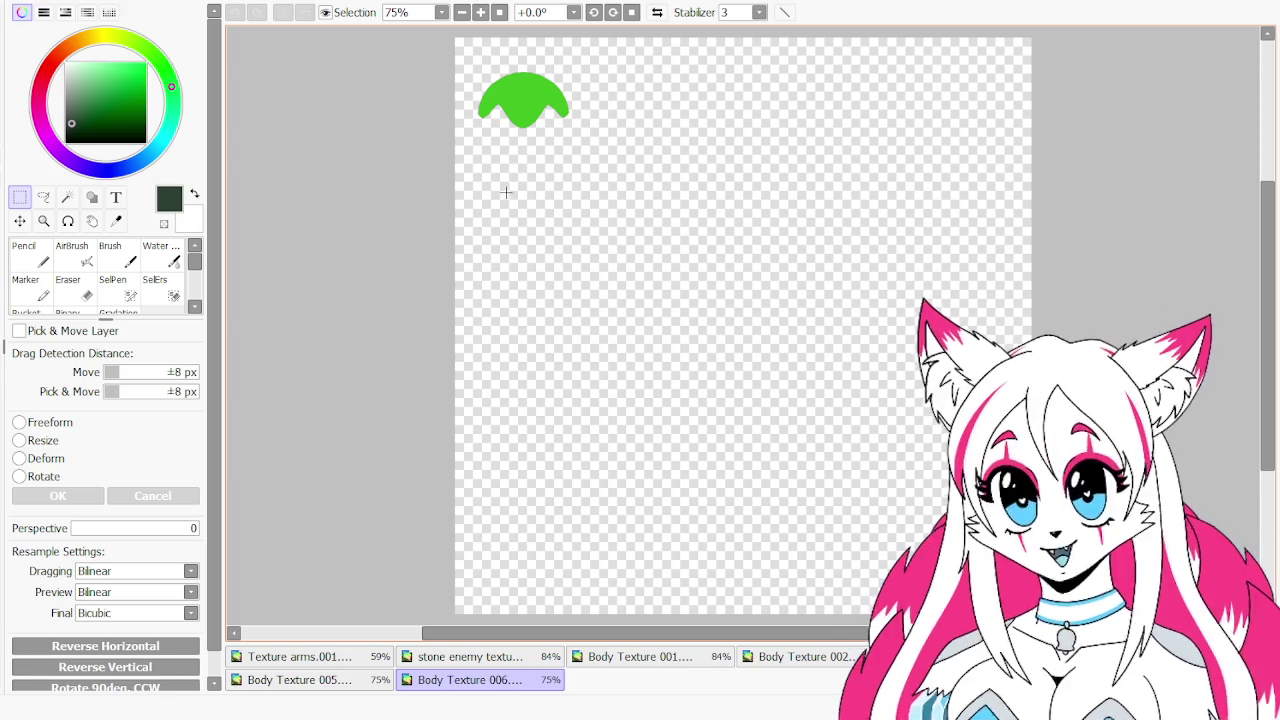
Box-select the green shape, then the black body silhouette in Body Texture 005
{"action": "left_click_drag", "start_coordinate": [456, 53], "coordinate": [616, 150]}
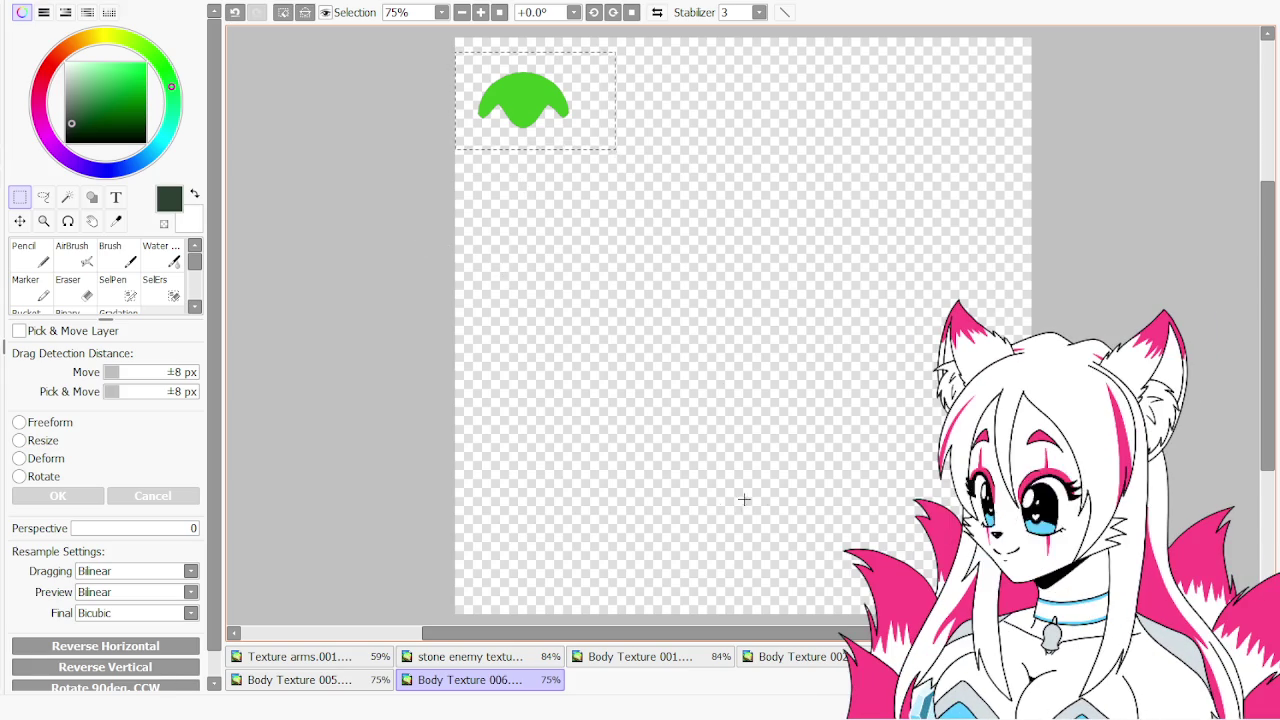
{"action": "left_click", "coordinate": [468, 656]}
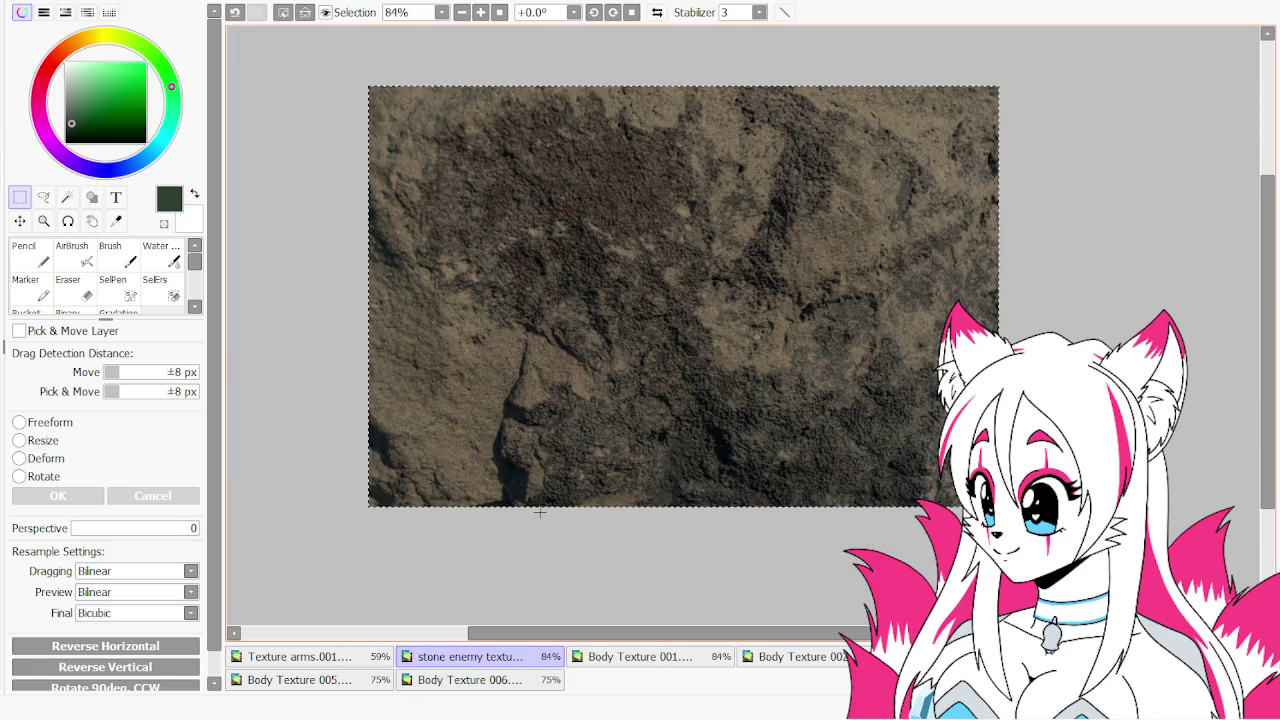
{"action": "key", "text": "ctrl+Tab"}
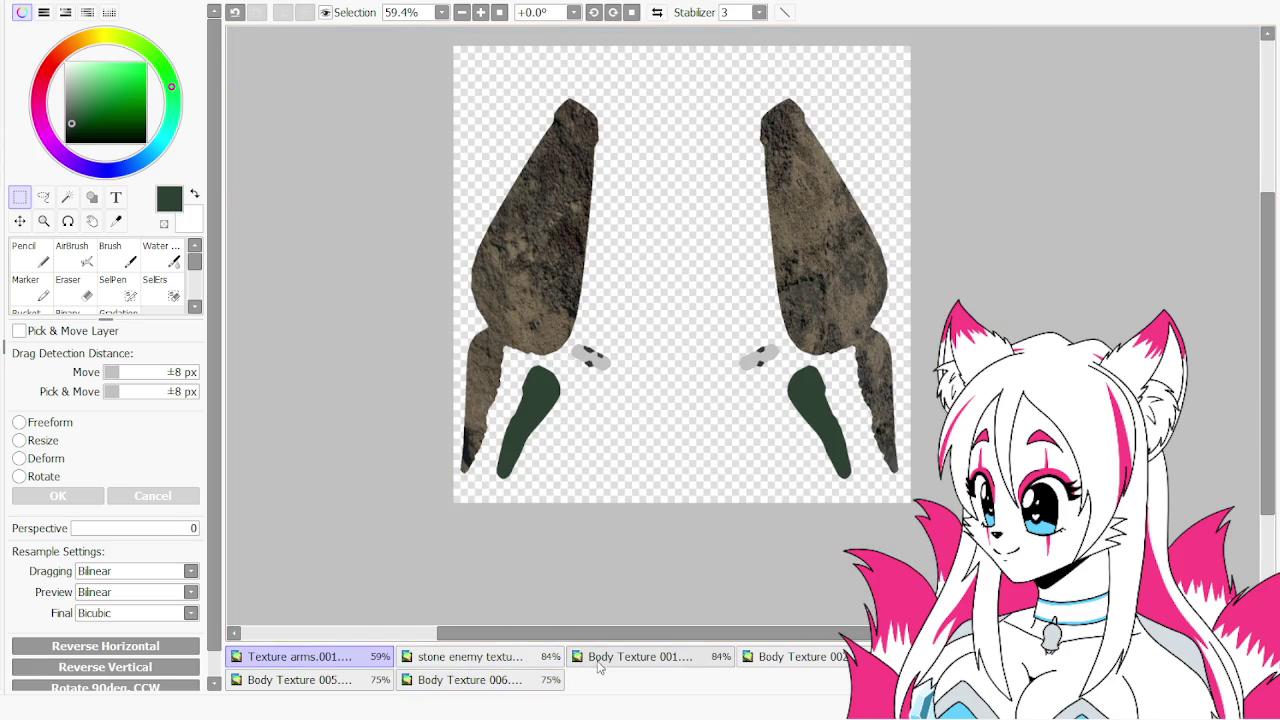
{"action": "left_click", "coordinate": [598, 660]}
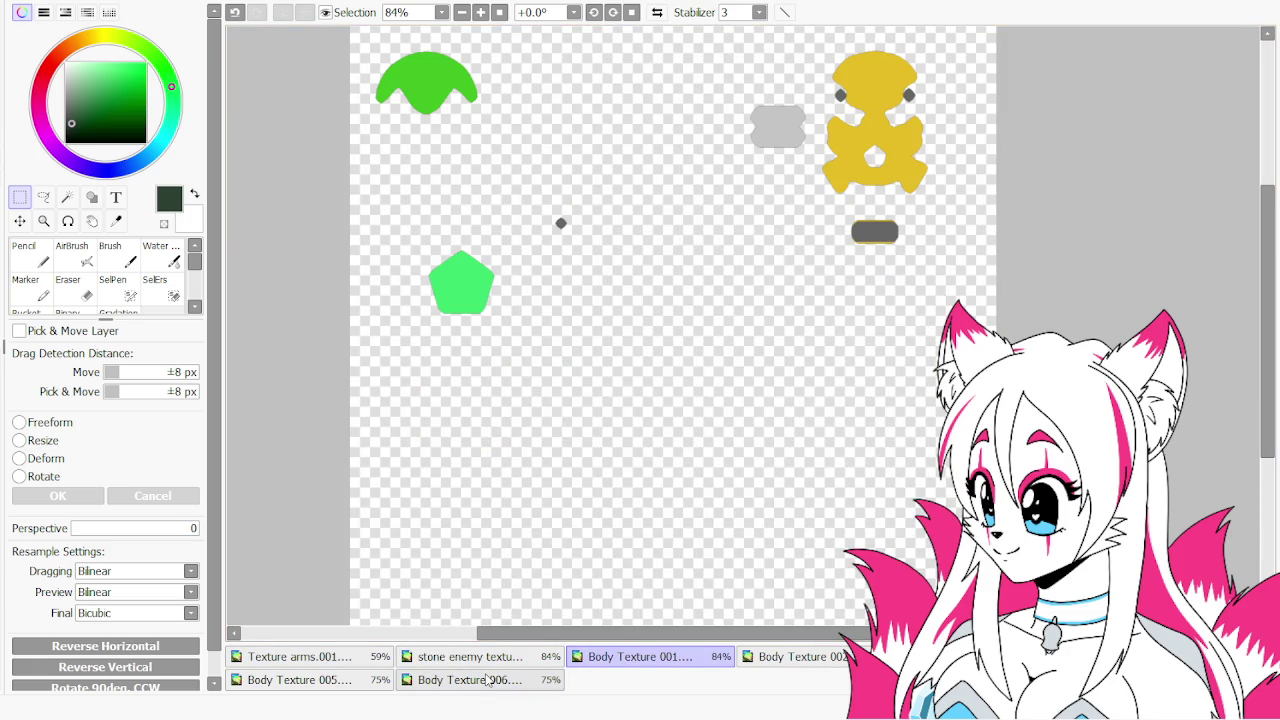
{"action": "left_click", "coordinate": [488, 679]}
{"action": "key", "text": "ctrl+Tab"}
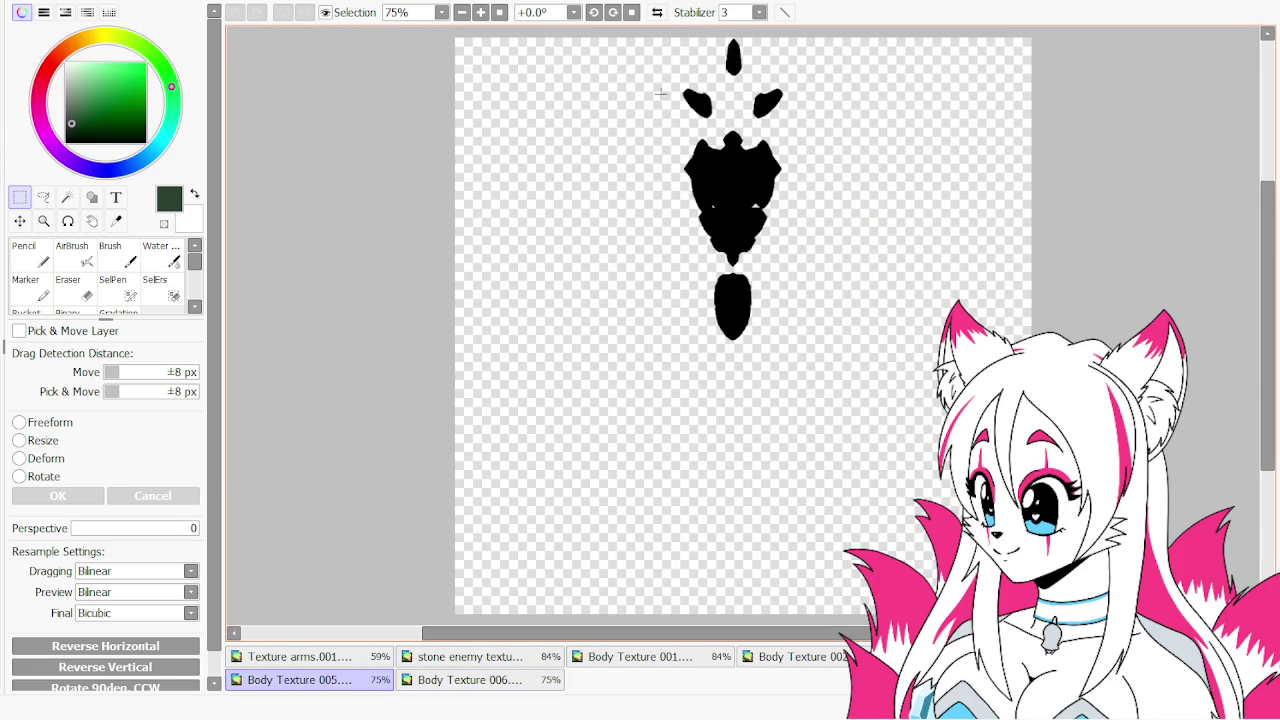
{"action": "mouse_move", "coordinate": [666, 38]}
{"action": "left_mouse_down"}
{"action": "mouse_move", "coordinate": [700, 72]}
{"action": "mouse_move", "coordinate": [847, 374]}
{"action": "left_mouse_up"}
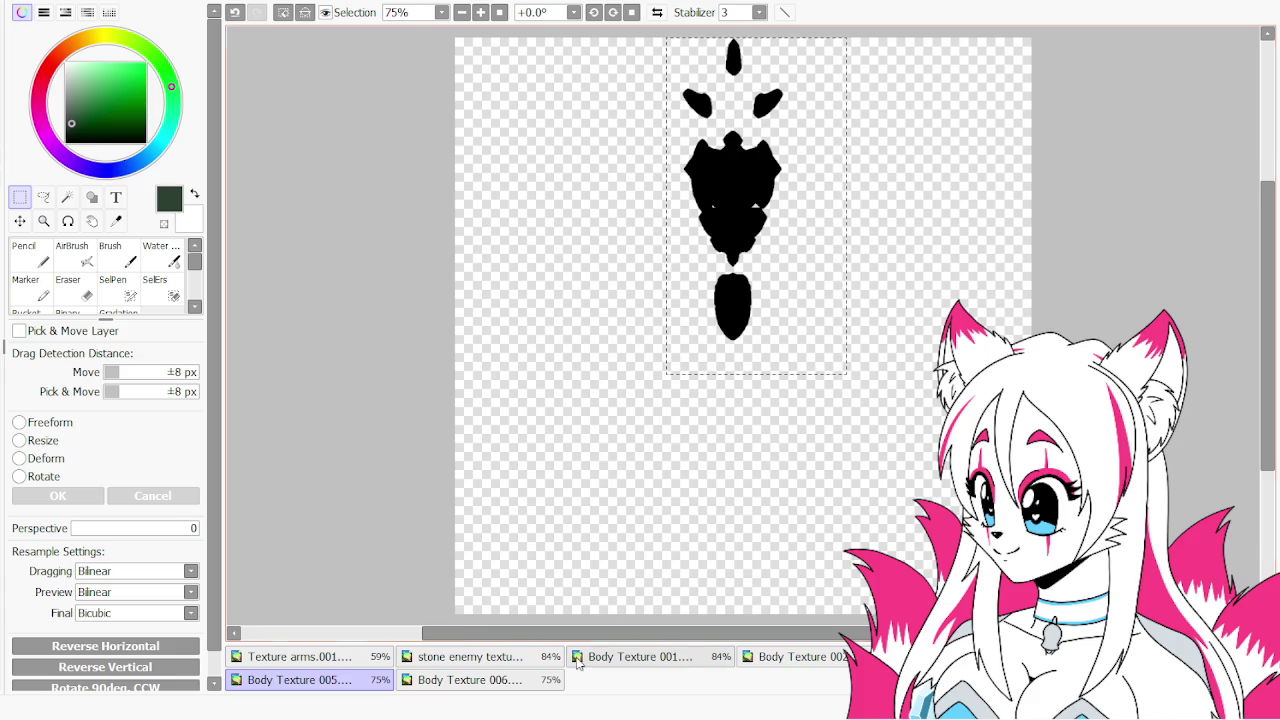
Paste the stone enemy texture into Body Texture 001, clipped to the body silhouette
{"action": "left_click", "coordinate": [470, 656]}
{"action": "left_click", "coordinate": [630, 656]}
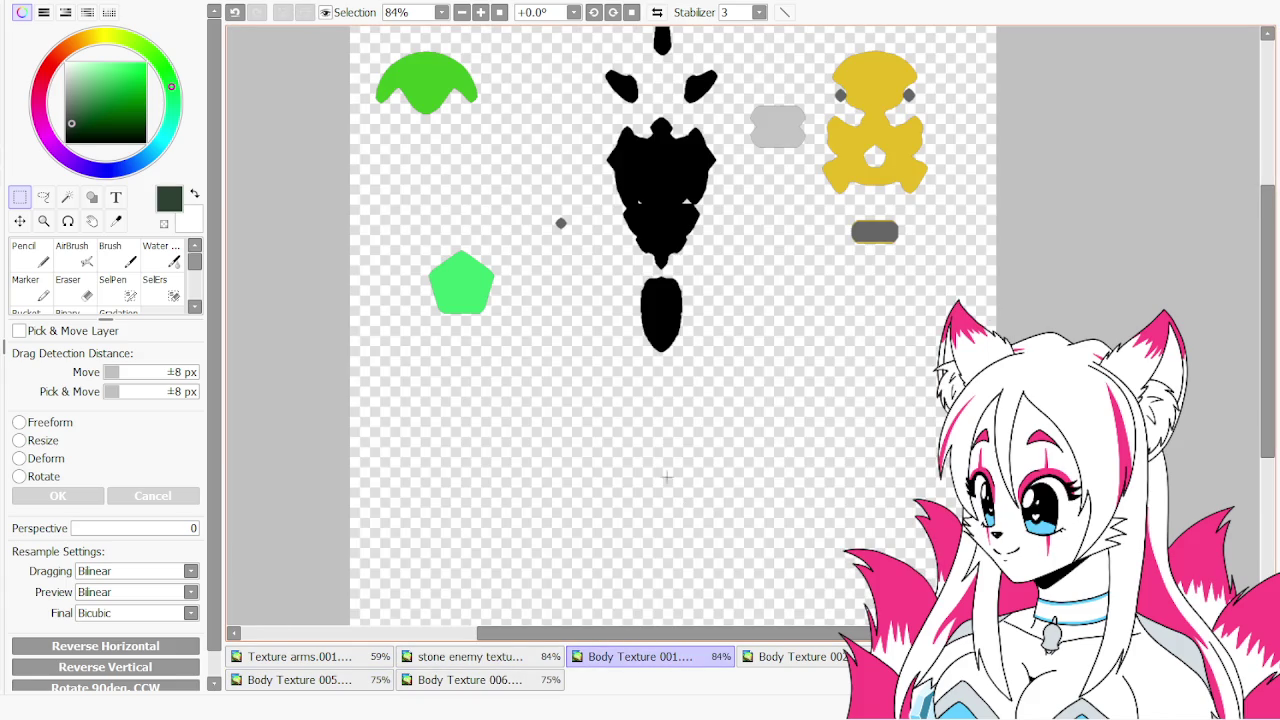
{"action": "left_click", "coordinate": [530, 660]}
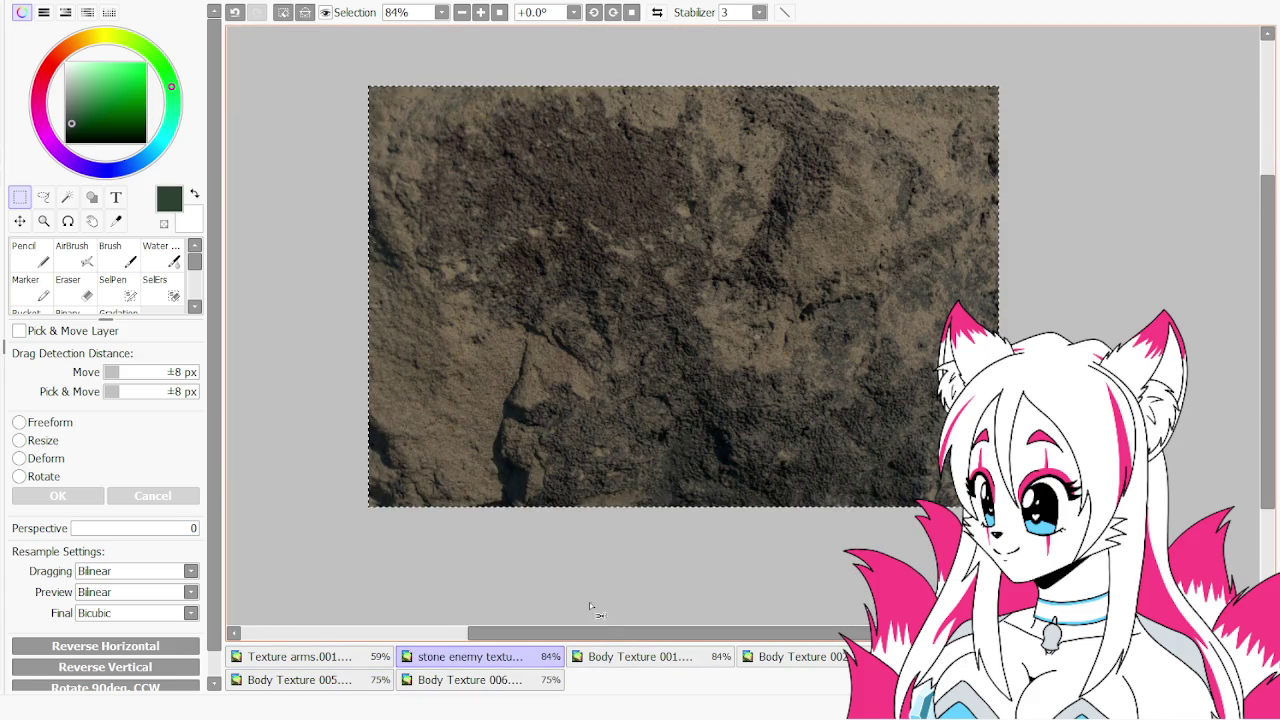
{"action": "left_click", "coordinate": [620, 660]}
{"action": "key", "text": "ctrl+v"}
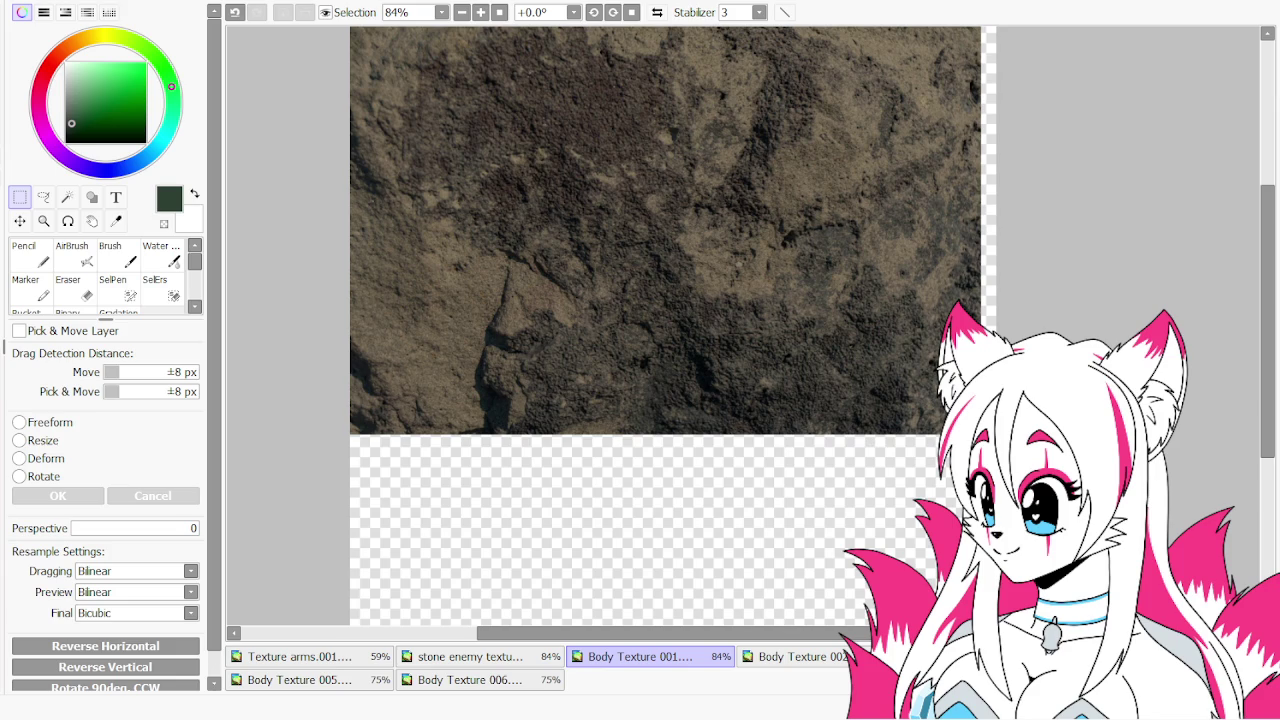
{"action": "key", "text": "ctrl+z"}
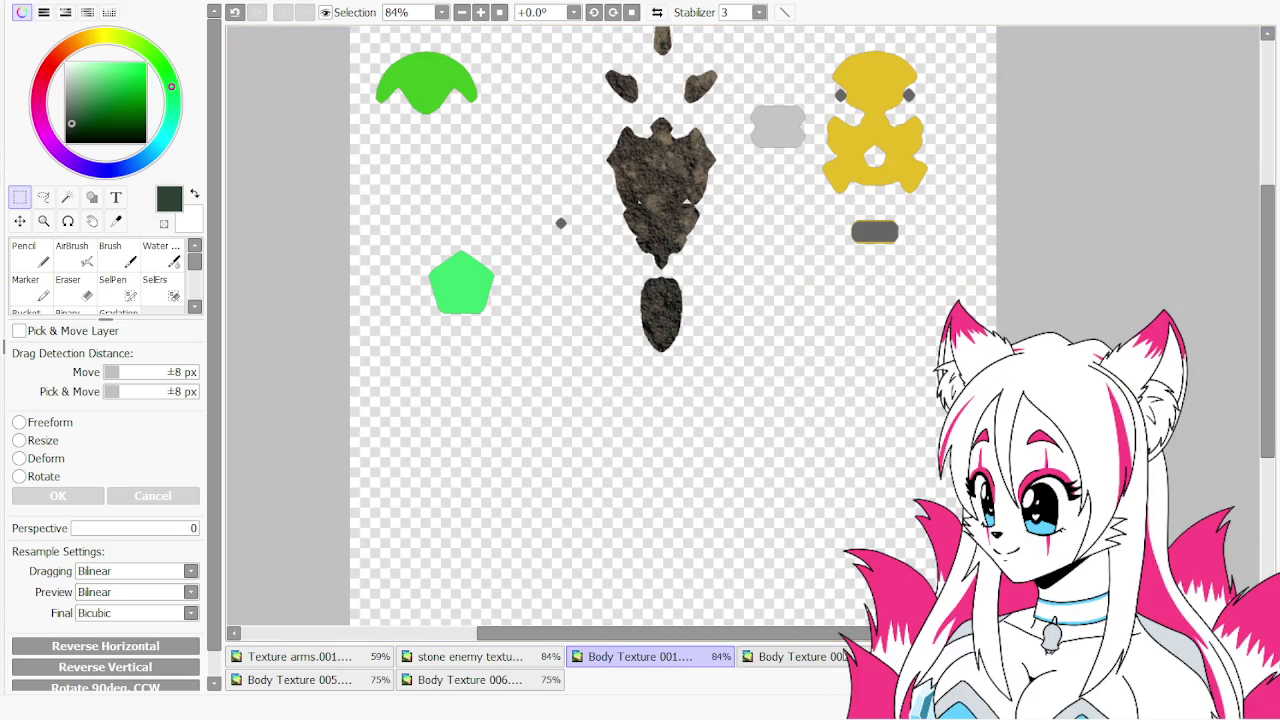
{"action": "scroll", "coordinate": [840, 650], "scroll_direction": "down", "scroll_amount": 1}
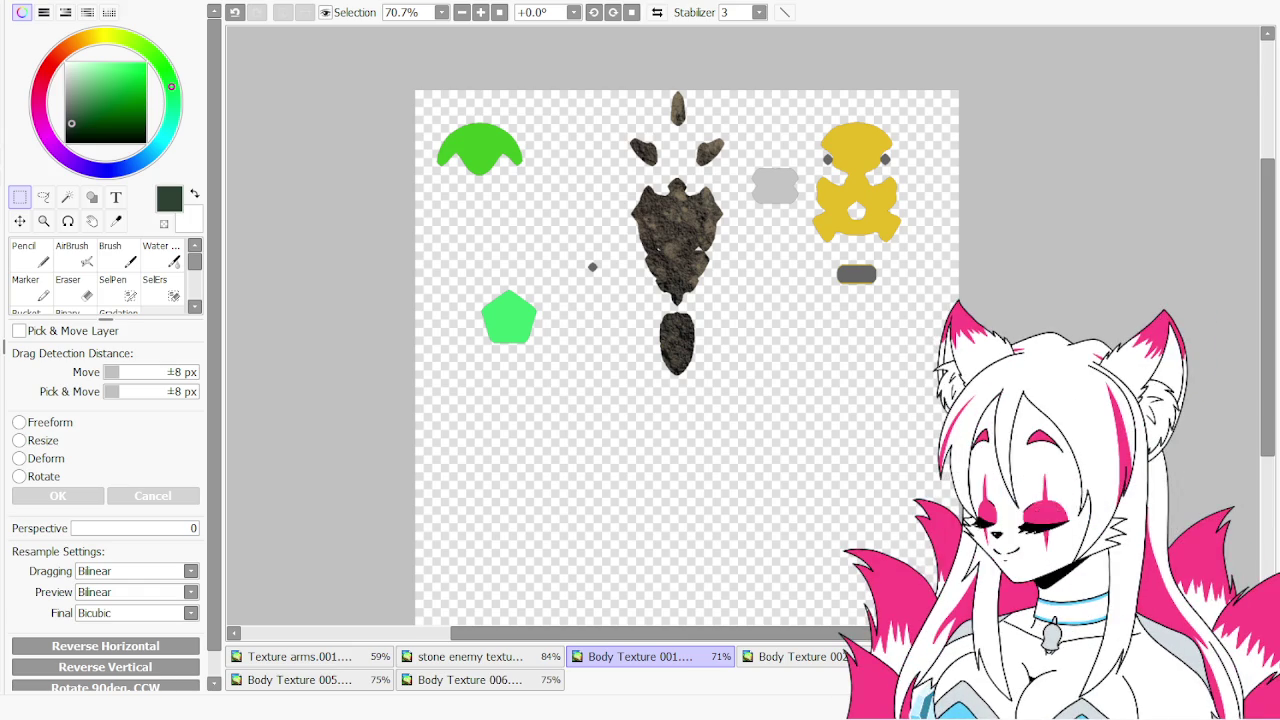
{"action": "scroll", "coordinate": [640, 383], "scroll_direction": "up", "scroll_amount": 1}
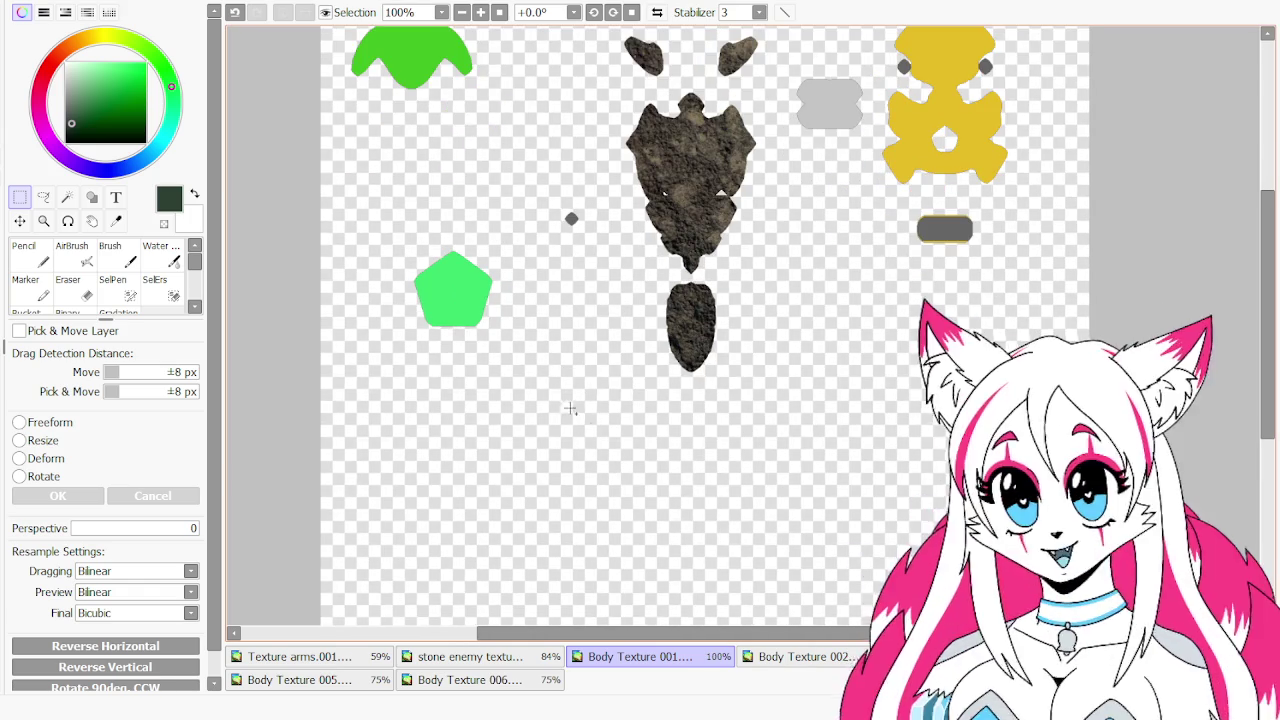
{"action": "left_click_drag", "start_coordinate": [512, 634], "coordinate": [403, 636]}
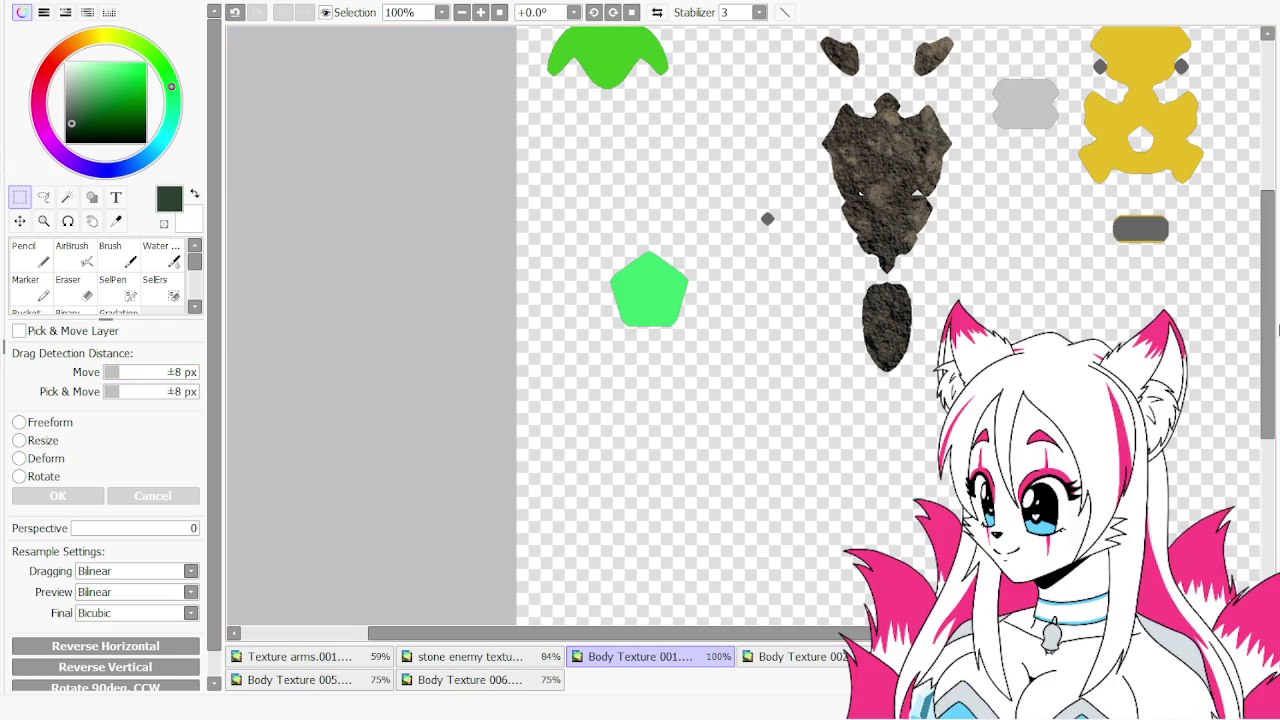
{"action": "left_click_drag", "start_coordinate": [1270, 312], "coordinate": [1270, 262]}
Frame the green cap shape and sample its green colour with the Syringe tool
{"action": "scroll", "coordinate": [1226, 279], "scroll_direction": "up", "scroll_amount": 3}
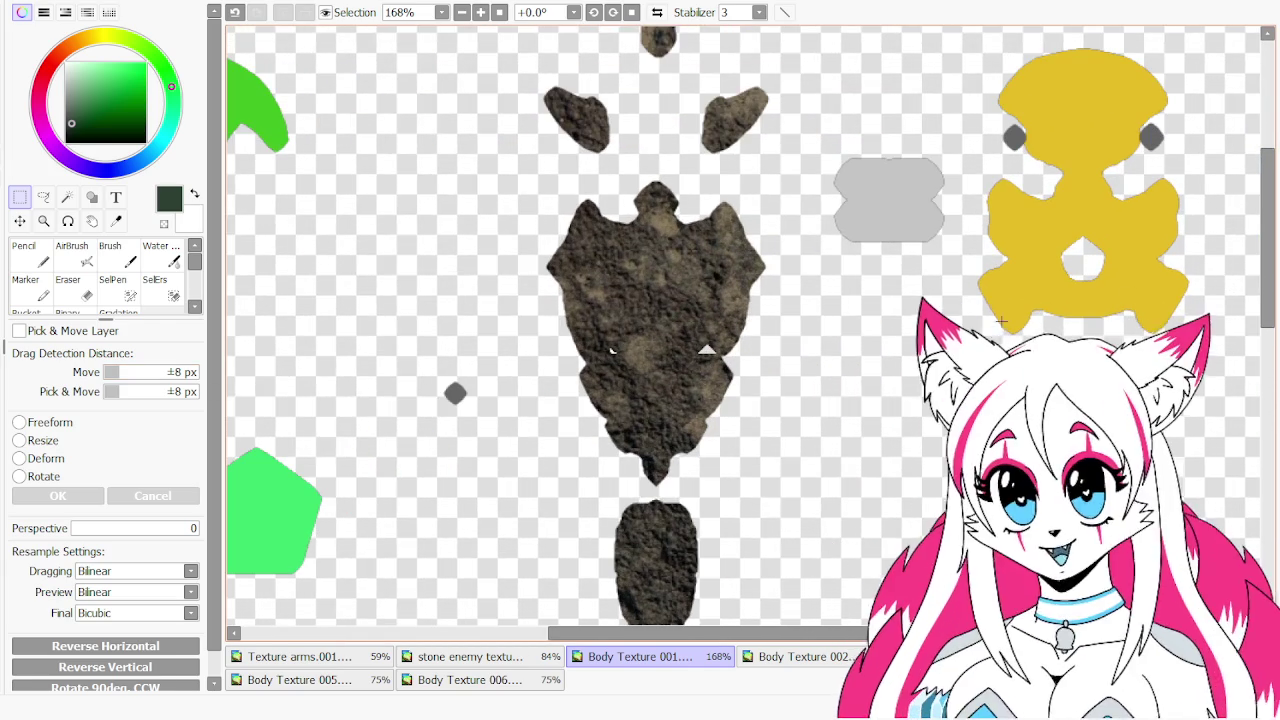
{"action": "left_click_drag", "start_coordinate": [700, 632], "coordinate": [600, 632]}
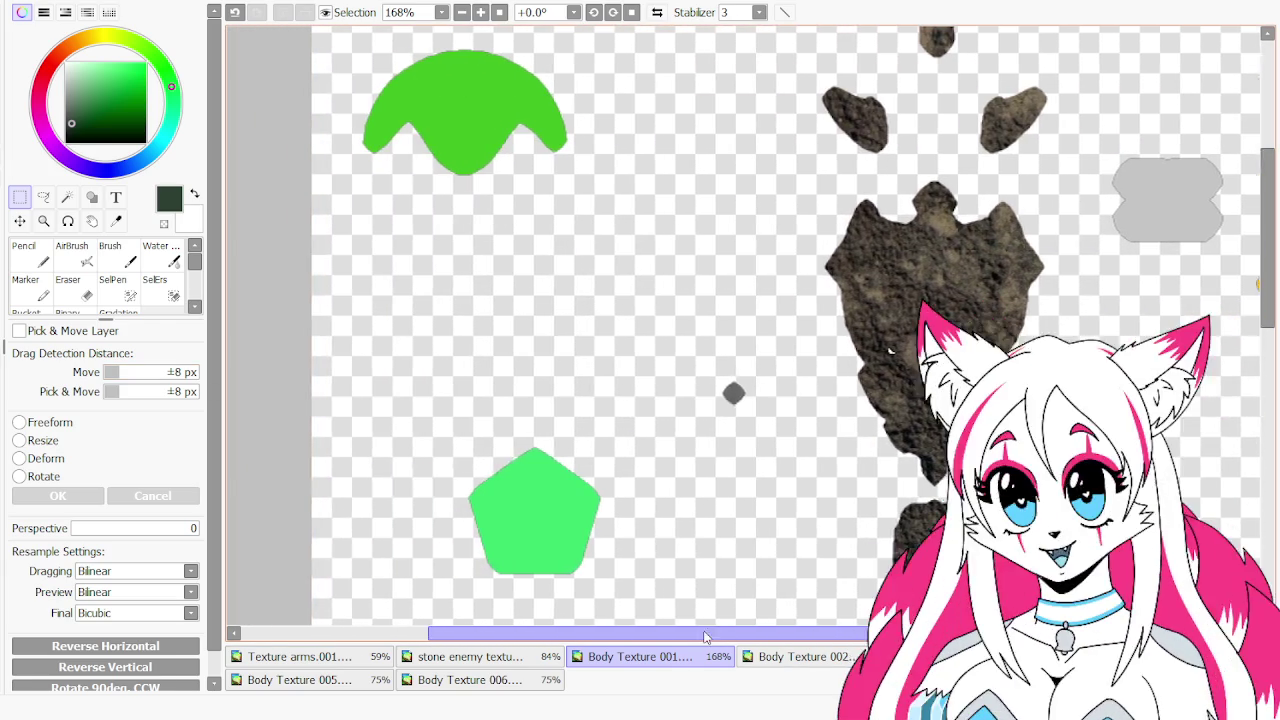
{"action": "scroll", "coordinate": [600, 632], "scroll_direction": "up", "scroll_amount": 1}
{"action": "left_click_drag", "start_coordinate": [1270, 289], "coordinate": [1270, 235]}
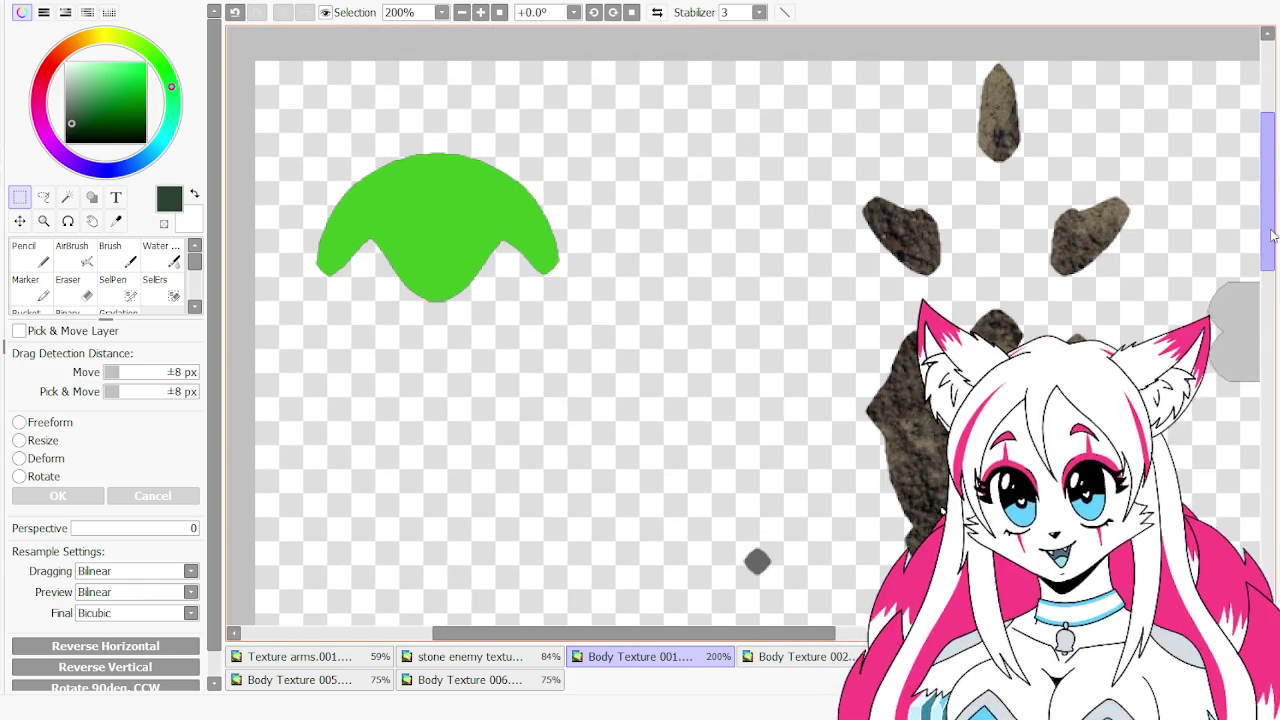
{"action": "left_click_drag", "start_coordinate": [795, 632], "coordinate": [736, 632]}
{"action": "scroll", "coordinate": [720, 478], "scroll_direction": "up", "scroll_amount": 1}
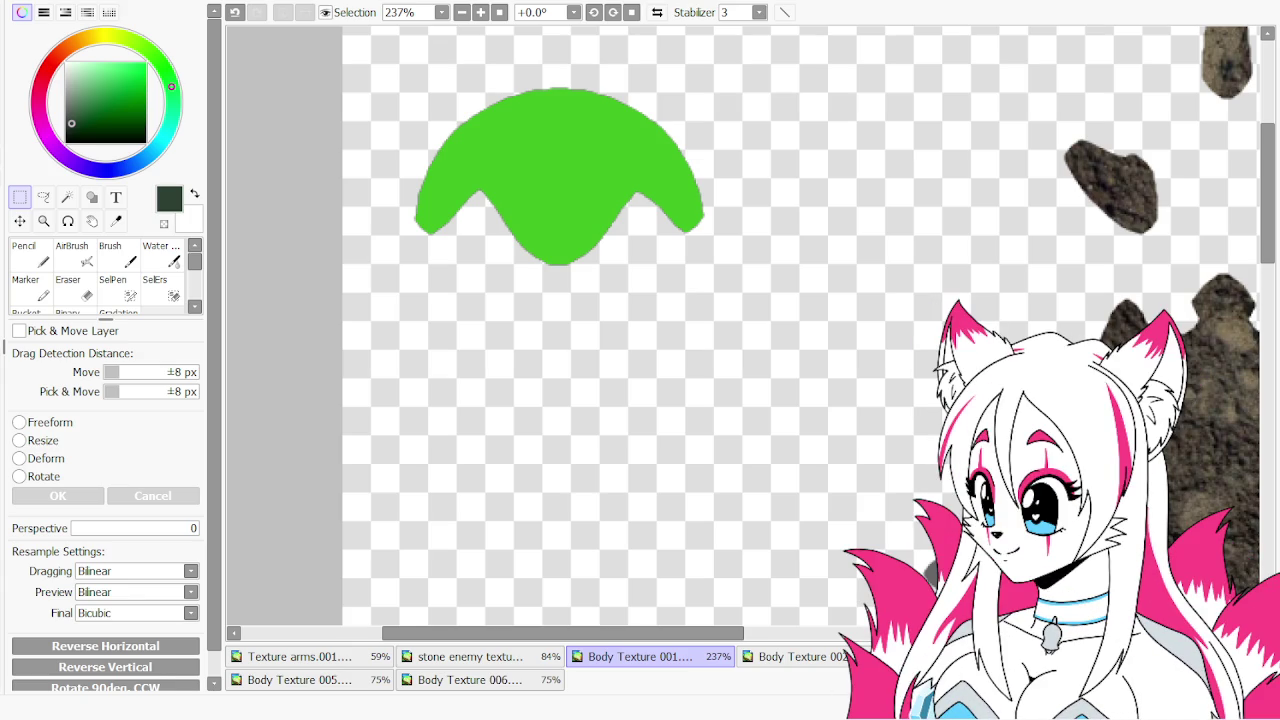
{"action": "left_click", "coordinate": [115, 220]}
{"action": "left_click", "coordinate": [502, 174]}
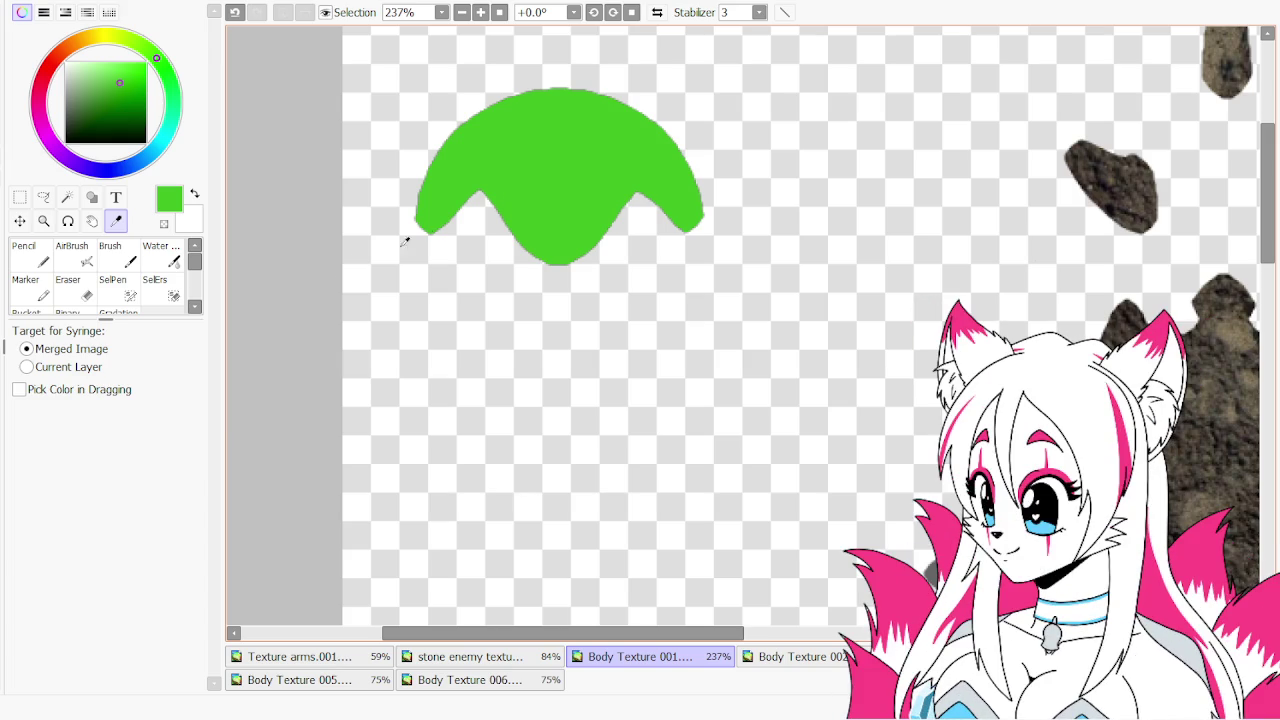
{"action": "left_click", "coordinate": [131, 102]}
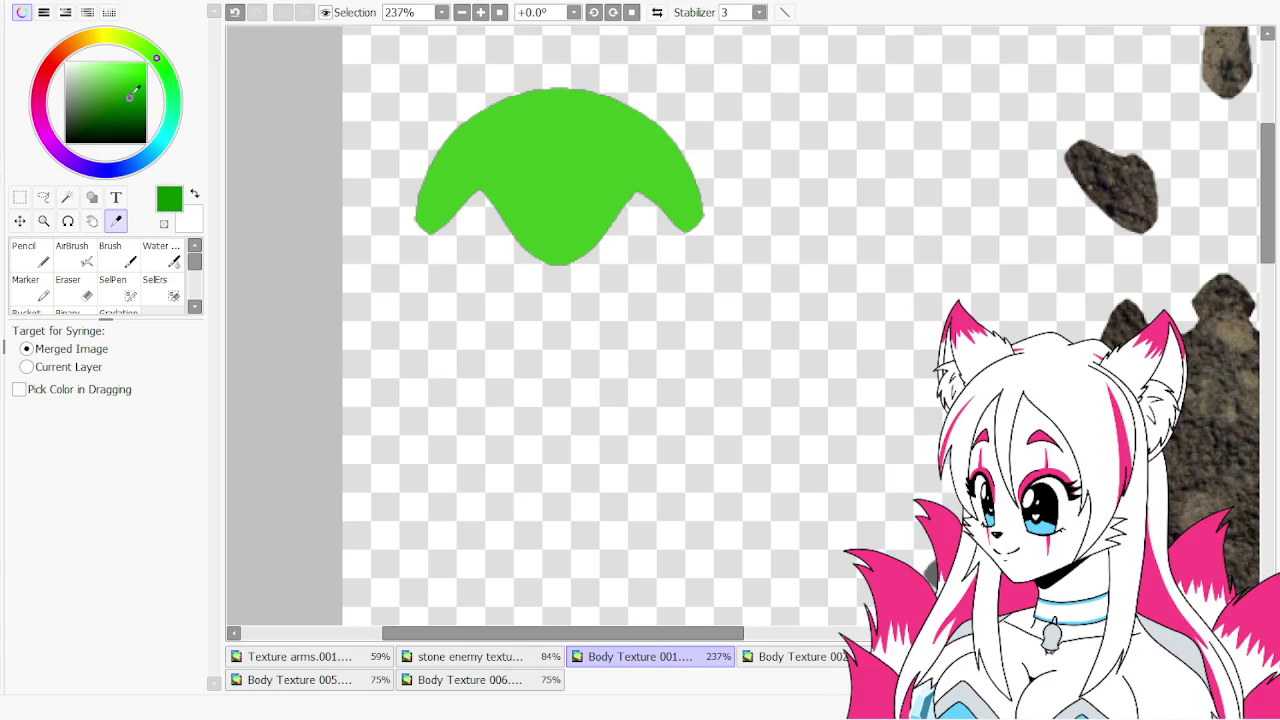
{"action": "left_click", "coordinate": [168, 73]}
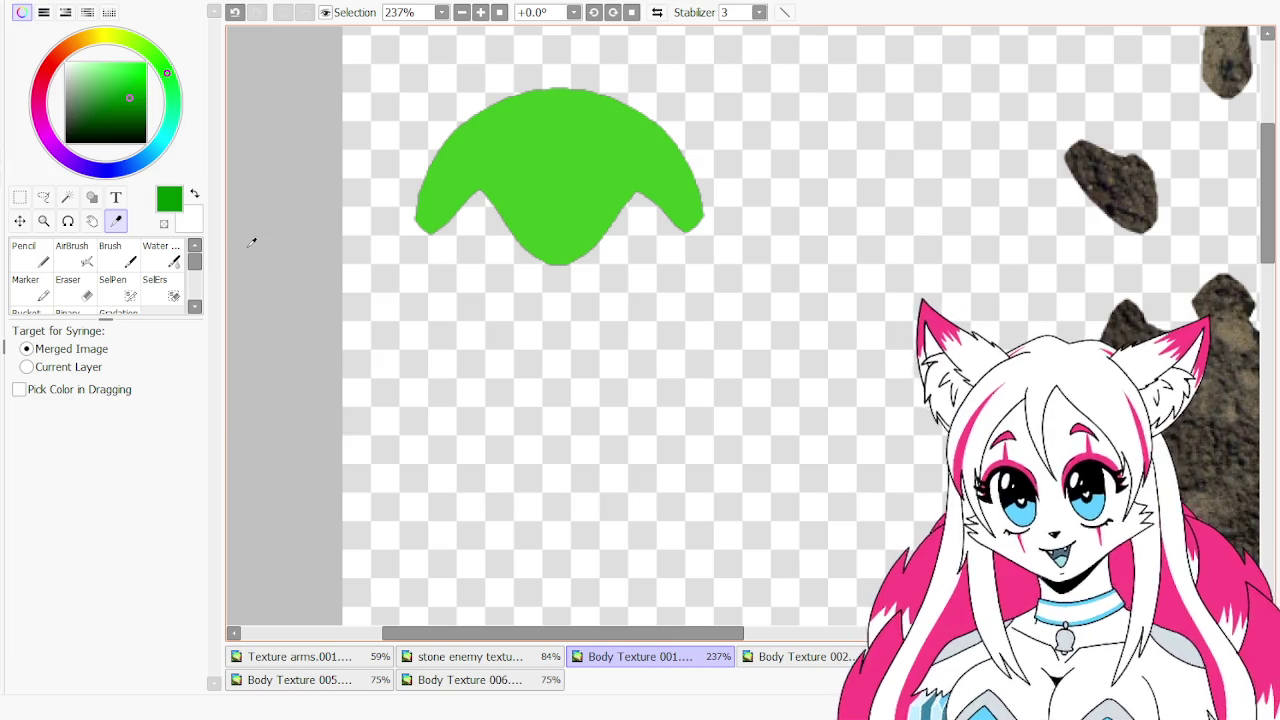
{"action": "left_click", "coordinate": [24, 254]}
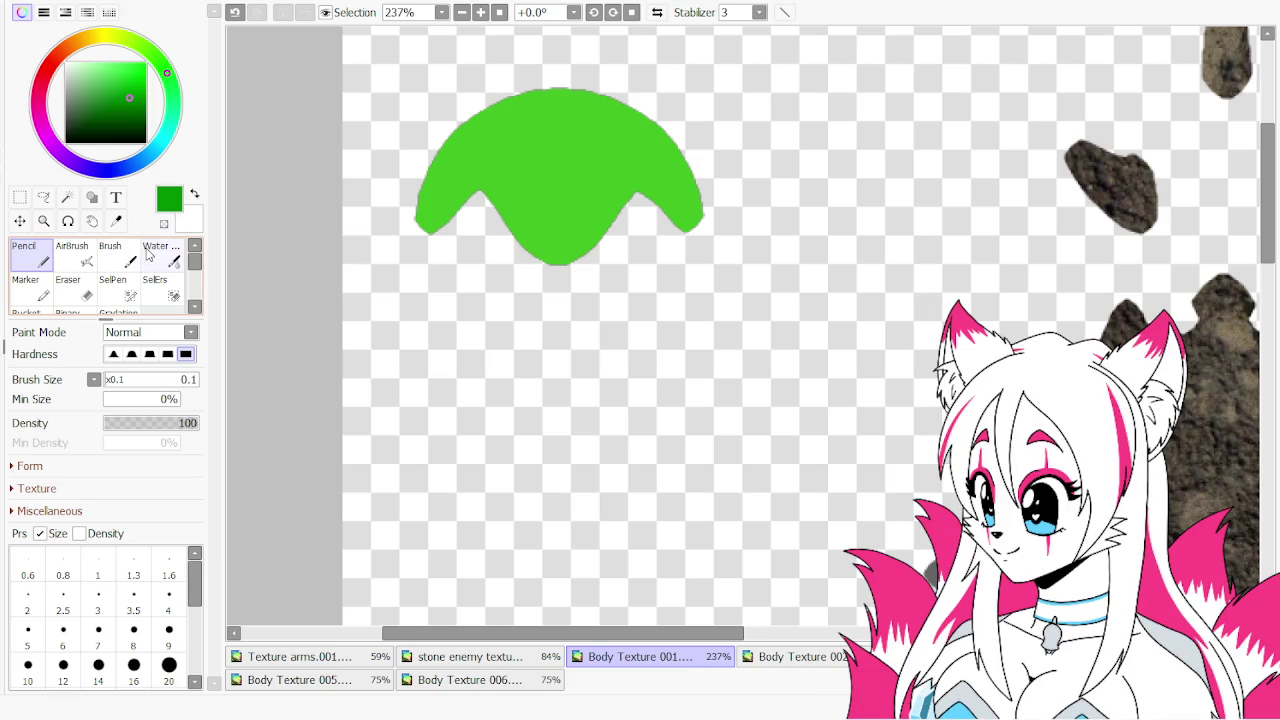
{"action": "left_click", "coordinate": [110, 258]}
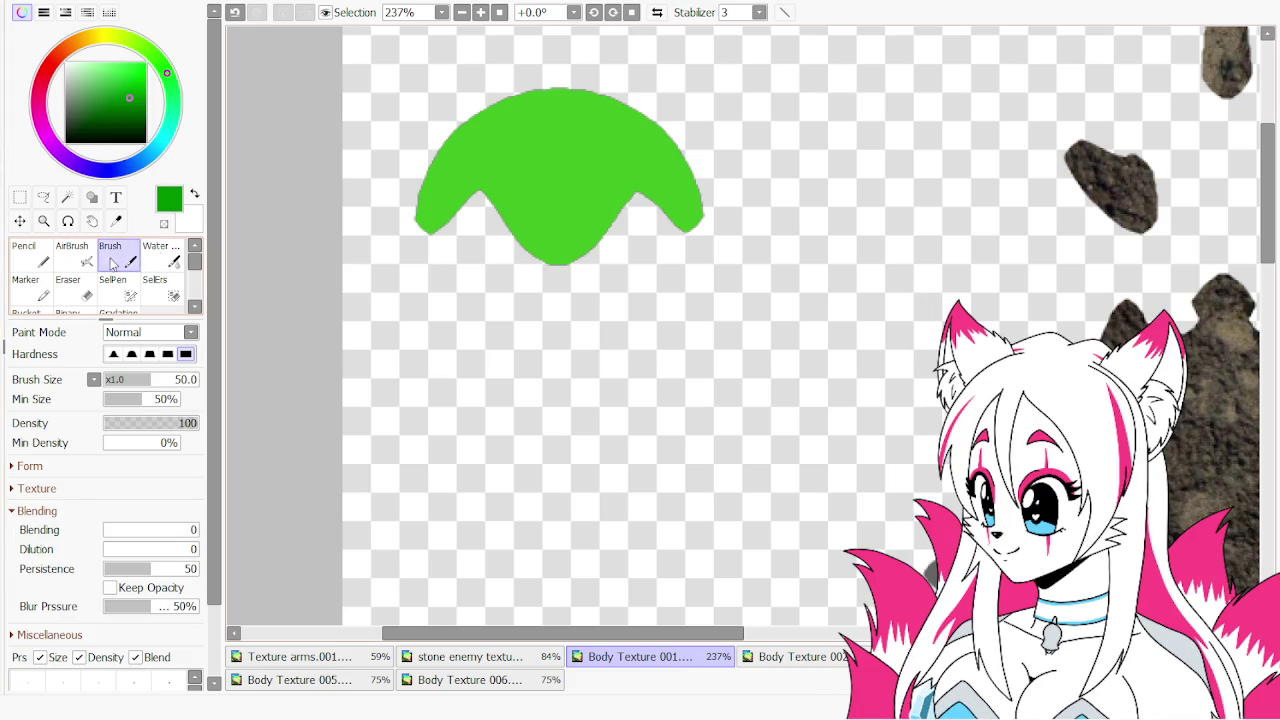
{"action": "left_click", "coordinate": [72, 258]}
{"action": "left_click_drag", "start_coordinate": [484, 194], "coordinate": [786, 209]}
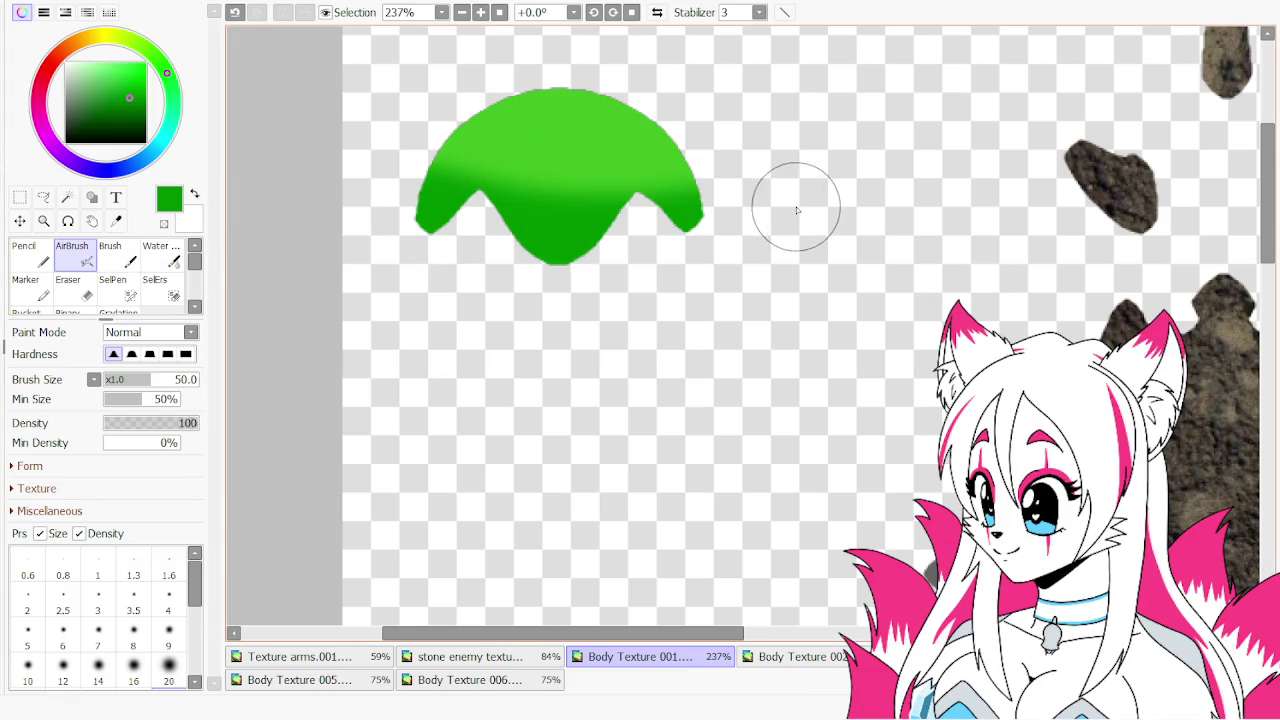
{"action": "key", "text": "ctrl+z"}
{"action": "left_click_drag", "start_coordinate": [394, 194], "coordinate": [635, 226]}
{"action": "key", "text": "ctrl+z"}
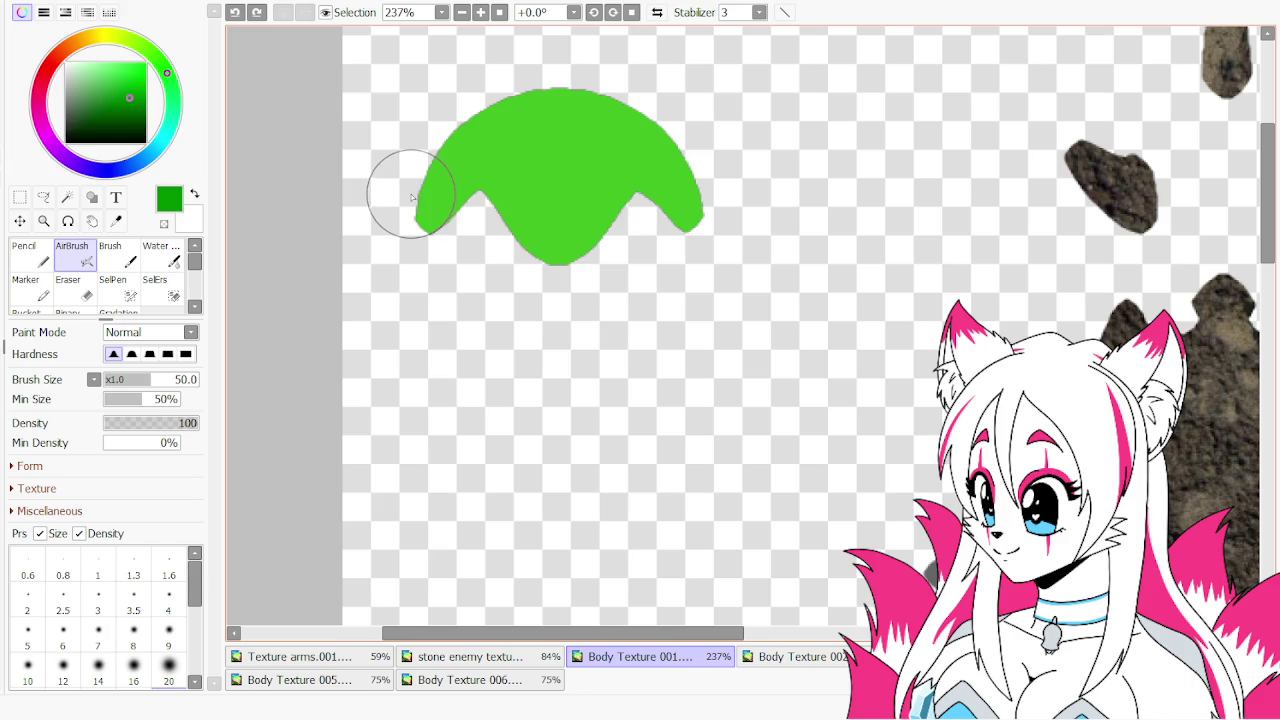
{"action": "left_click_drag", "start_coordinate": [386, 191], "coordinate": [766, 194]}
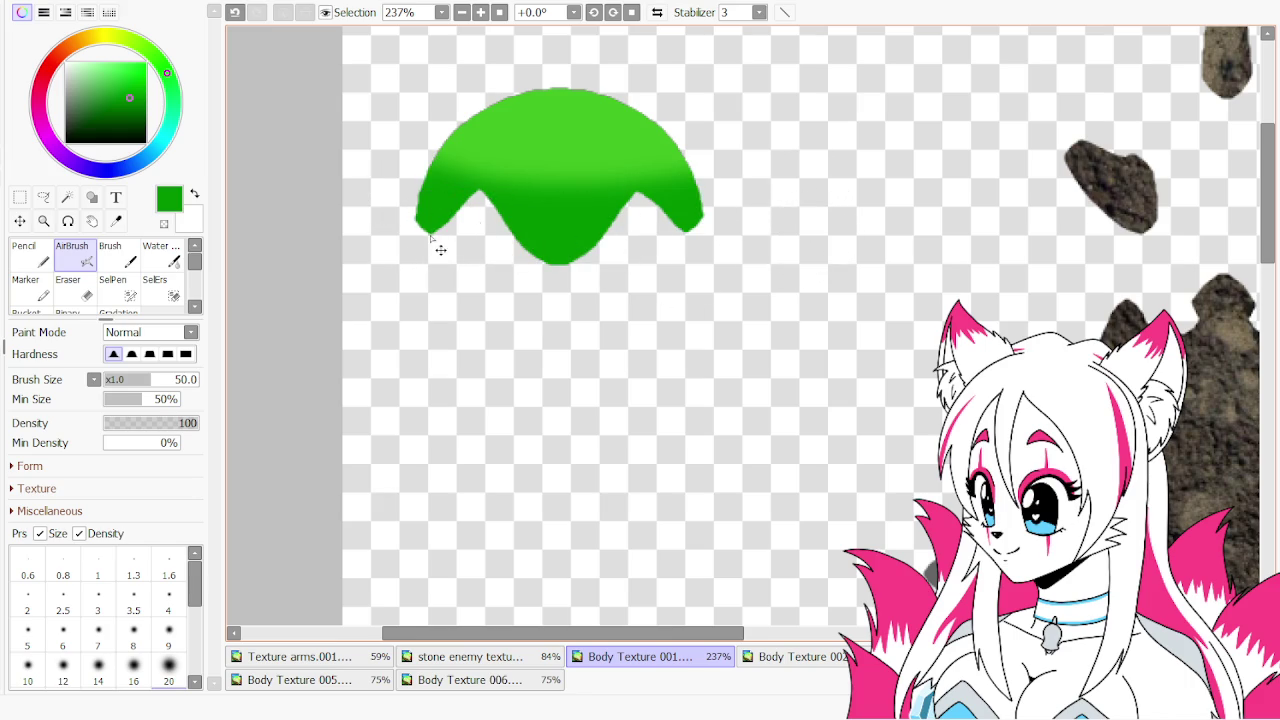
{"action": "key", "text": "ctrl+z"}
{"action": "left_click_drag", "start_coordinate": [414, 223], "coordinate": [929, 189]}
{"action": "scroll", "coordinate": [25, 293], "scroll_direction": "down", "scroll_amount": 1}
{"action": "scroll", "coordinate": [110, 297], "scroll_direction": "up", "scroll_amount": 1}
{"action": "scroll", "coordinate": [128, 296], "scroll_direction": "down", "scroll_amount": 1}
{"action": "left_click", "coordinate": [127, 296]}
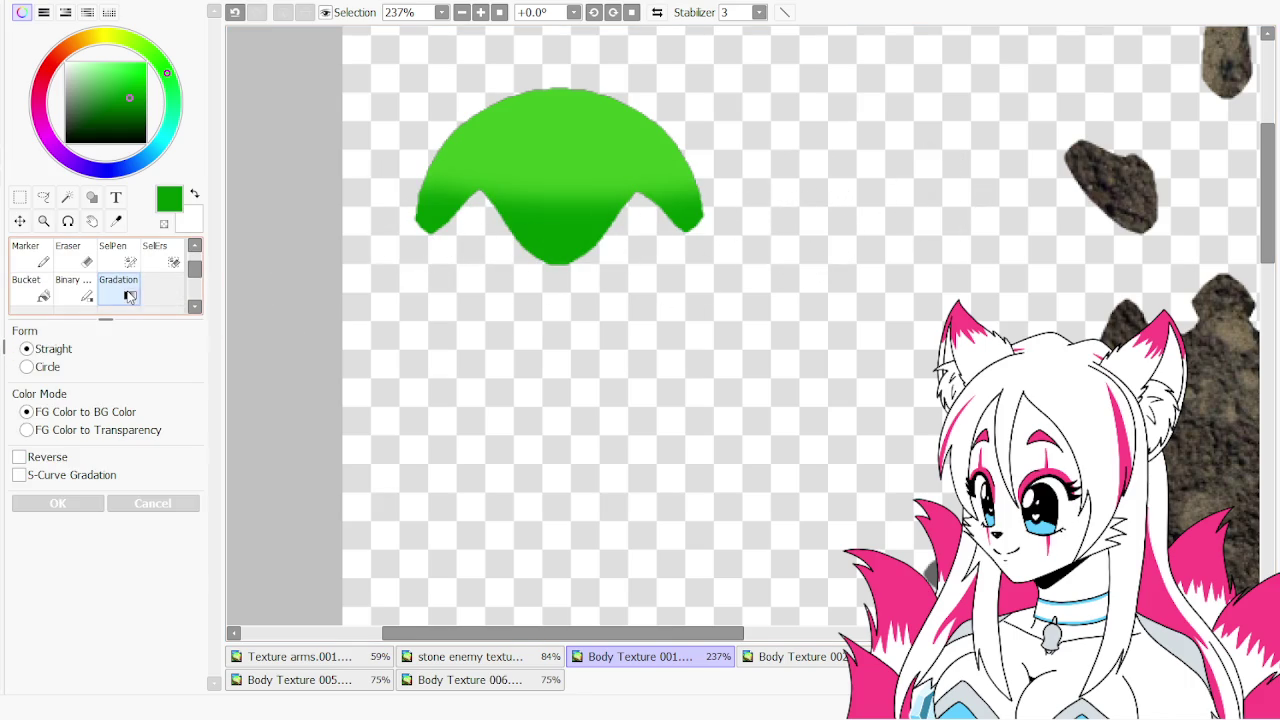
{"action": "left_click_drag", "start_coordinate": [576, 332], "coordinate": [580, 186]}
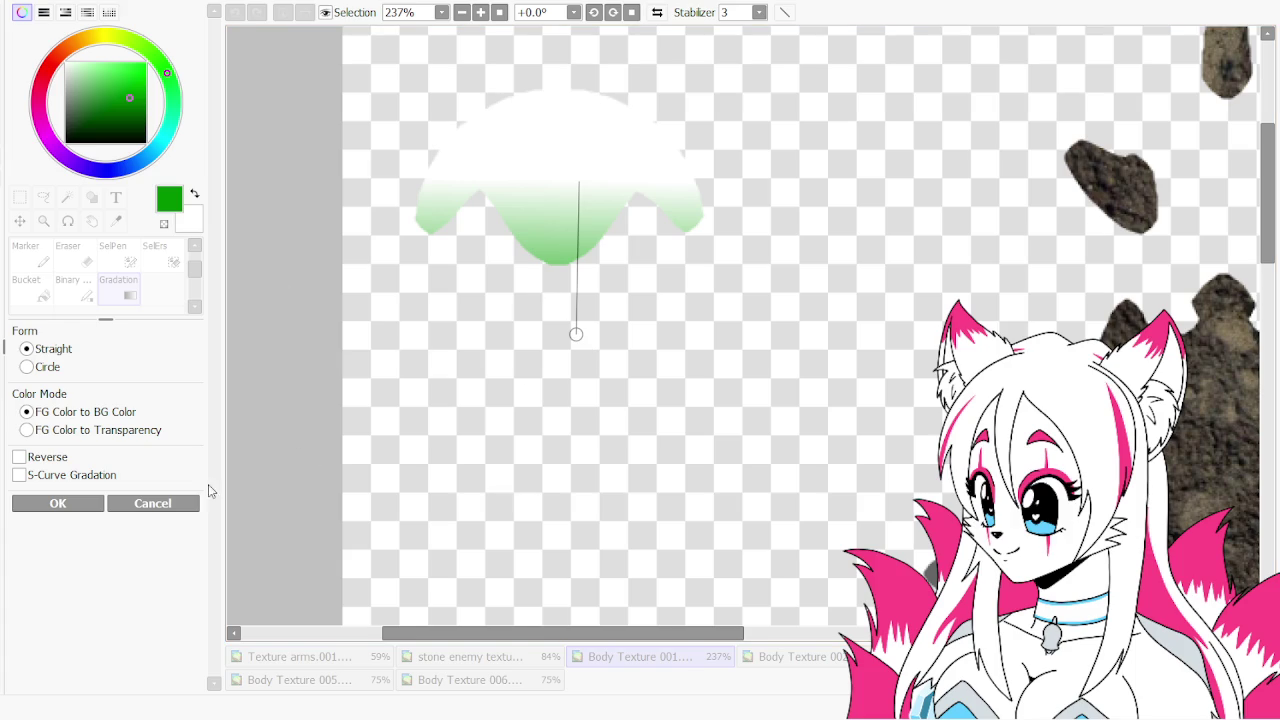
{"action": "left_click", "coordinate": [177, 503]}
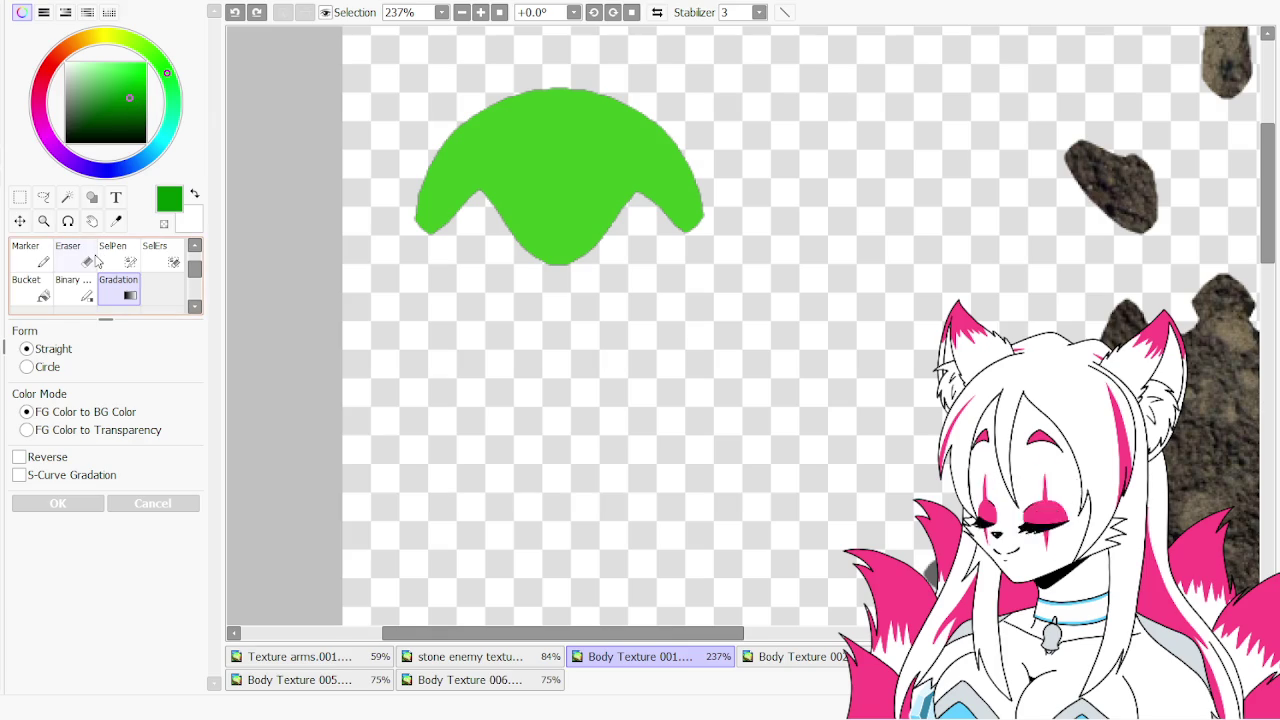
Apply a vertical FG Color to Transparency gradient over the green cap, darkening its base
{"action": "left_click", "coordinate": [120, 429]}
{"action": "left_click_drag", "start_coordinate": [511, 337], "coordinate": [538, 125]}
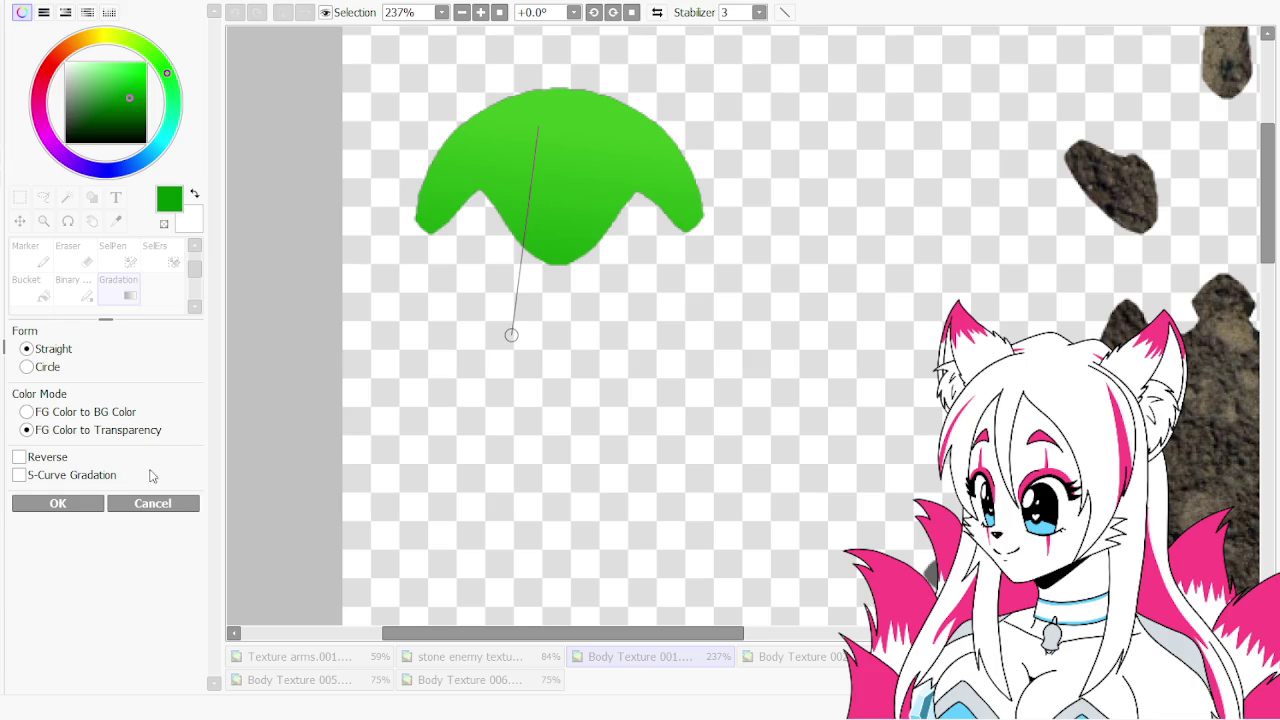
{"action": "left_click", "coordinate": [155, 504]}
{"action": "left_click_drag", "start_coordinate": [559, 340], "coordinate": [560, 154]}
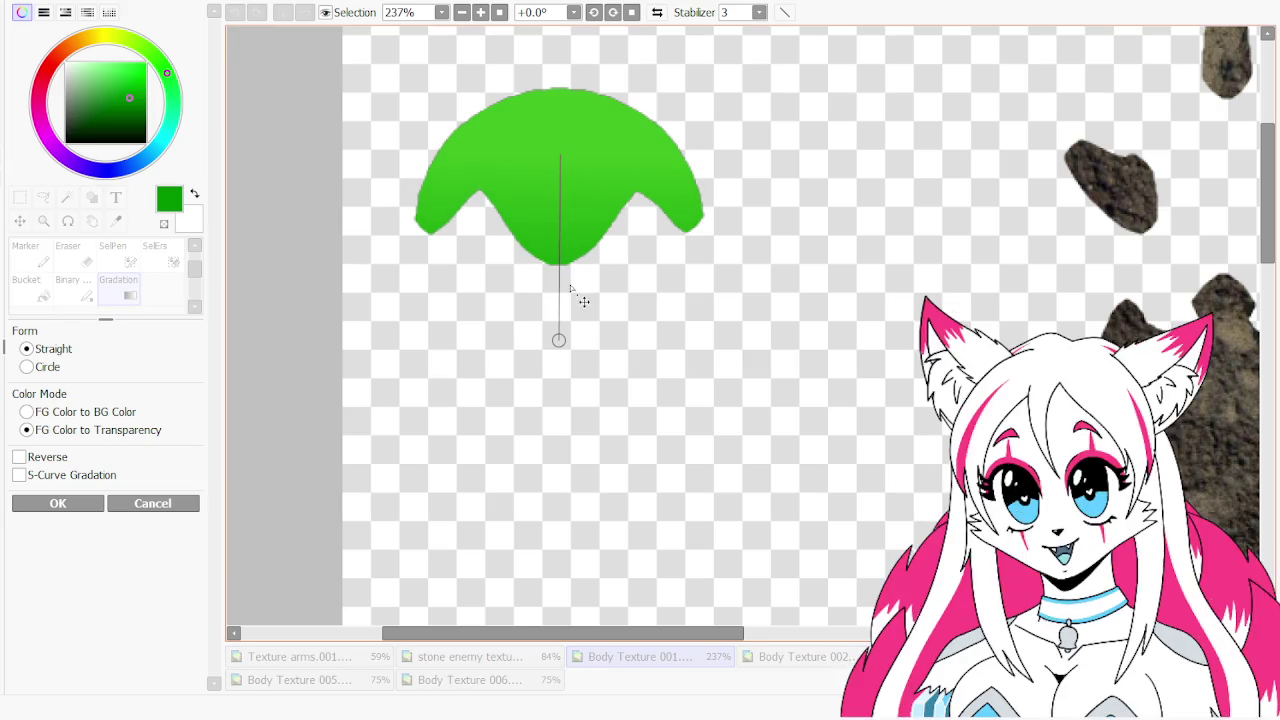
{"action": "left_click", "coordinate": [60, 505]}
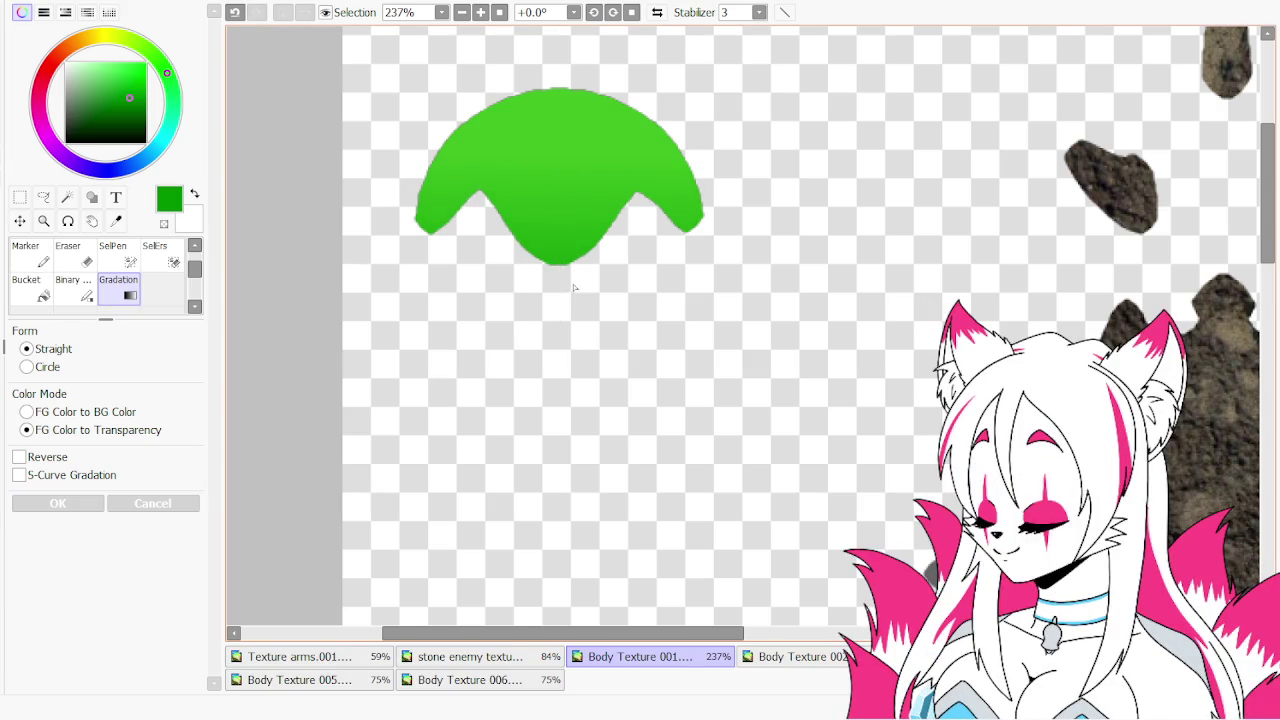
{"action": "left_click_drag", "start_coordinate": [559, 290], "coordinate": [562, 197]}
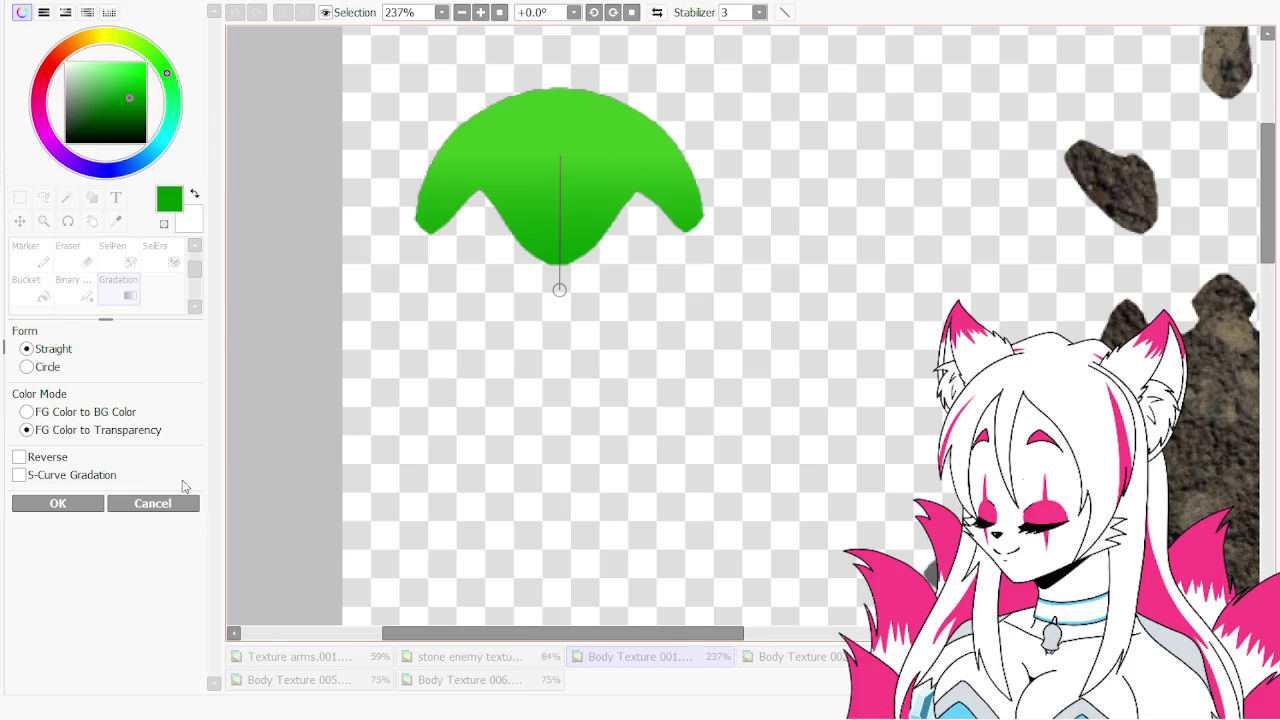
{"action": "left_click", "coordinate": [58, 503]}
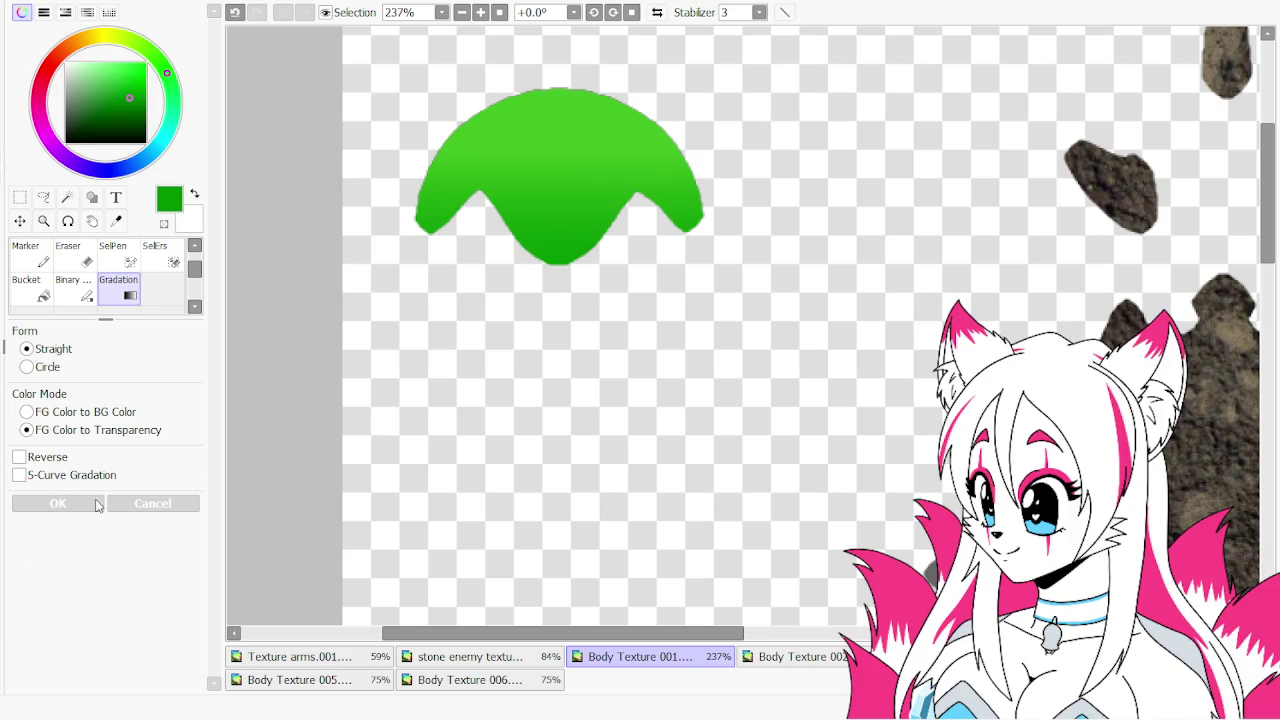
{"action": "scroll", "coordinate": [12, 270], "scroll_direction": "up", "scroll_amount": 1}
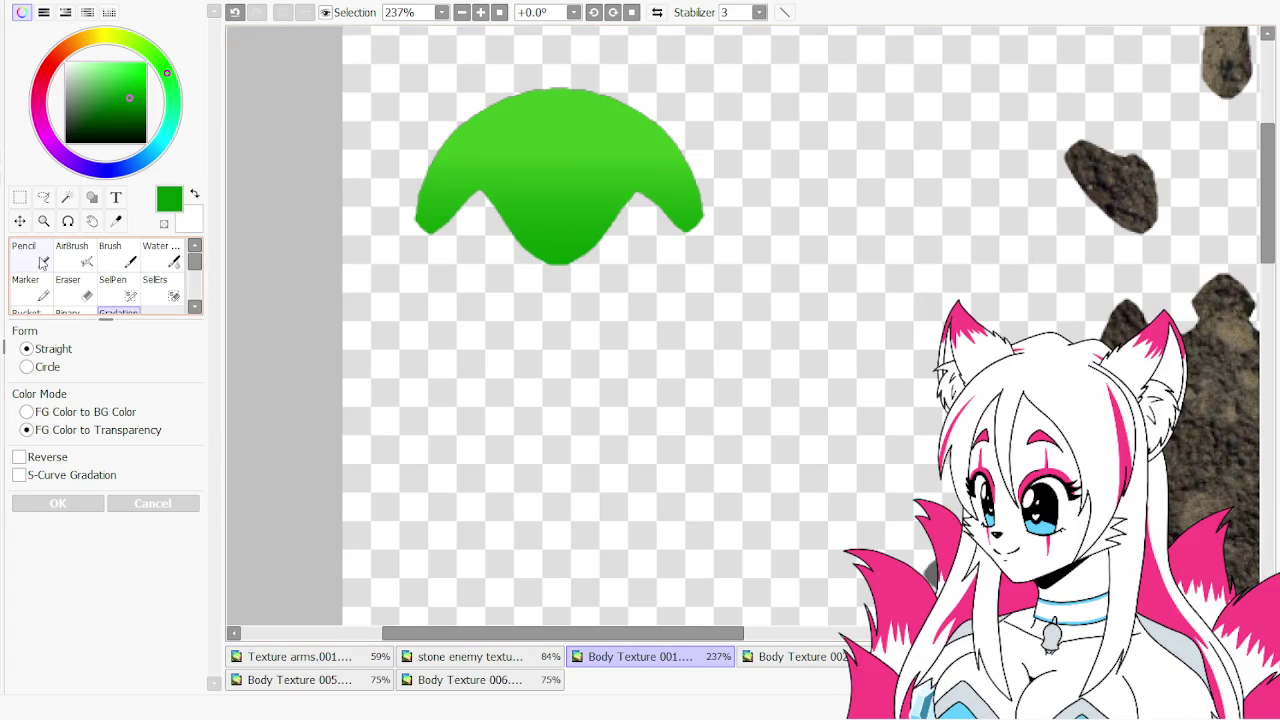
Select the Pencil tool and zoom out to view the whole Body Texture sheet
{"action": "left_click", "coordinate": [28, 256]}
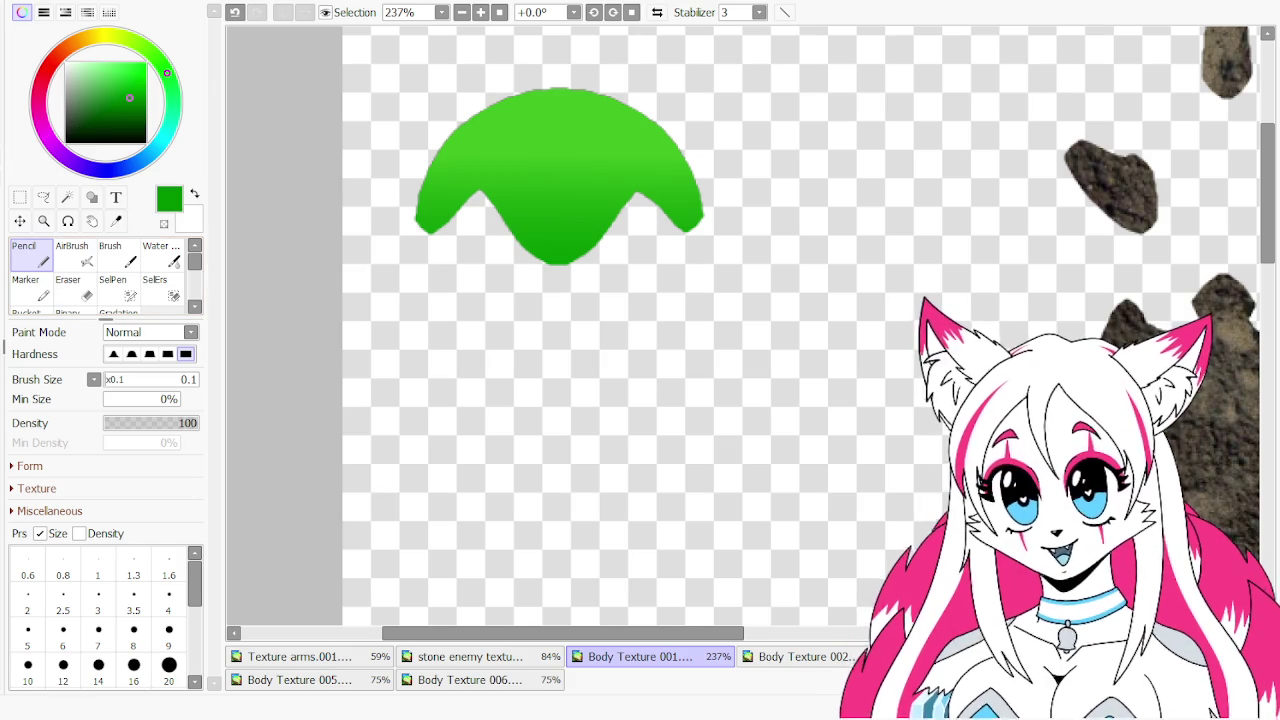
{"action": "scroll", "coordinate": [500, 201], "scroll_direction": "down", "scroll_amount": 6}
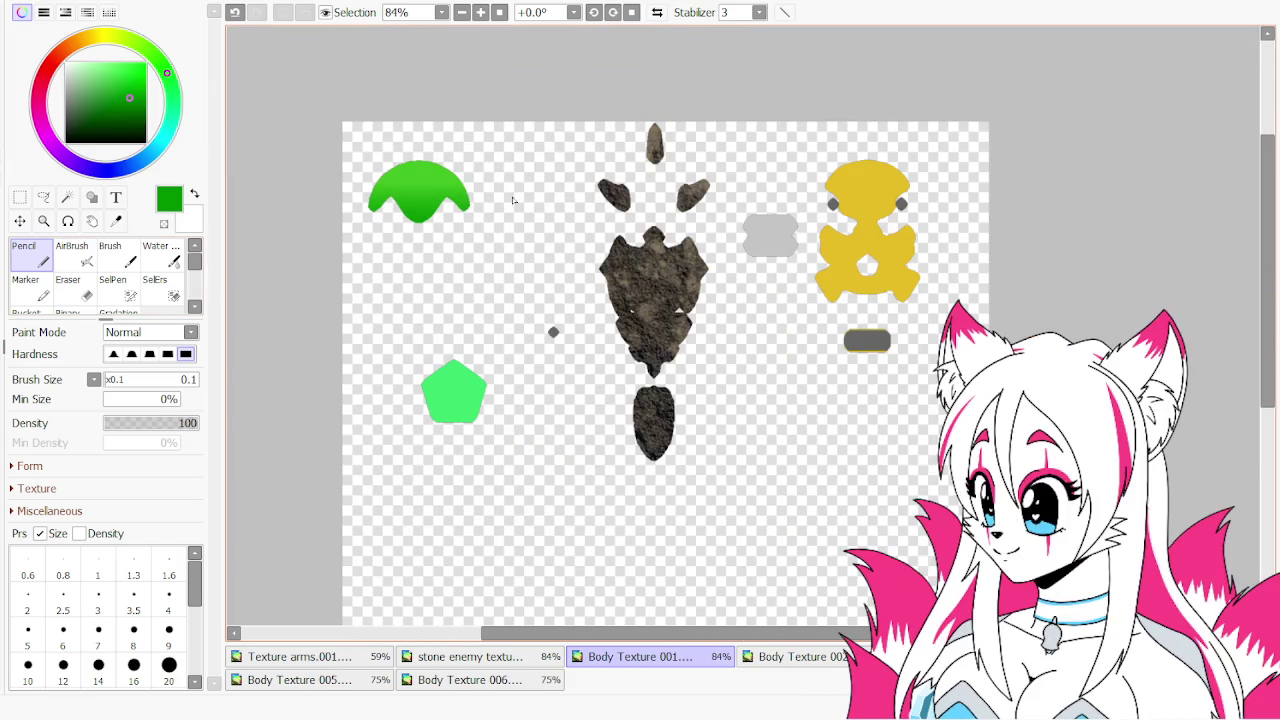
{"action": "scroll", "coordinate": [618, 214], "scroll_direction": "up", "scroll_amount": 3}
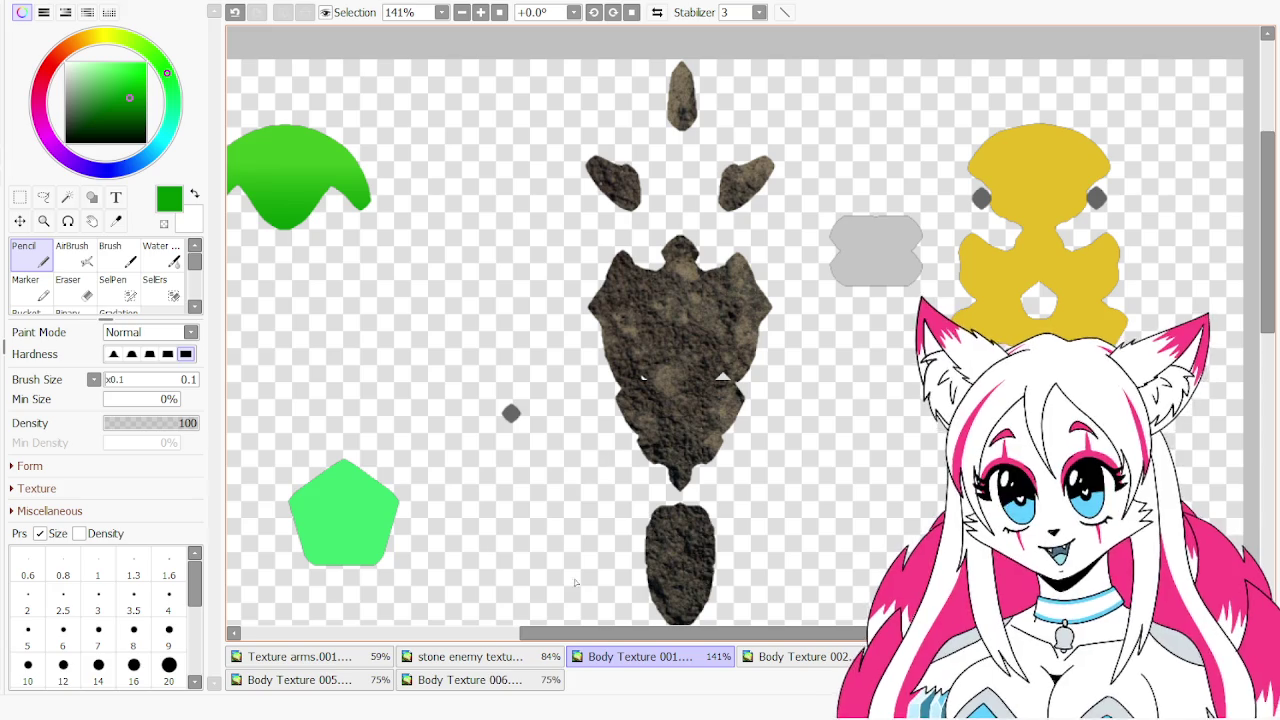
{"action": "left_click_drag", "start_coordinate": [560, 621], "coordinate": [450, 628]}
{"action": "scroll", "coordinate": [541, 233], "scroll_direction": "down", "scroll_amount": 5}
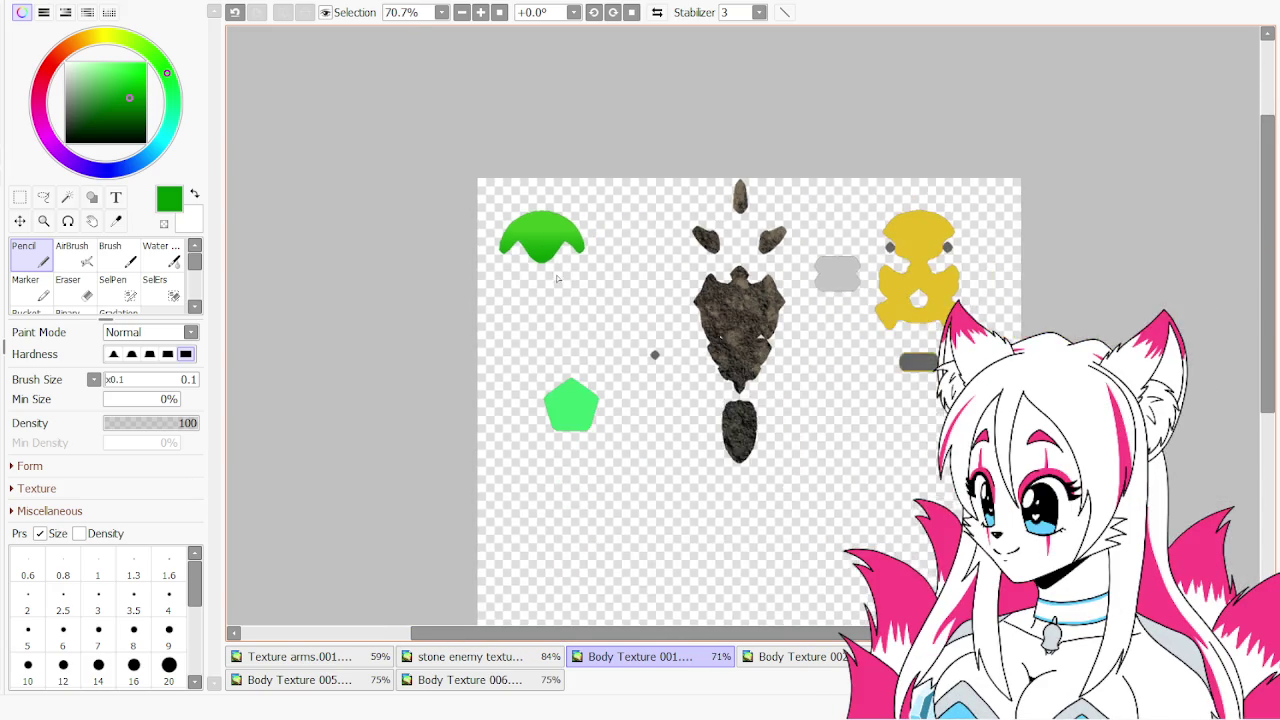
{"action": "scroll", "coordinate": [541, 233], "scroll_direction": "up", "scroll_amount": 2}
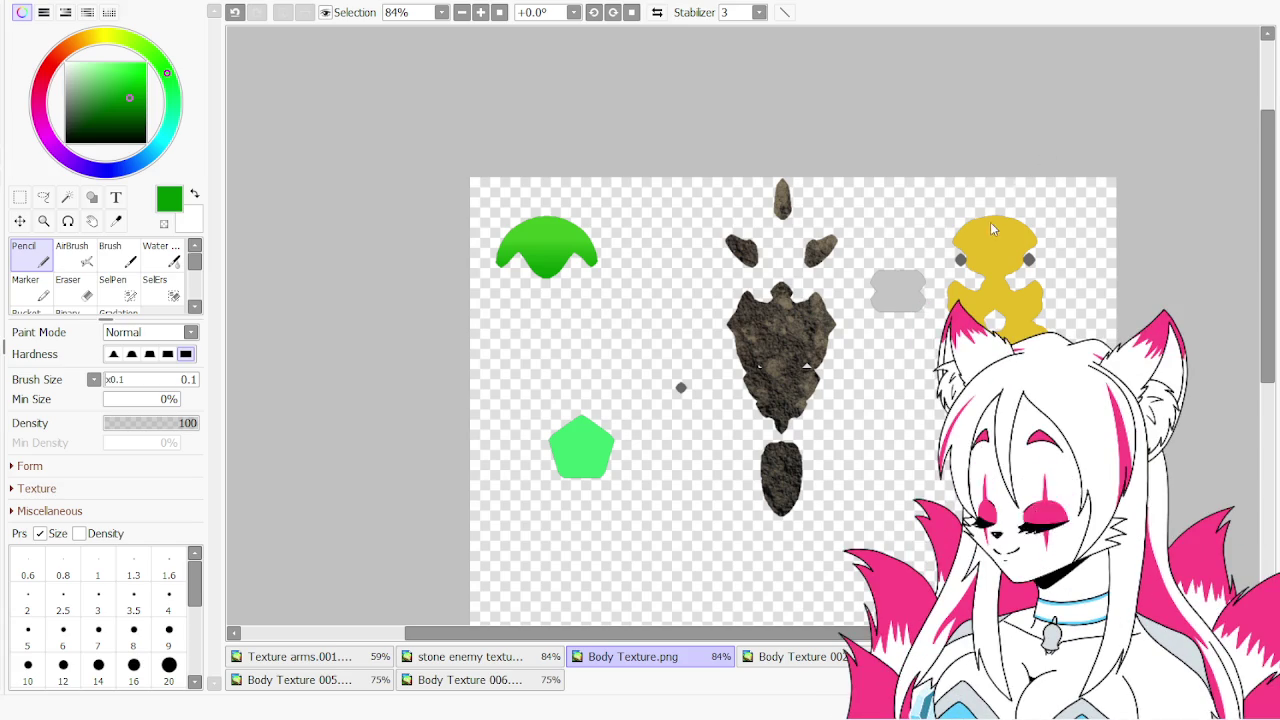
Scroll and pan to look over the body texture beside the material node tree
{"action": "scroll", "coordinate": [1022, 152], "scroll_direction": "down", "scroll_amount": 3}
{"action": "scroll", "coordinate": [1139, 254], "scroll_direction": "up", "scroll_amount": 2}
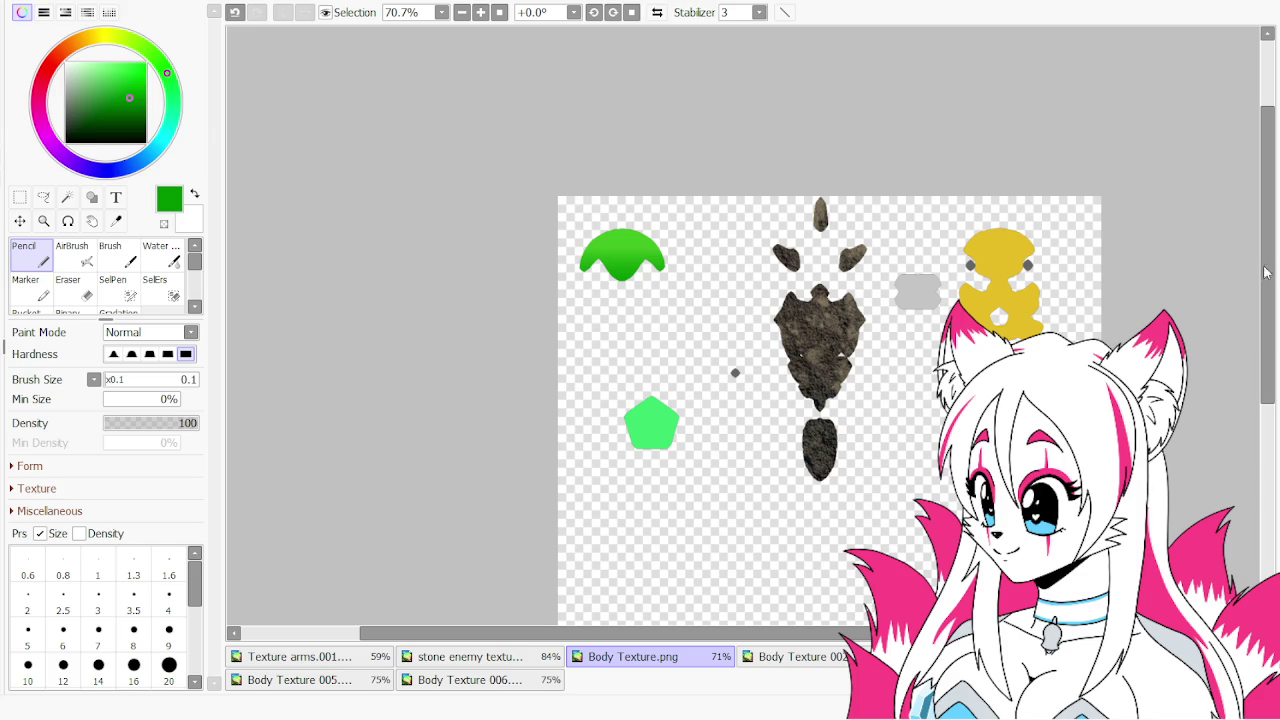
{"action": "left_click_drag", "start_coordinate": [1267, 271], "coordinate": [1267, 305]}
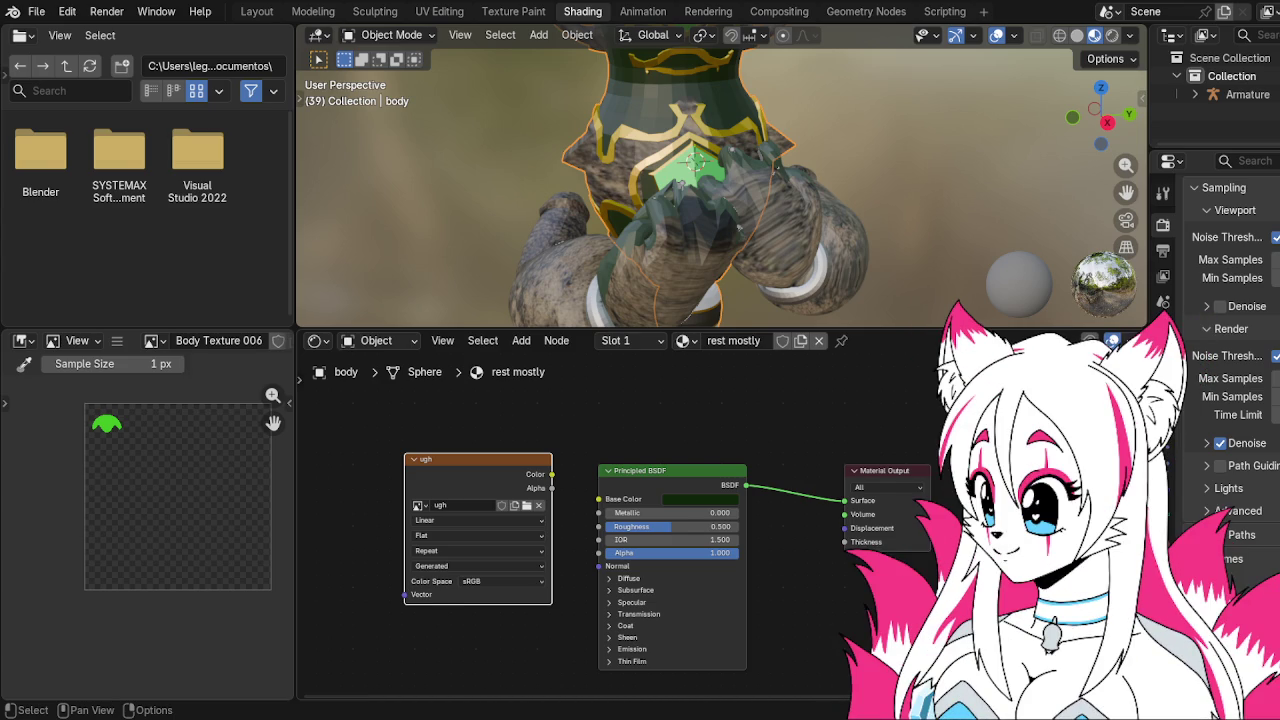
Bake the body's texture into the ugh image and go to Texture Paint
{"action": "scroll", "coordinate": [1226, 388], "scroll_direction": "down", "scroll_amount": 10}
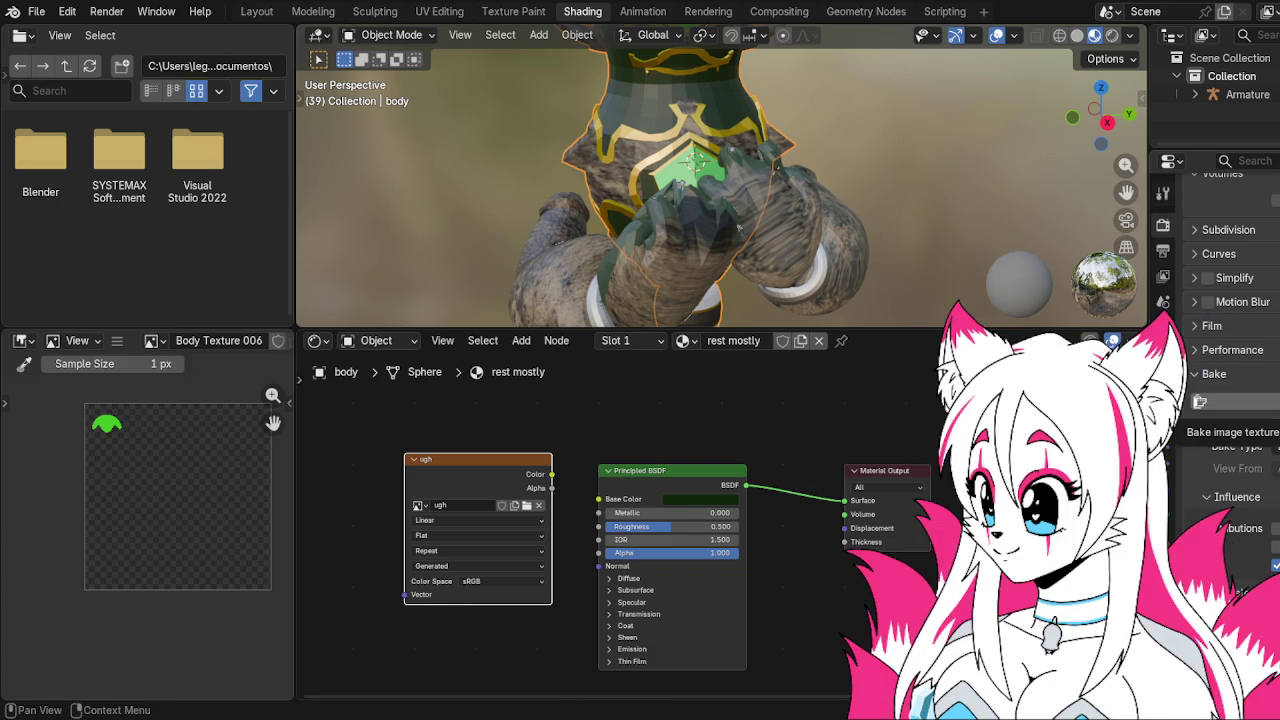
{"action": "left_click", "coordinate": [1215, 401]}
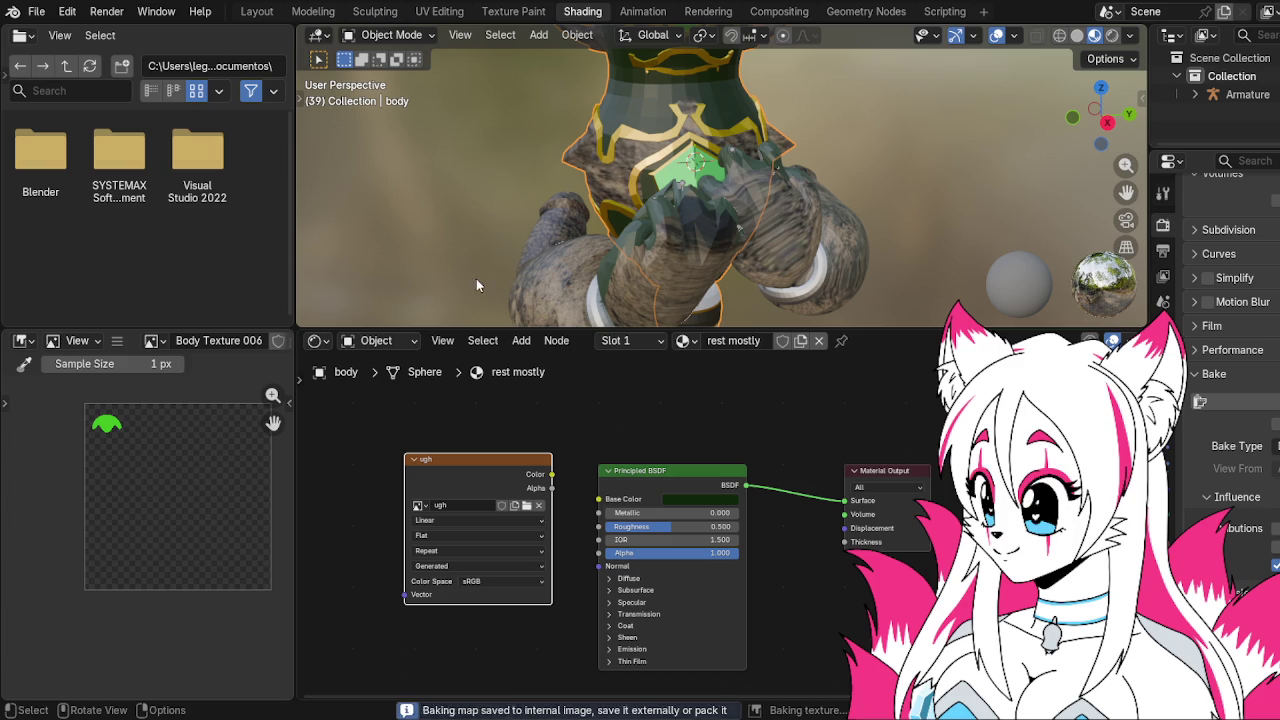
{"action": "left_click", "coordinate": [513, 11]}
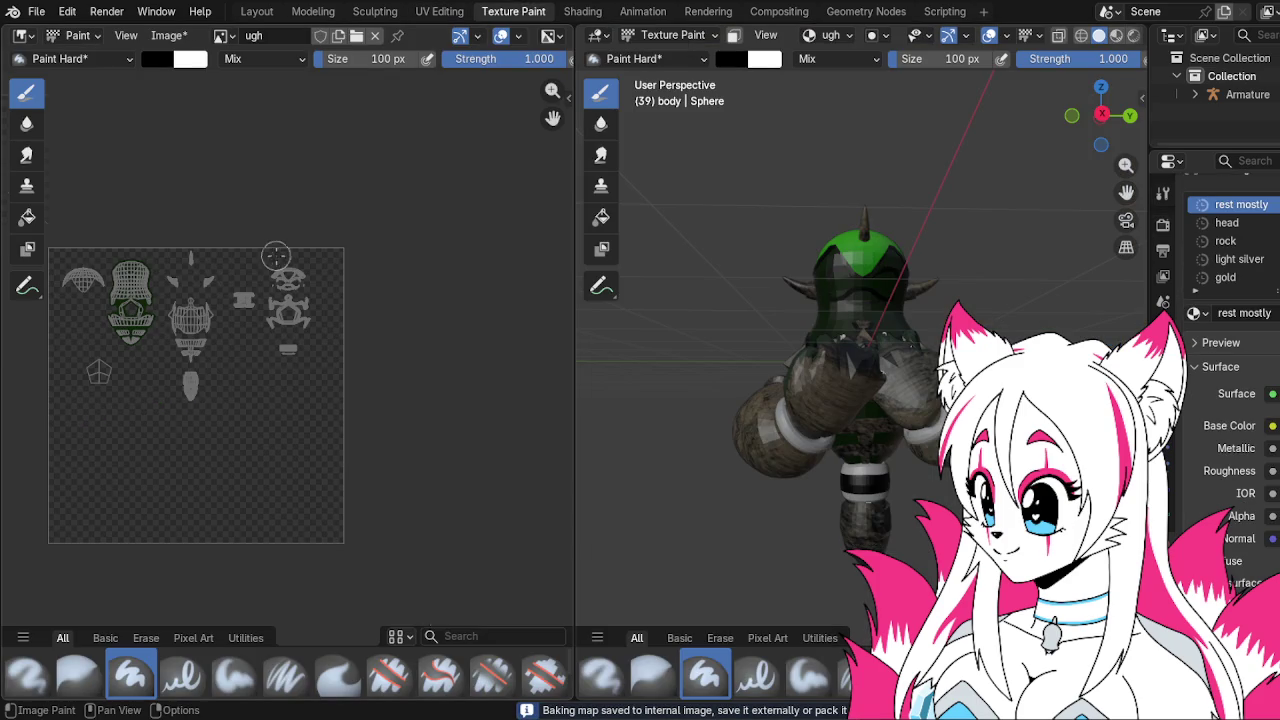
Save the baked ugh image via Image > Save, then switch to PaintTool SAI
{"action": "scroll", "coordinate": [276, 255], "scroll_direction": "up", "scroll_amount": 4}
{"action": "scroll", "coordinate": [282, 289], "scroll_direction": "up", "scroll_amount": 2}
{"action": "scroll", "coordinate": [508, 349], "scroll_direction": "down", "scroll_amount": 1}
{"action": "left_click", "coordinate": [165, 37]}
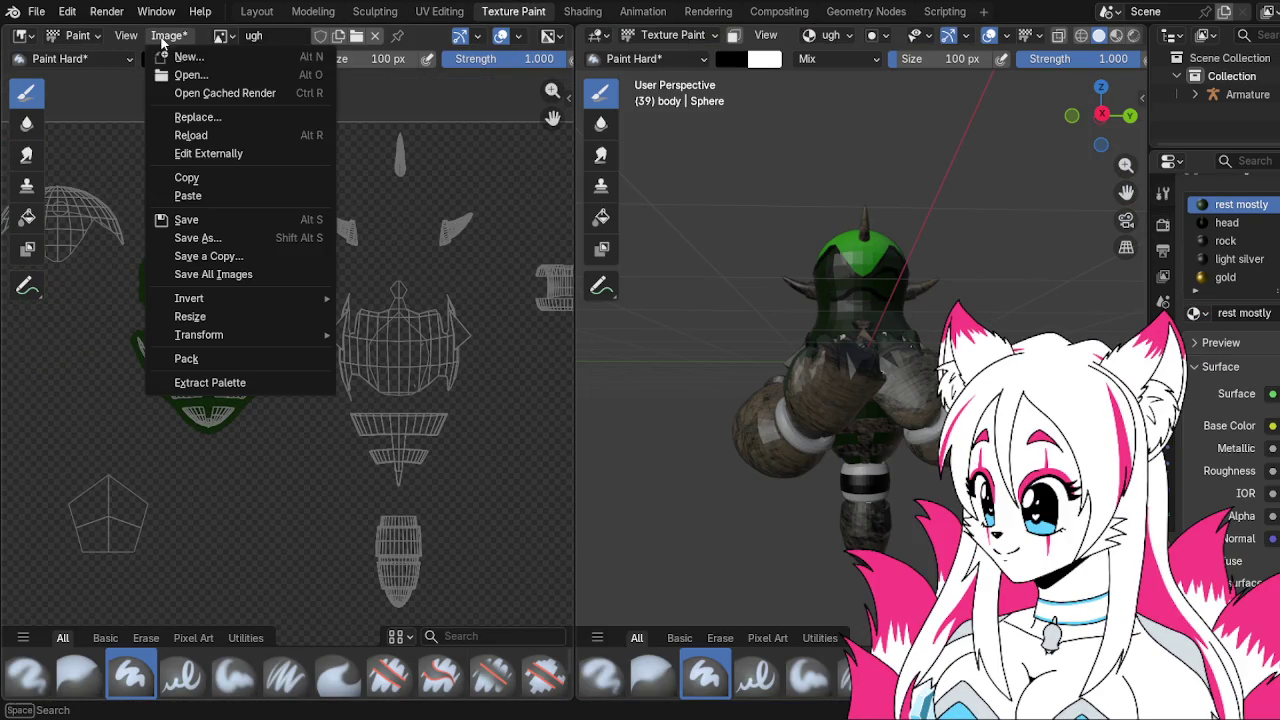
{"action": "left_click", "coordinate": [207, 219]}
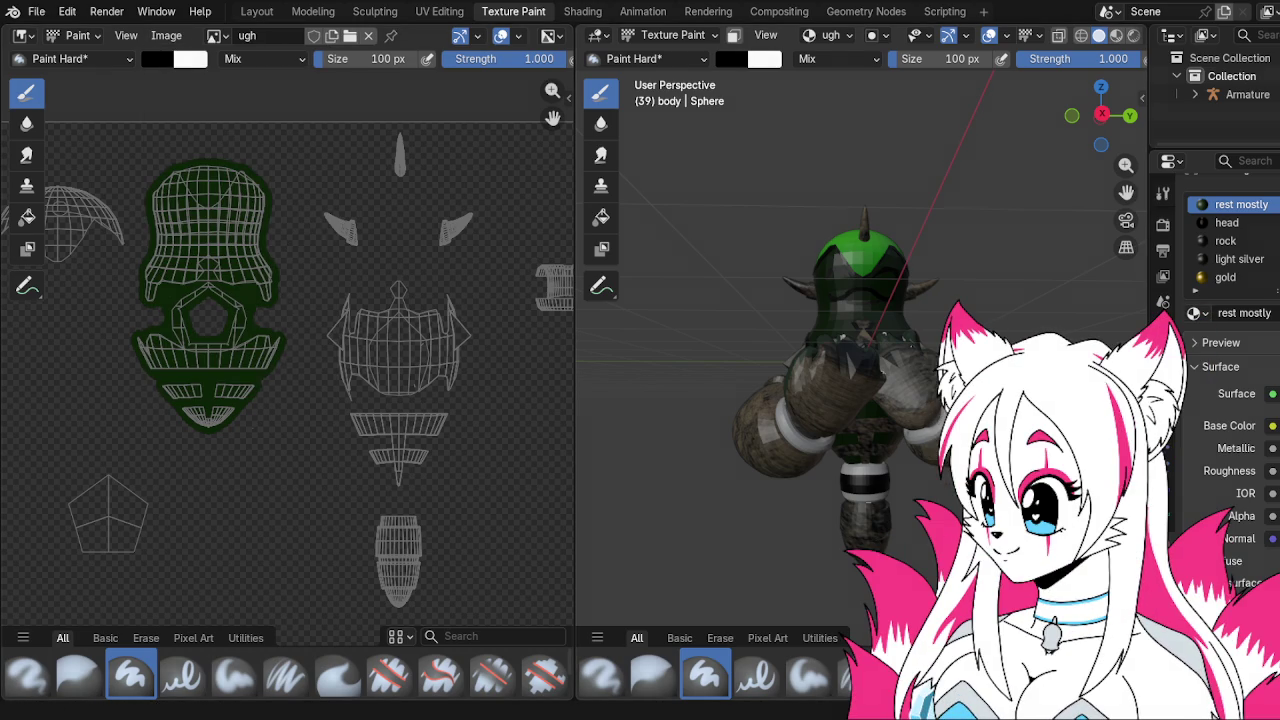
{"action": "key", "text": "alt+Tab"}
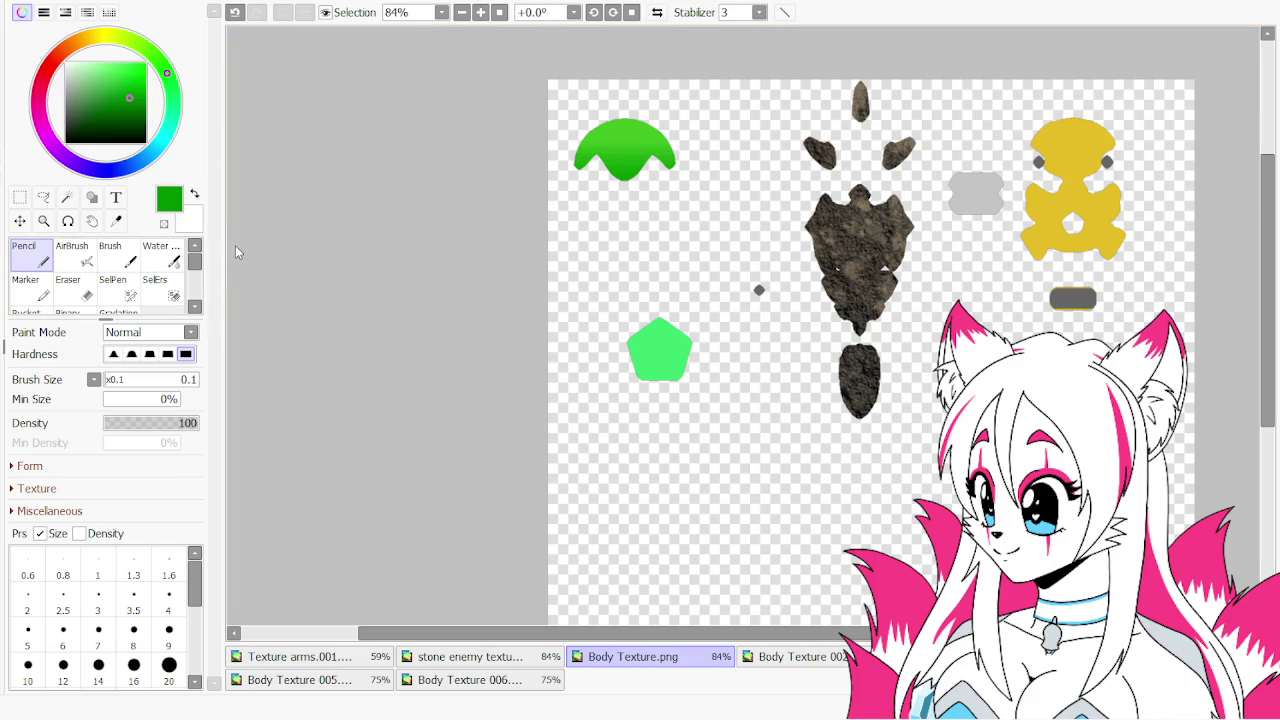
Open ugh.png in SAI, box-select its dark silhouette, and return to Body Texture.png
{"action": "left_click_drag", "start_coordinate": [66, 312], "coordinate": [490, 265]}
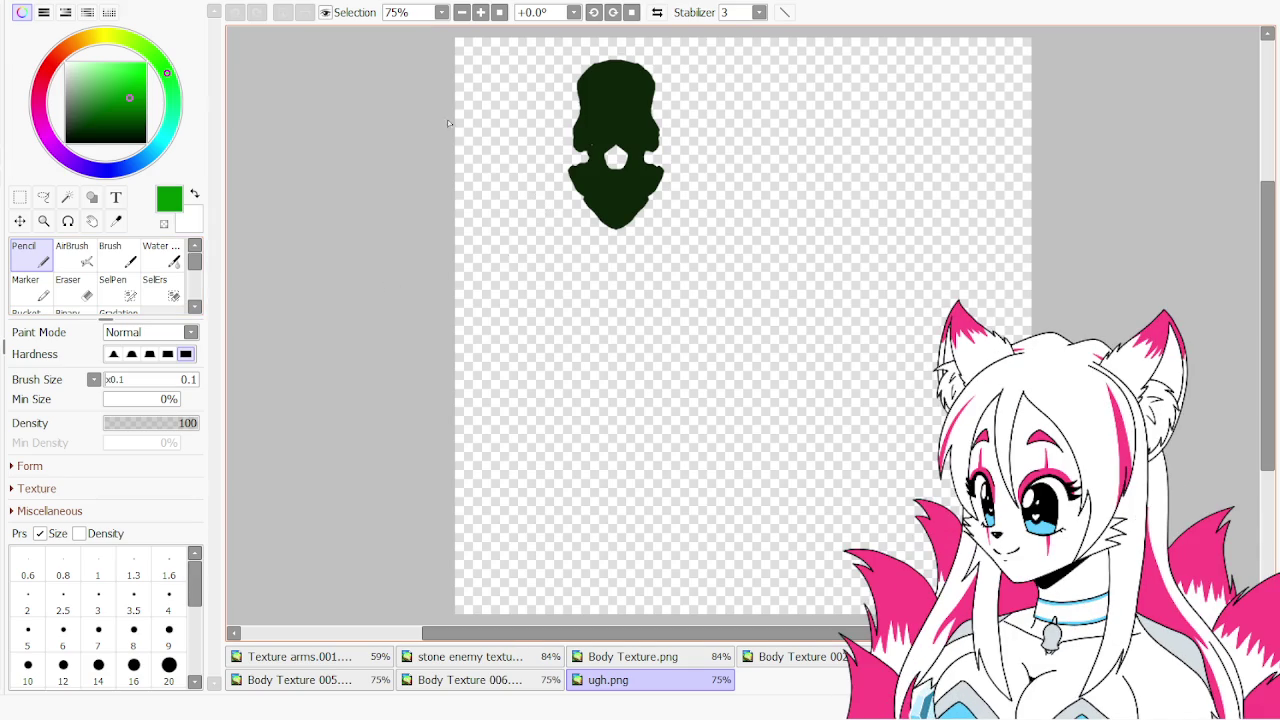
{"action": "left_click", "coordinate": [20, 198]}
{"action": "left_click_drag", "start_coordinate": [528, 46], "coordinate": [753, 292]}
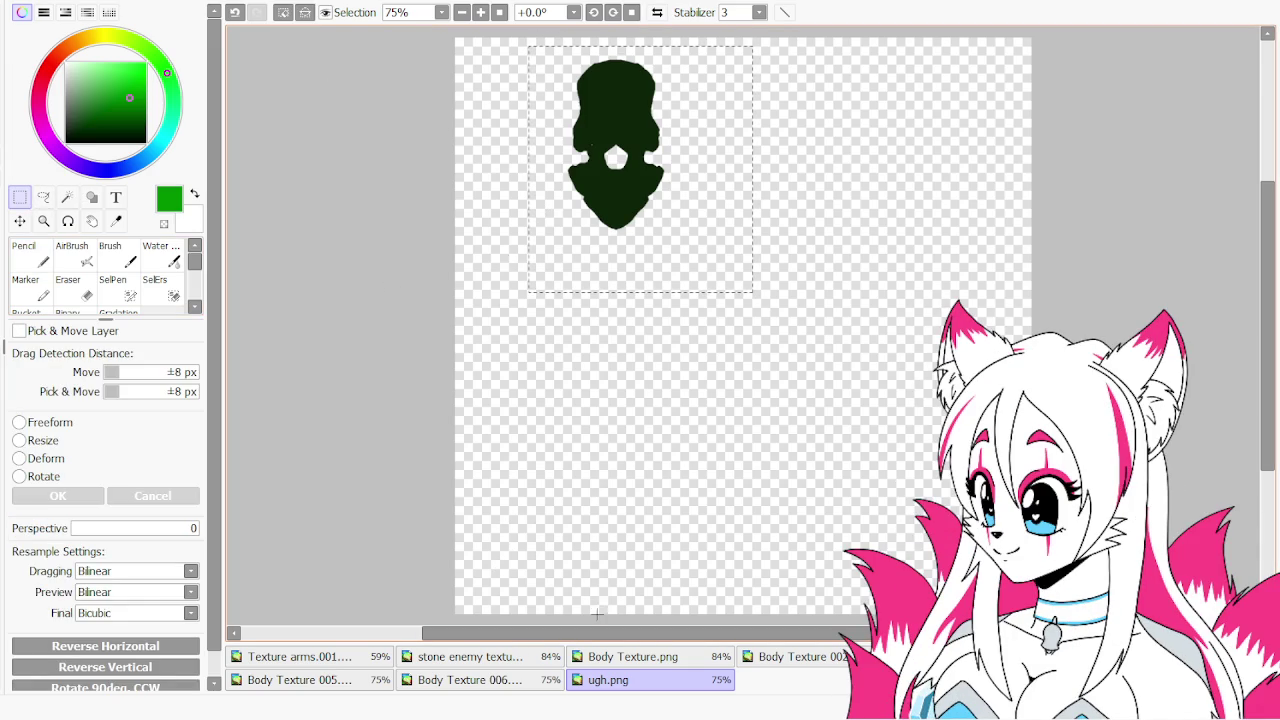
{"action": "left_click", "coordinate": [597, 665]}
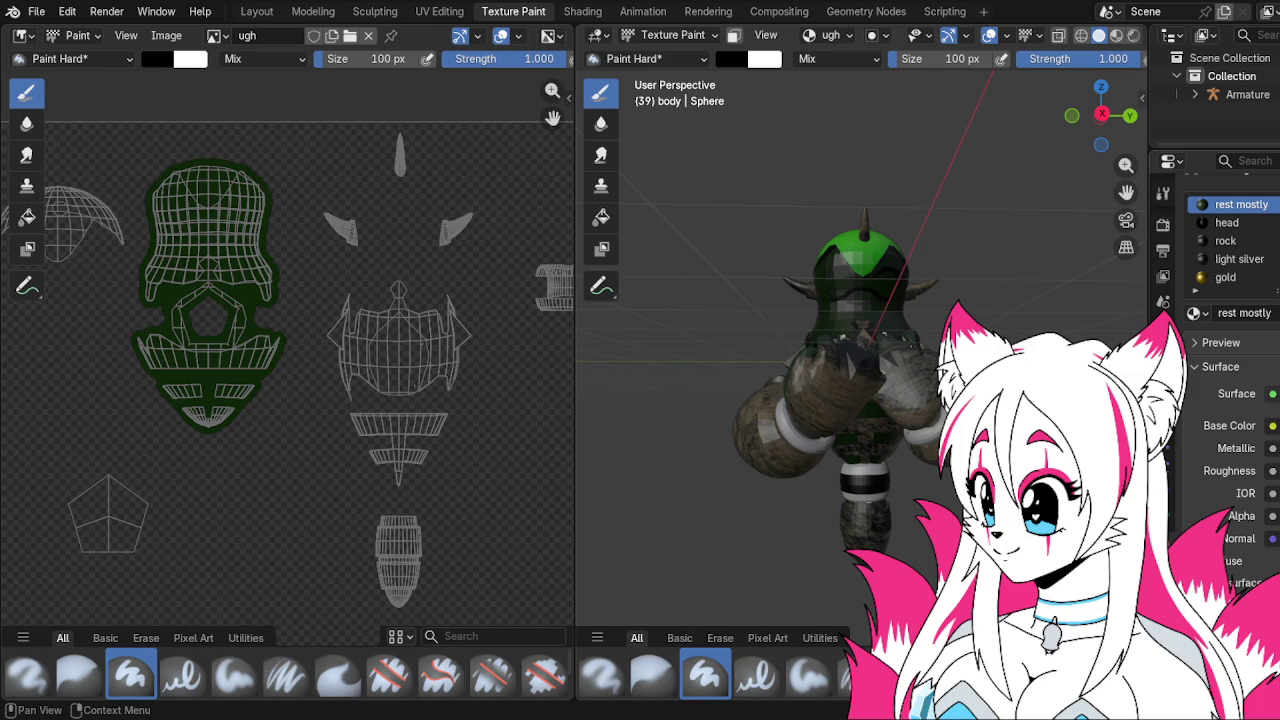
Make the gold material a Principled BSDF with an Image Texture driving its Base Color
{"action": "left_click", "coordinate": [1272, 425]}
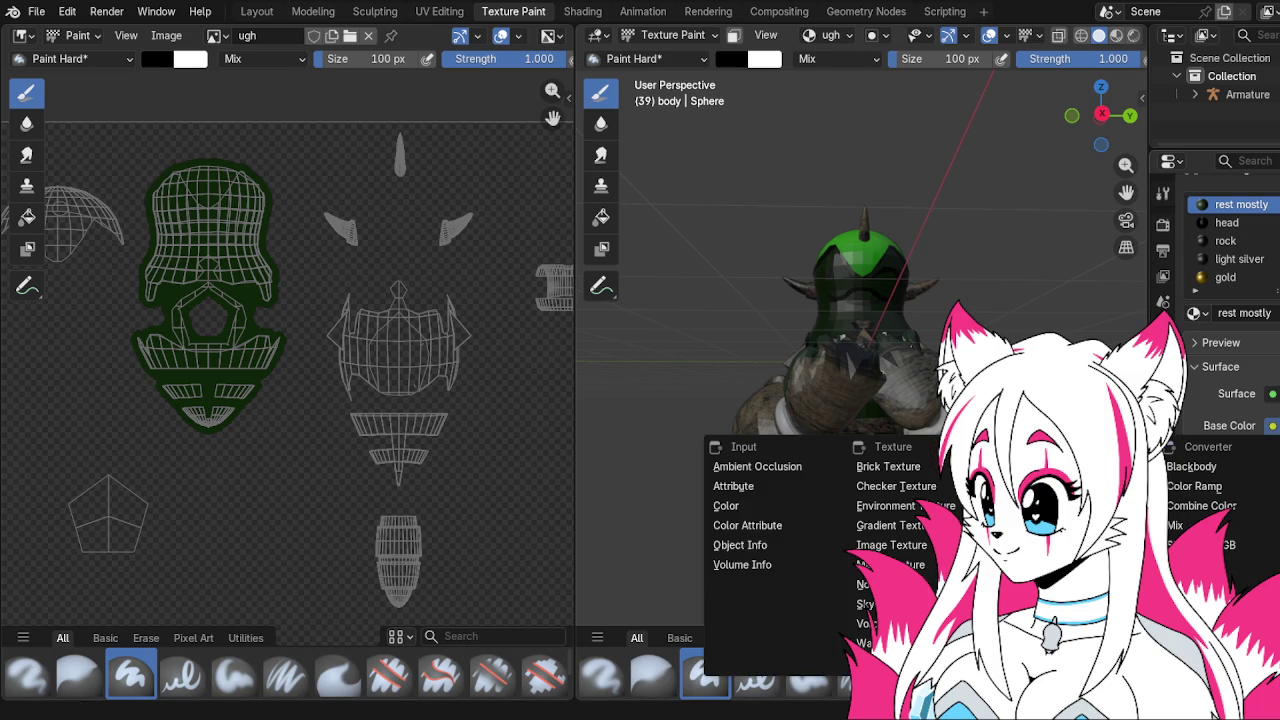
{"action": "left_click", "coordinate": [922, 549]}
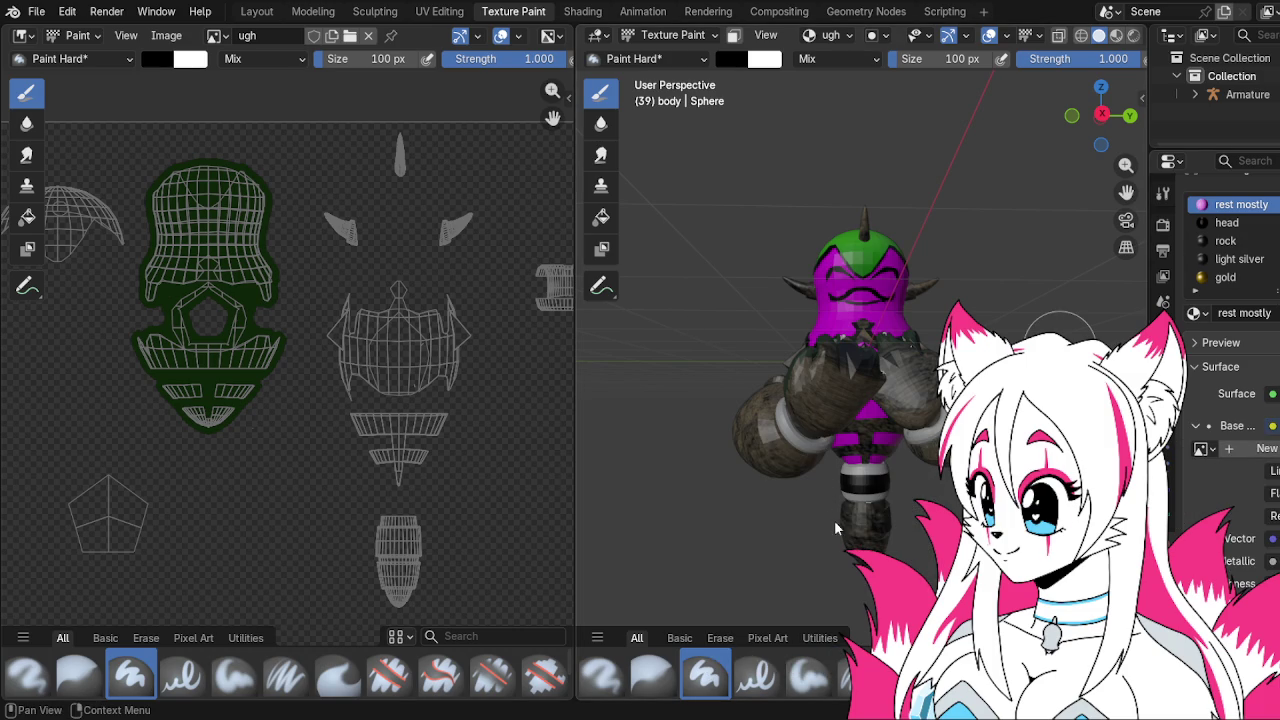
{"action": "left_click", "coordinate": [1232, 277]}
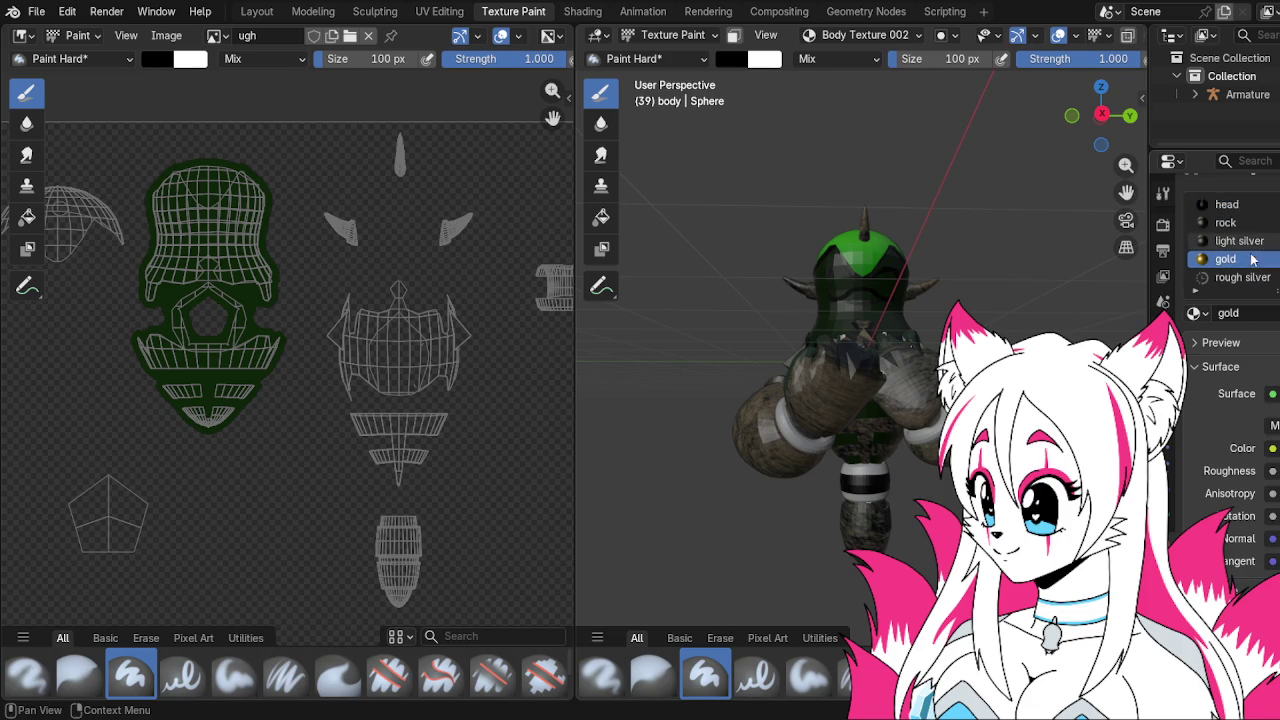
{"action": "left_click", "coordinate": [1248, 249]}
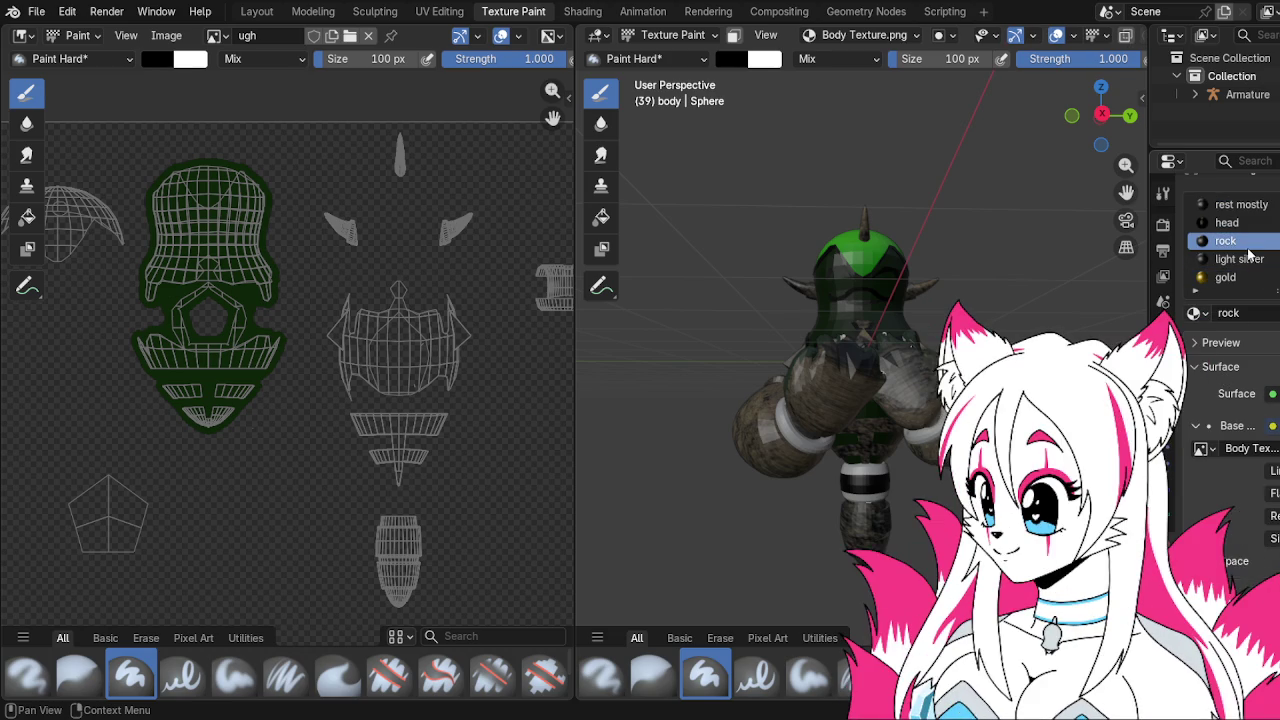
{"action": "left_click", "coordinate": [1245, 260]}
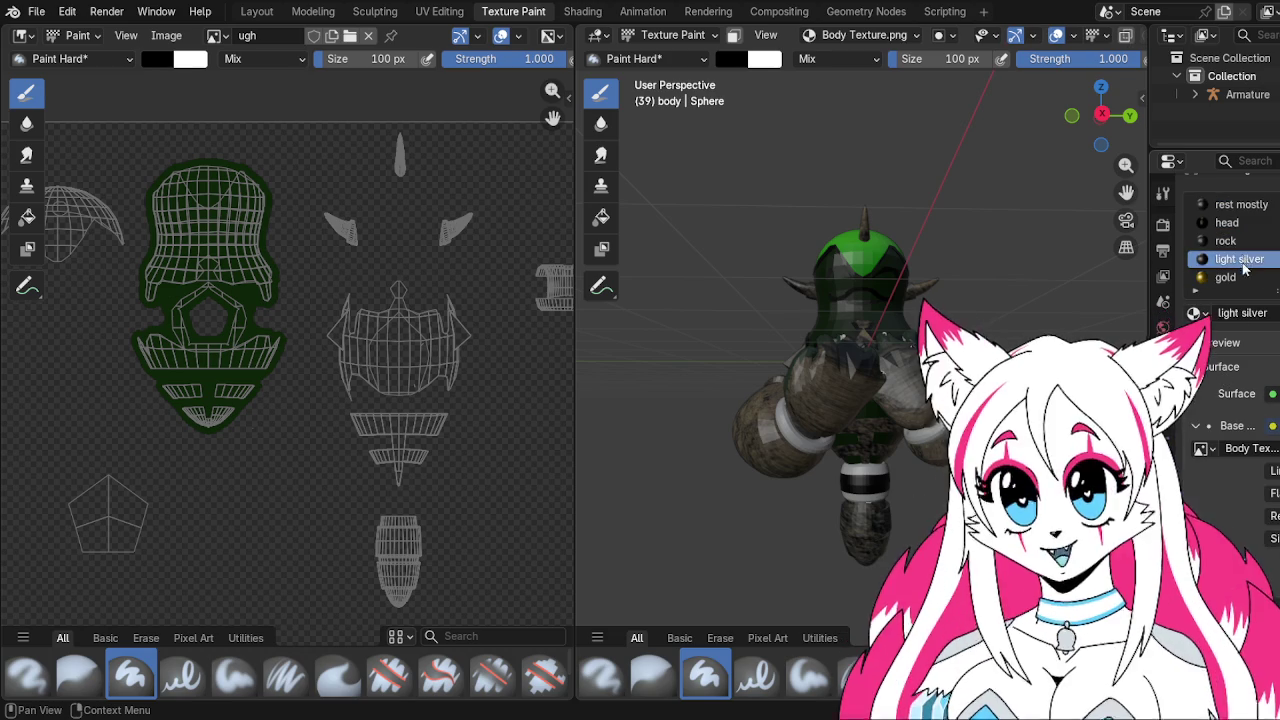
{"action": "left_click", "coordinate": [1232, 277]}
{"action": "left_click", "coordinate": [1270, 393]}
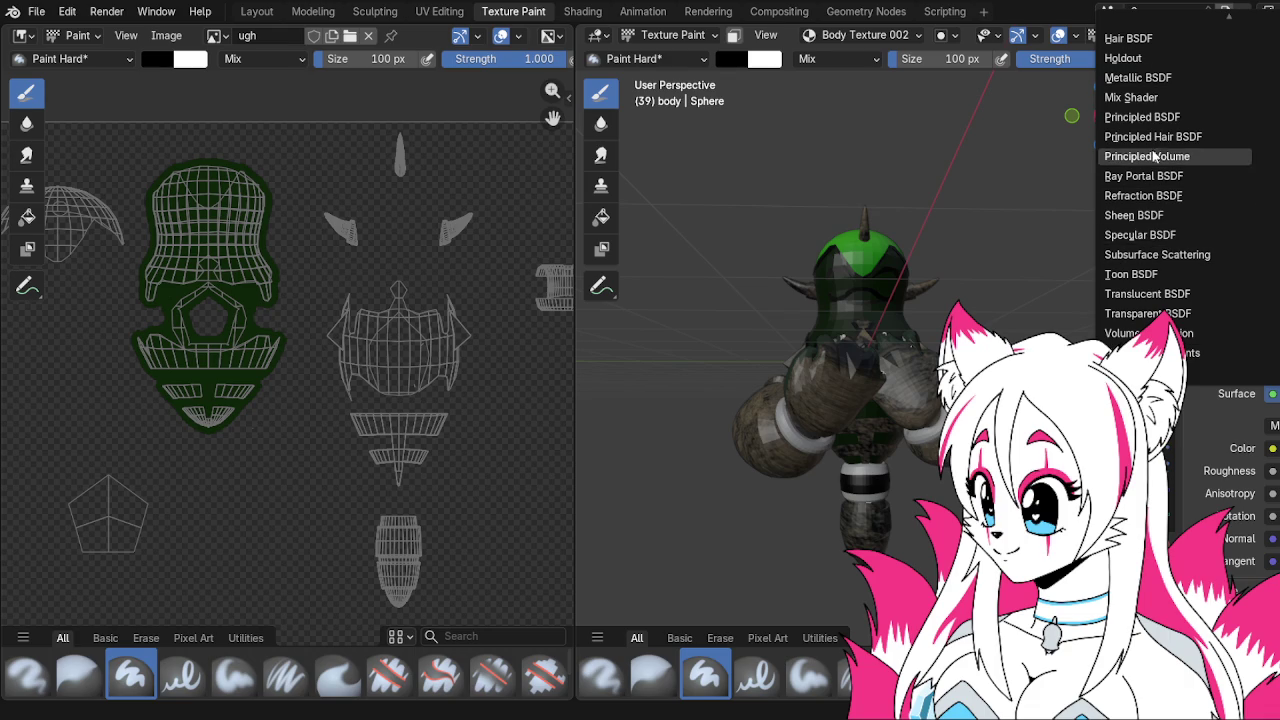
{"action": "left_click", "coordinate": [1142, 117]}
{"action": "left_click", "coordinate": [1272, 425]}
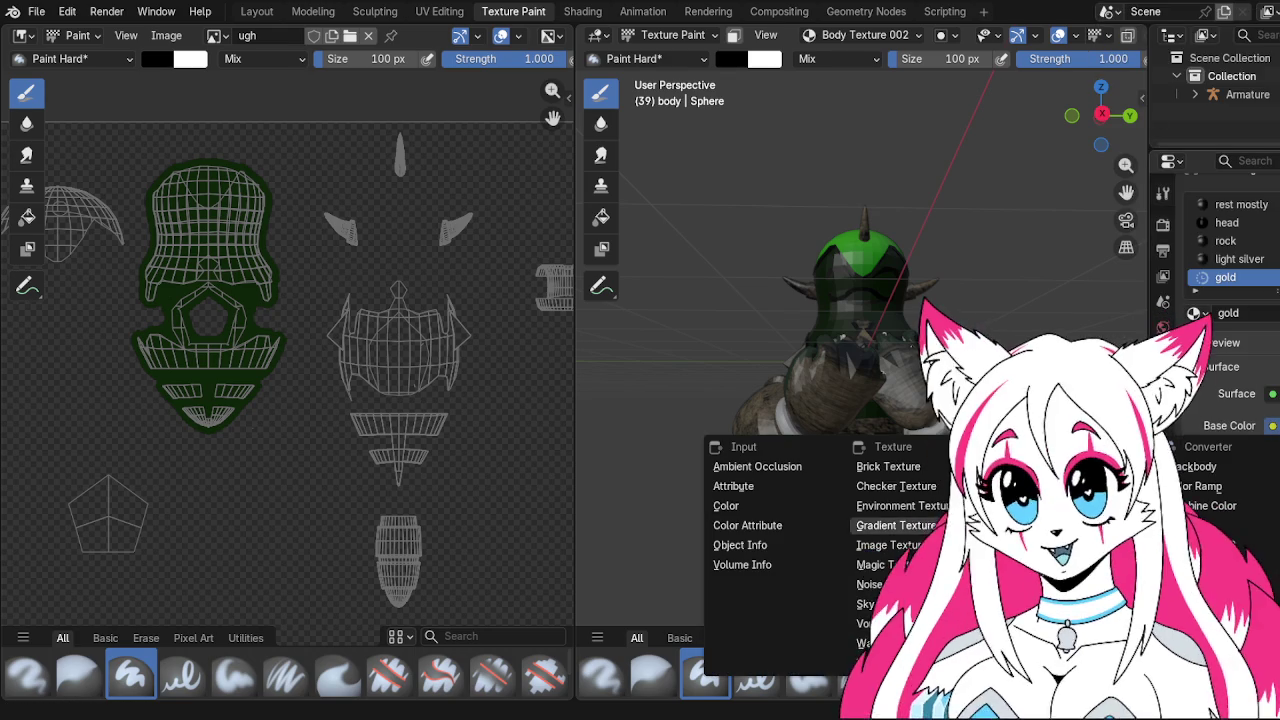
{"action": "left_click", "coordinate": [890, 545]}
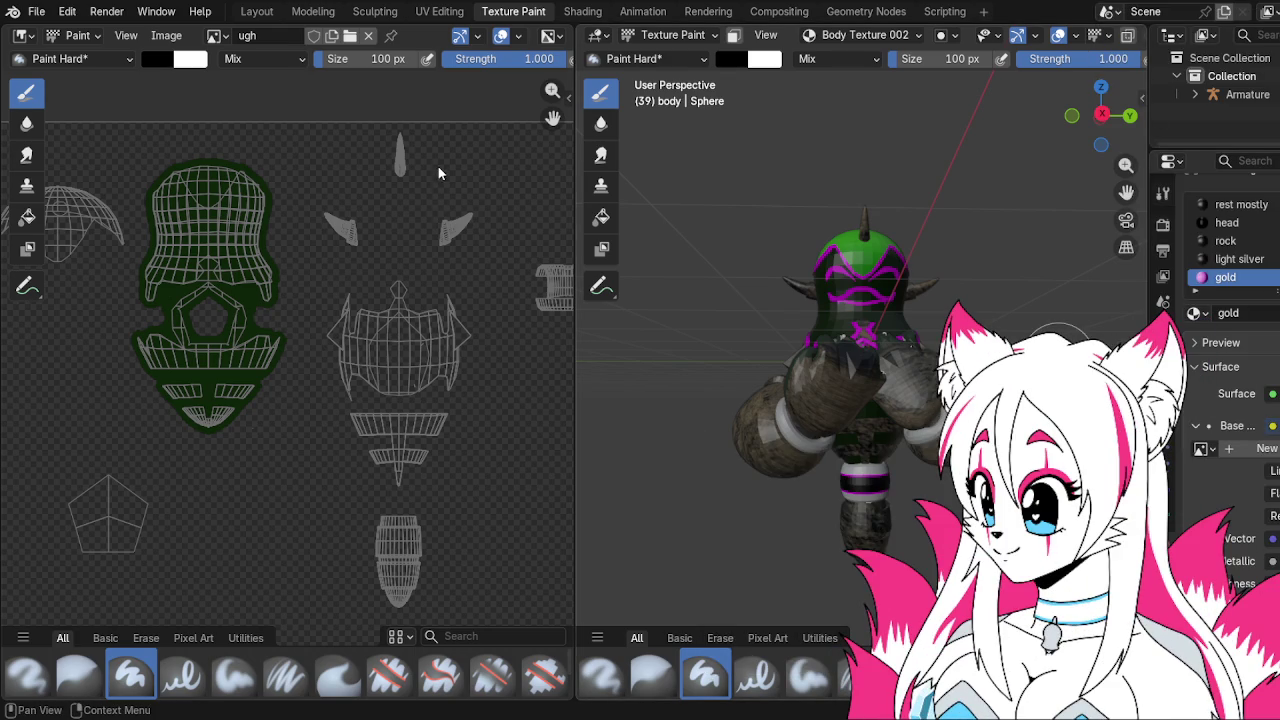
Switch the rough silver material's surface to Principled BSDF
{"action": "scroll", "coordinate": [1250, 278], "scroll_direction": "down", "scroll_amount": 2}
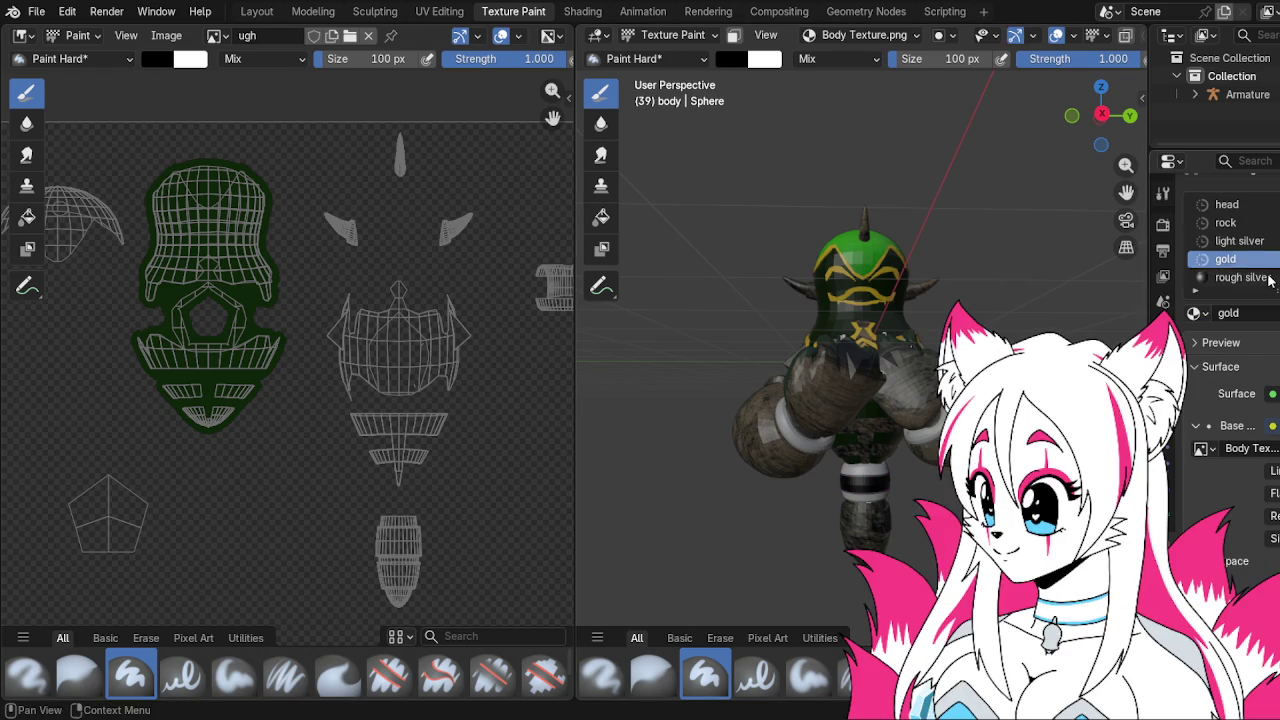
{"action": "left_click", "coordinate": [1265, 260]}
{"action": "left_click", "coordinate": [1270, 394]}
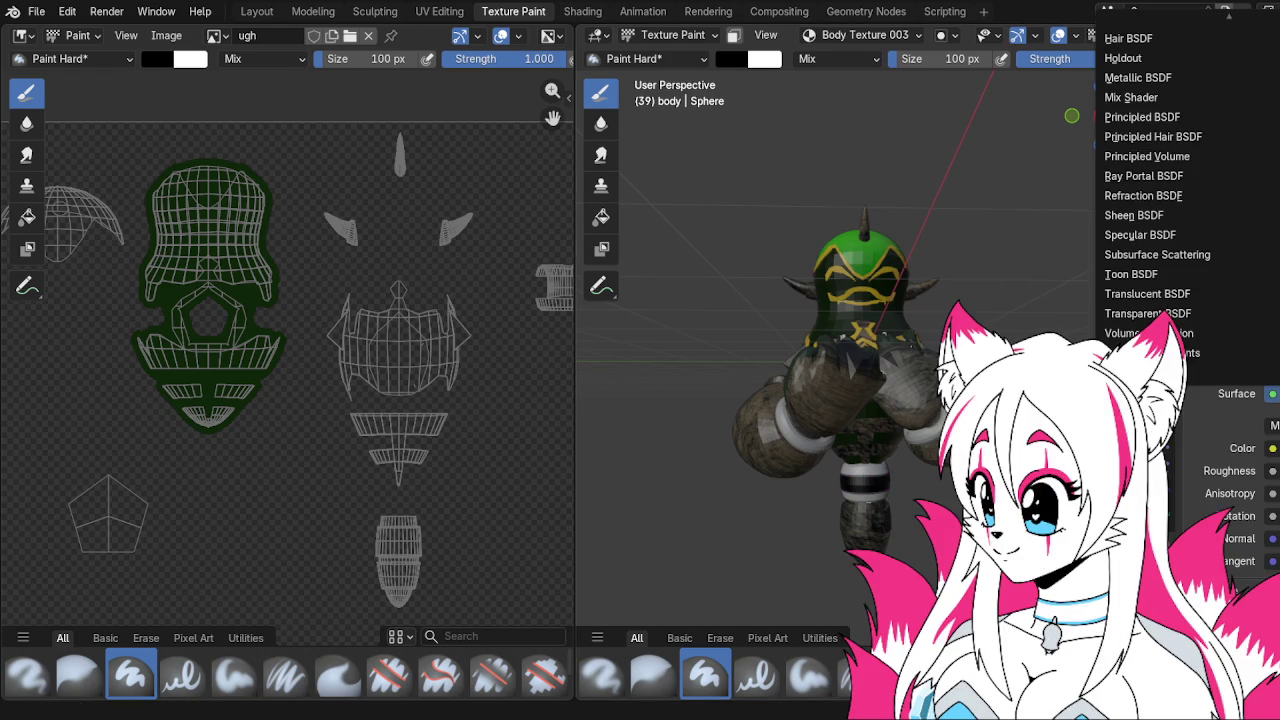
{"action": "left_click", "coordinate": [1150, 117]}
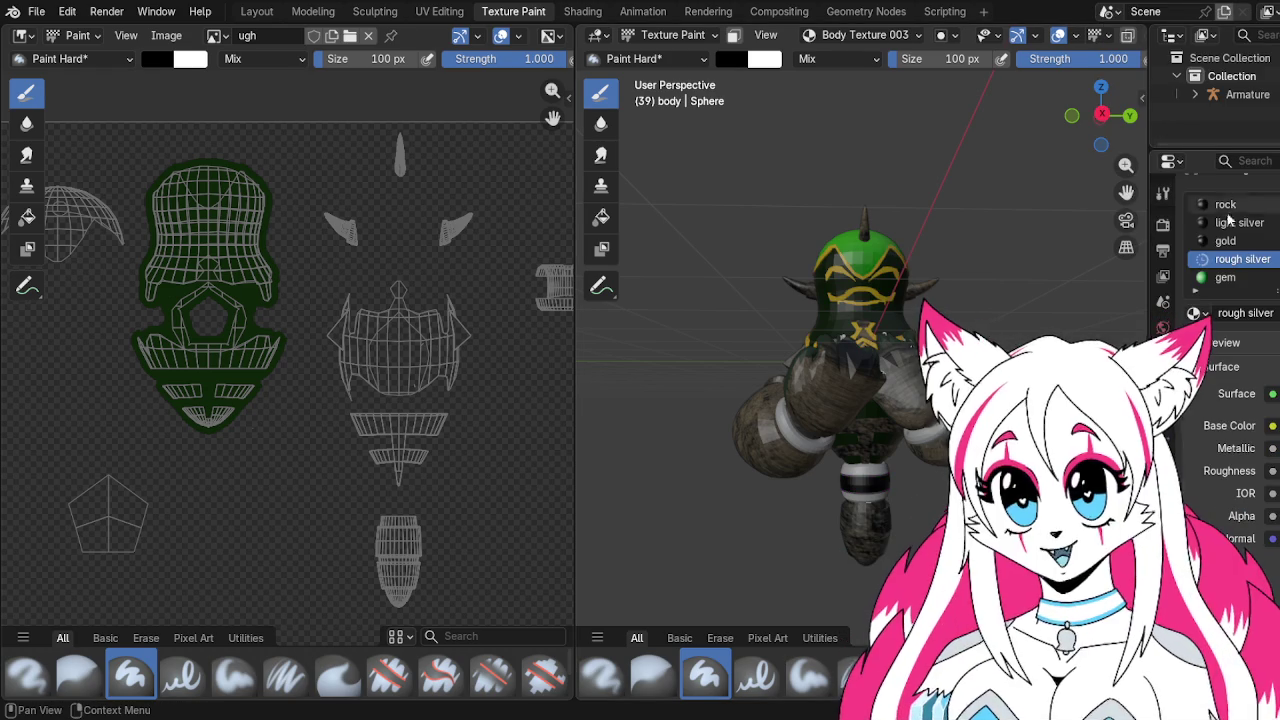
Make the gem material a Principled BSDF with Body Texture.png as its Base Color
{"action": "left_click", "coordinate": [1225, 277]}
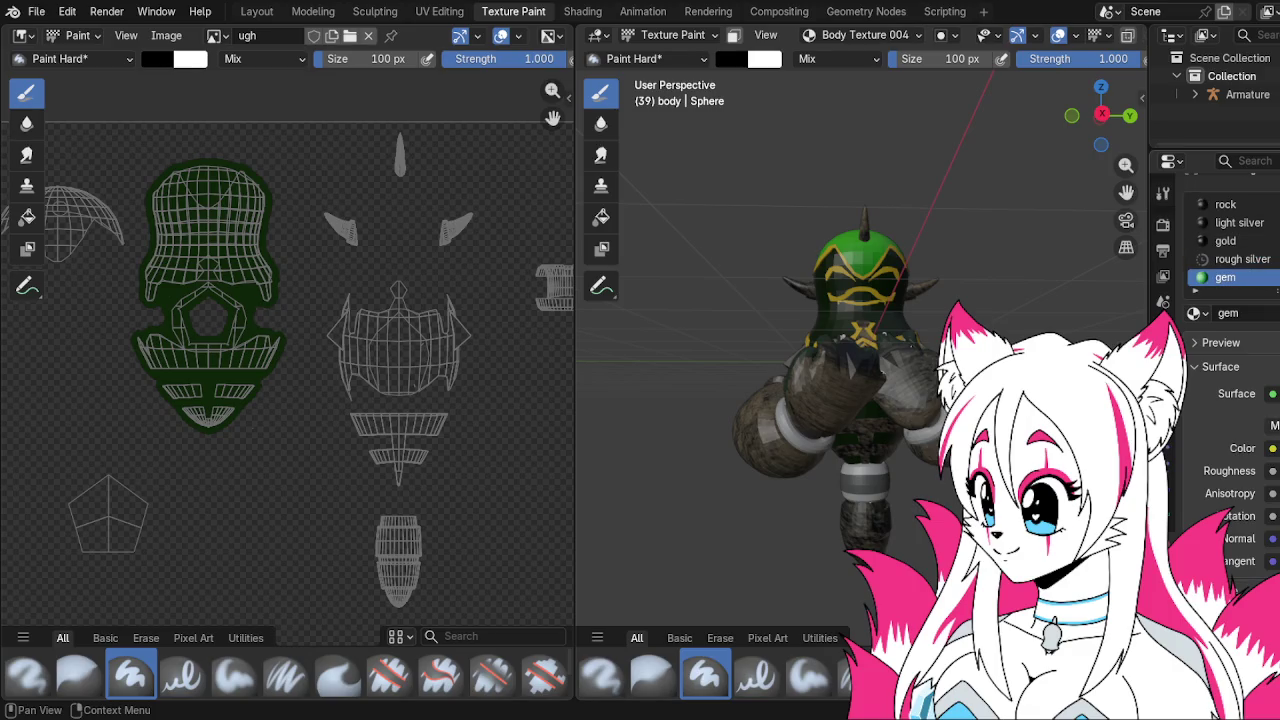
{"action": "left_click", "coordinate": [1265, 394]}
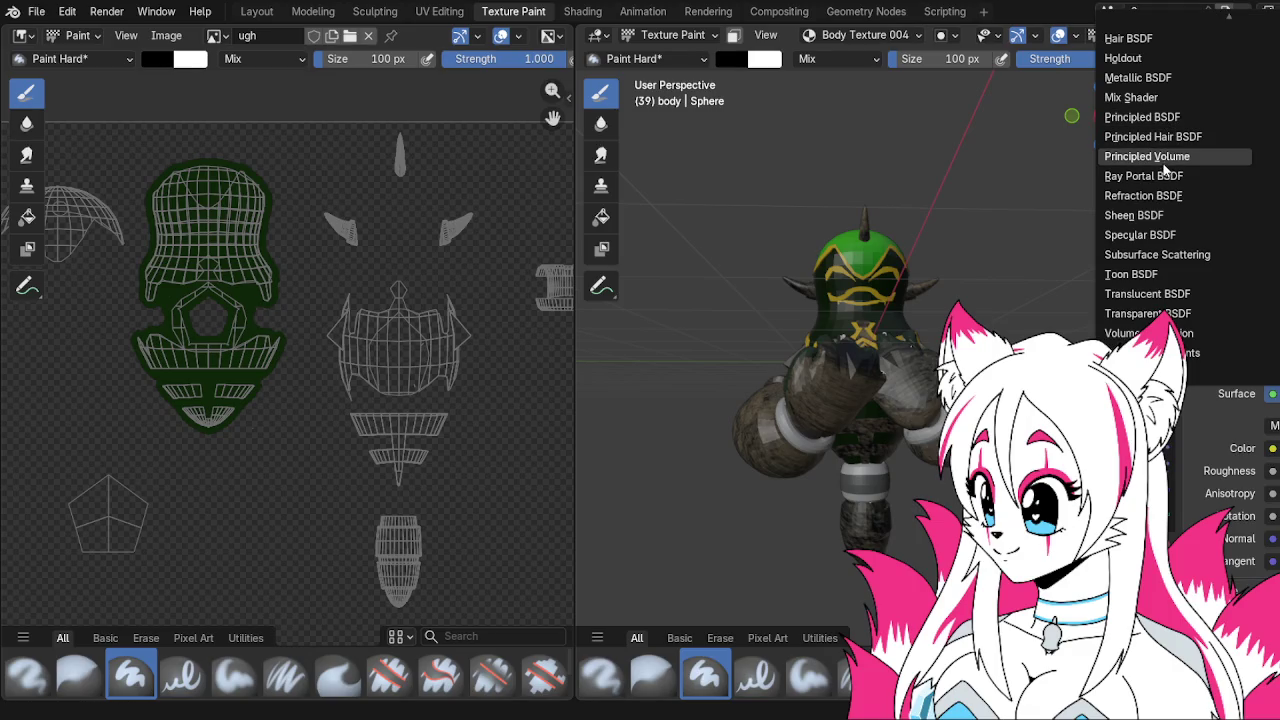
{"action": "left_click", "coordinate": [1150, 117]}
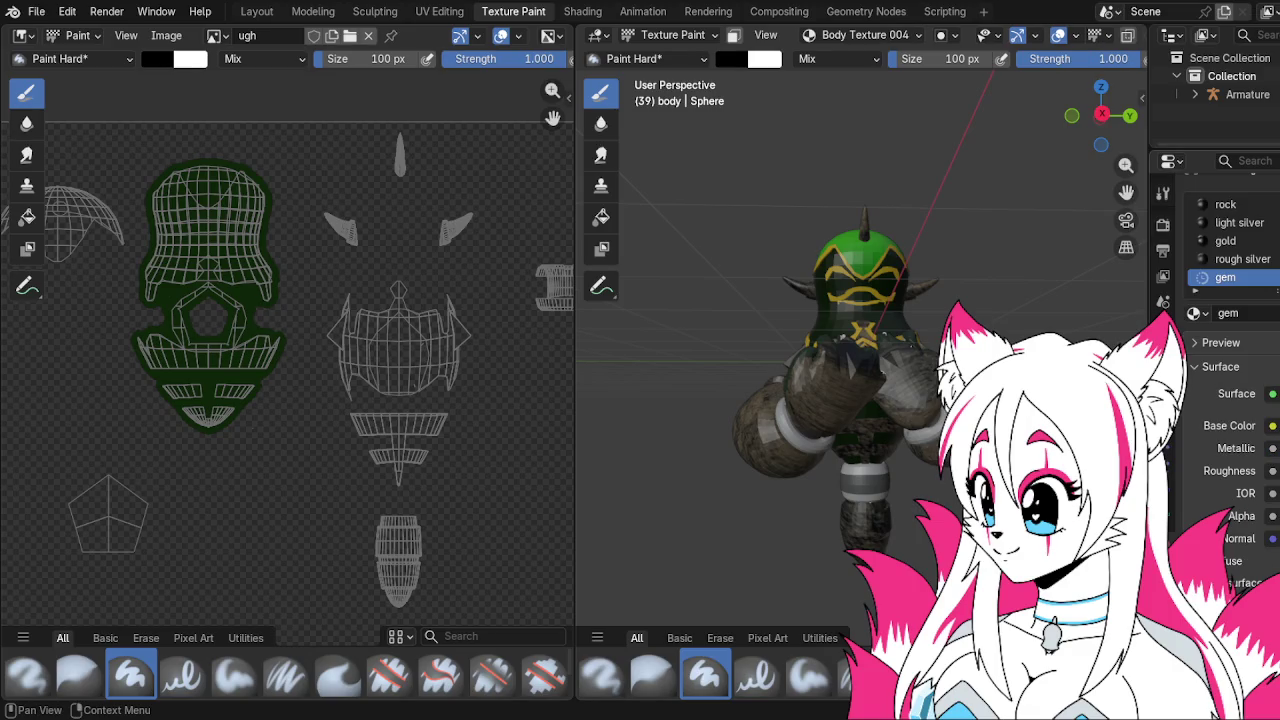
{"action": "left_click", "coordinate": [1272, 425]}
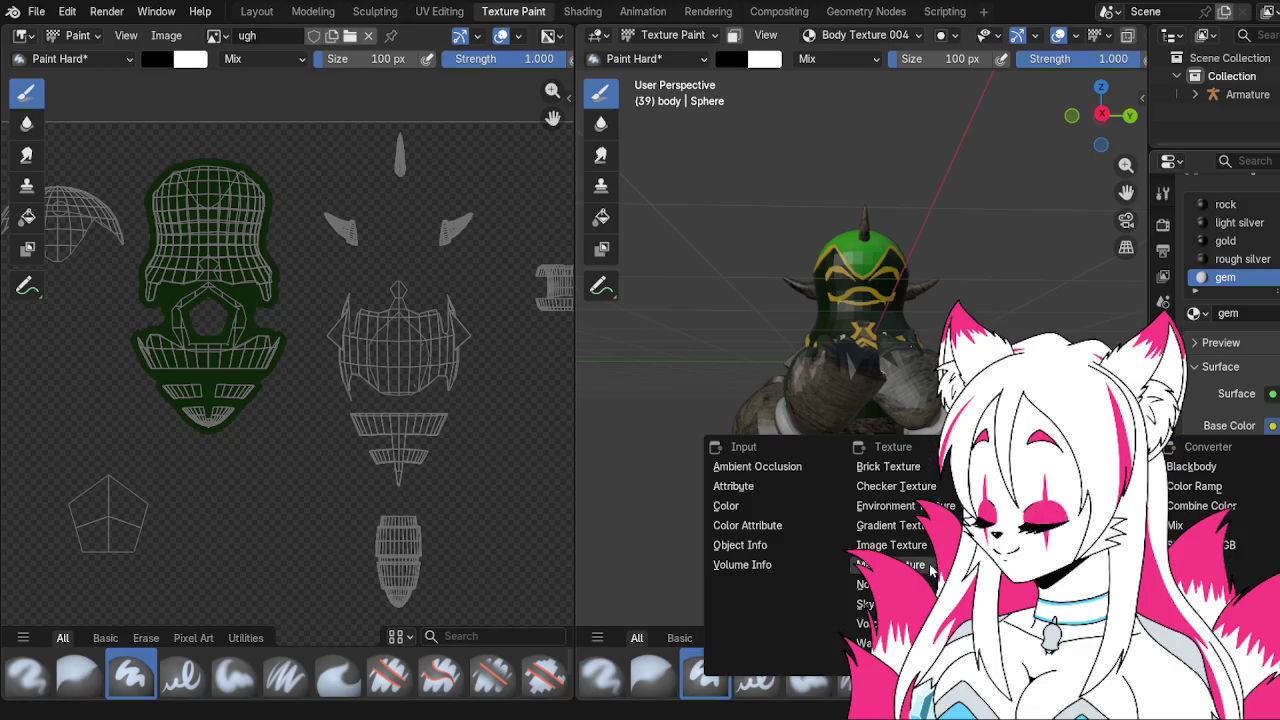
{"action": "left_click", "coordinate": [892, 546]}
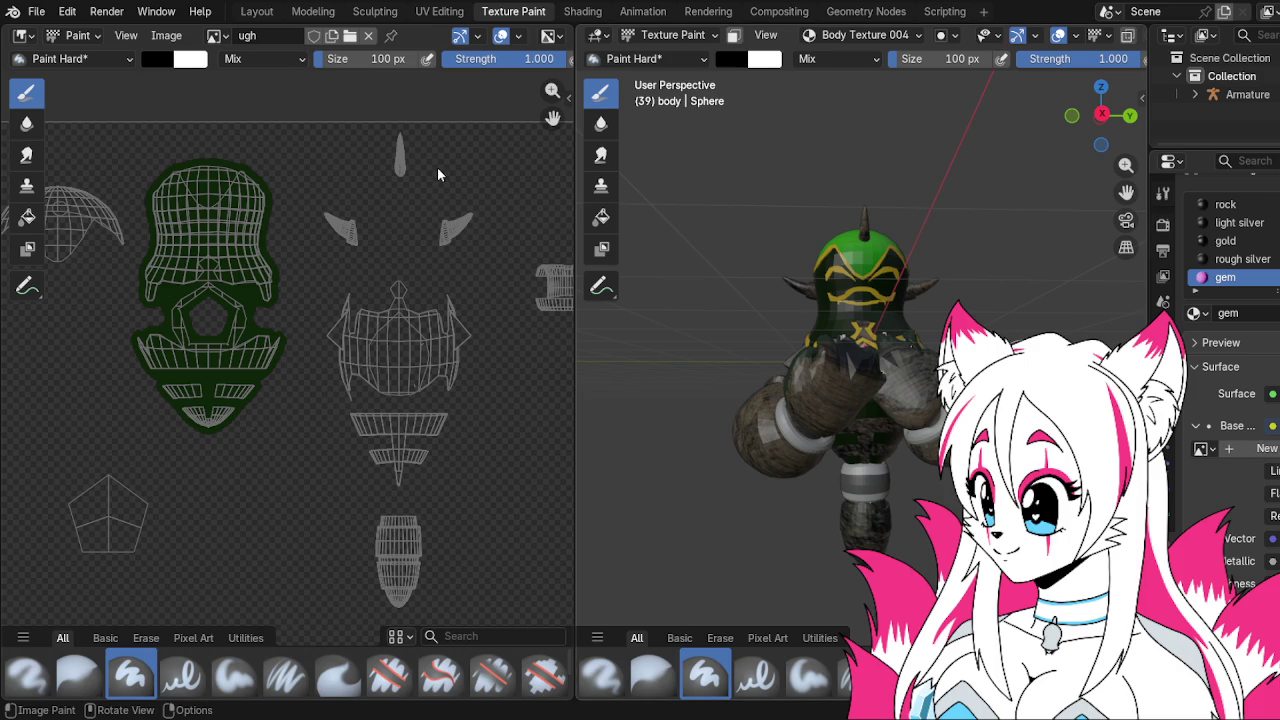
Orbit and zoom to check the bright green helmet with gold trim
{"action": "mouse_move", "coordinate": [968, 328]}
{"action": "left_mouse_down"}
{"action": "mouse_move", "coordinate": [885, 338]}
{"action": "mouse_move", "coordinate": [897, 307]}
{"action": "mouse_move", "coordinate": [899, 362]}
{"action": "left_mouse_up"}
{"action": "scroll", "coordinate": [1230, 240], "scroll_direction": "up", "scroll_amount": 4}
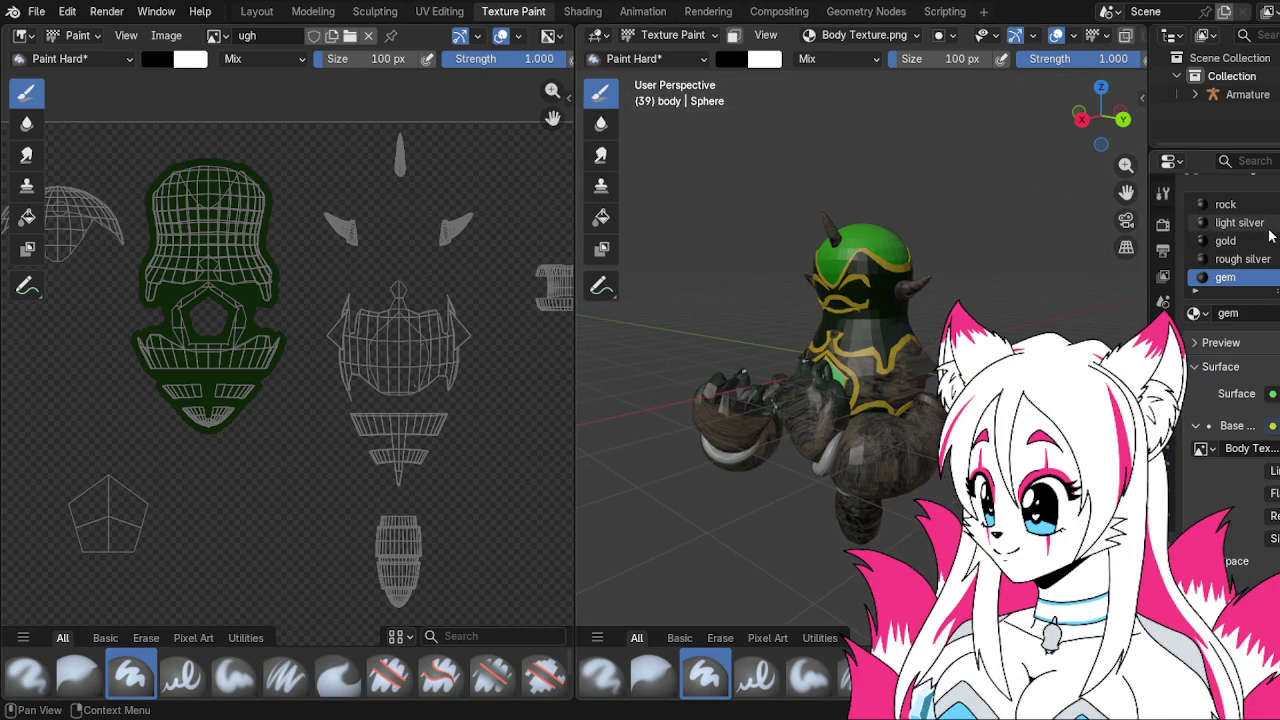
{"action": "left_click_drag", "start_coordinate": [1100, 300], "coordinate": [1060, 322]}
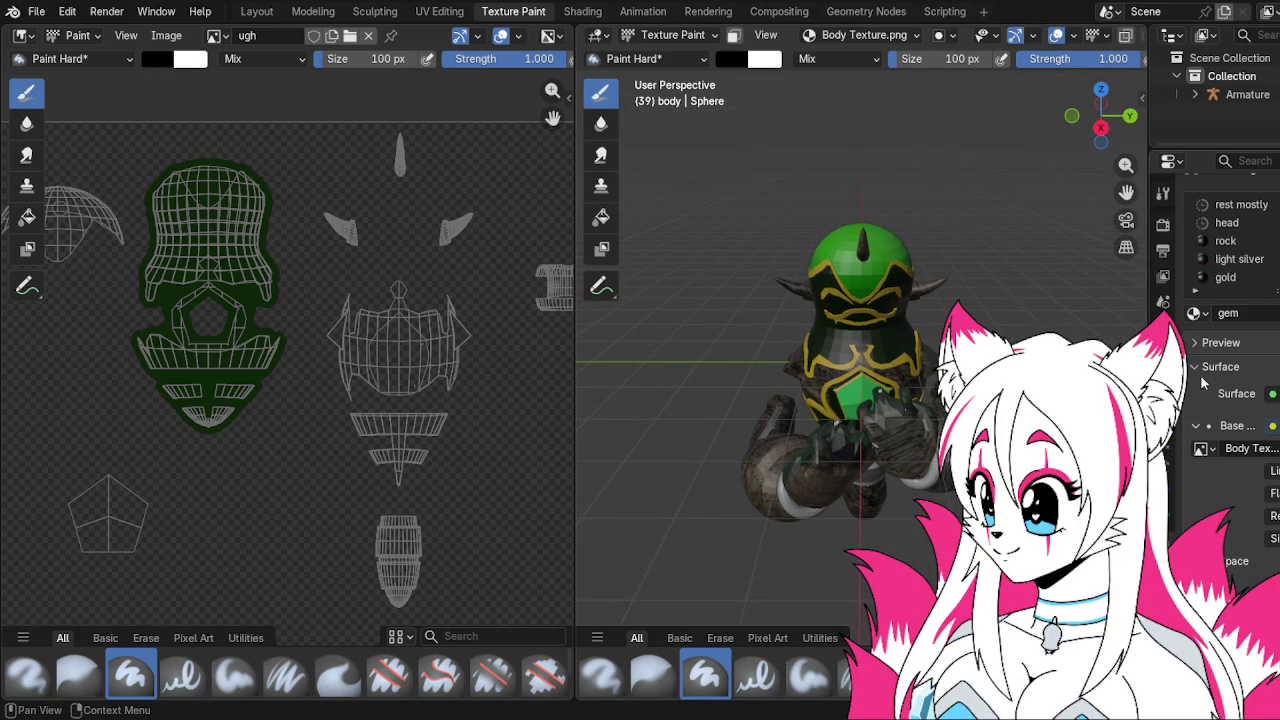
{"action": "scroll", "coordinate": [1197, 385], "scroll_direction": "up", "scroll_amount": 1}
{"action": "left_click", "coordinate": [36, 12]}
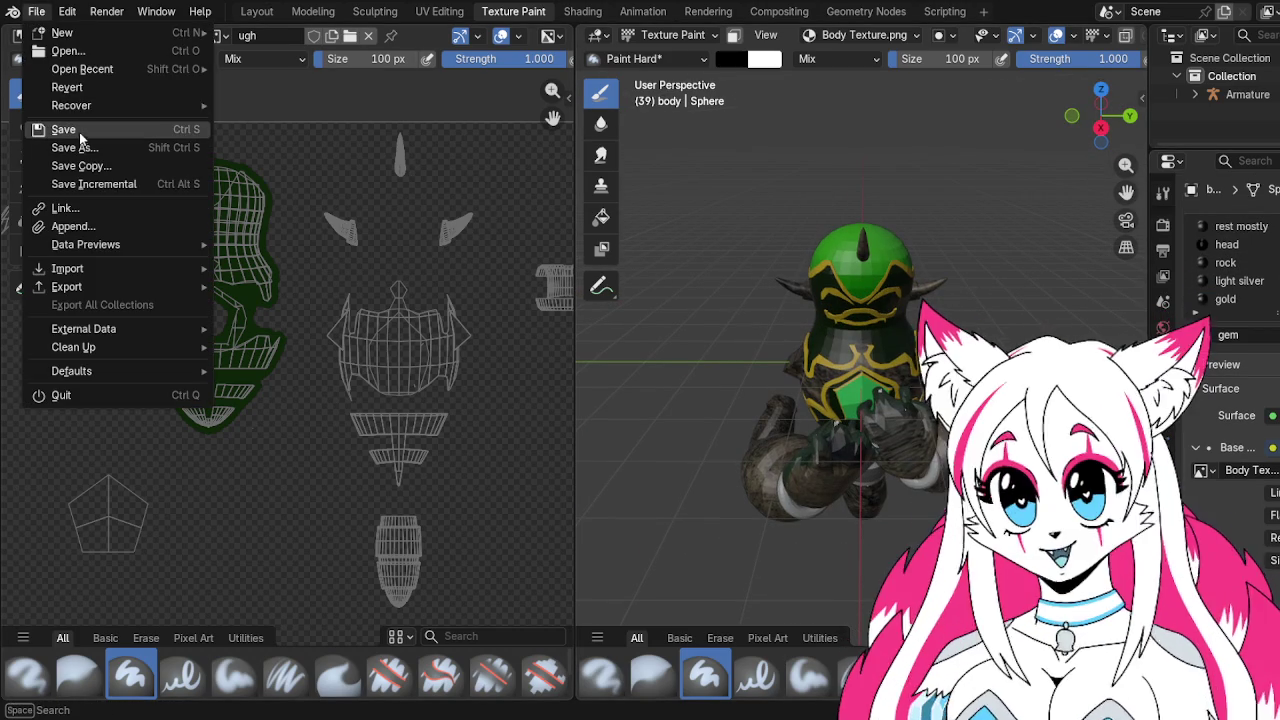
Save the blend file and move to the Layout workspace
{"action": "left_click", "coordinate": [82, 130]}
{"action": "mouse_move", "coordinate": [785, 235]}
{"action": "left_mouse_down"}
{"action": "mouse_move", "coordinate": [803, 194]}
{"action": "mouse_move", "coordinate": [773, 193]}
{"action": "mouse_move", "coordinate": [827, 219]}
{"action": "mouse_move", "coordinate": [785, 203]}
{"action": "left_mouse_up"}
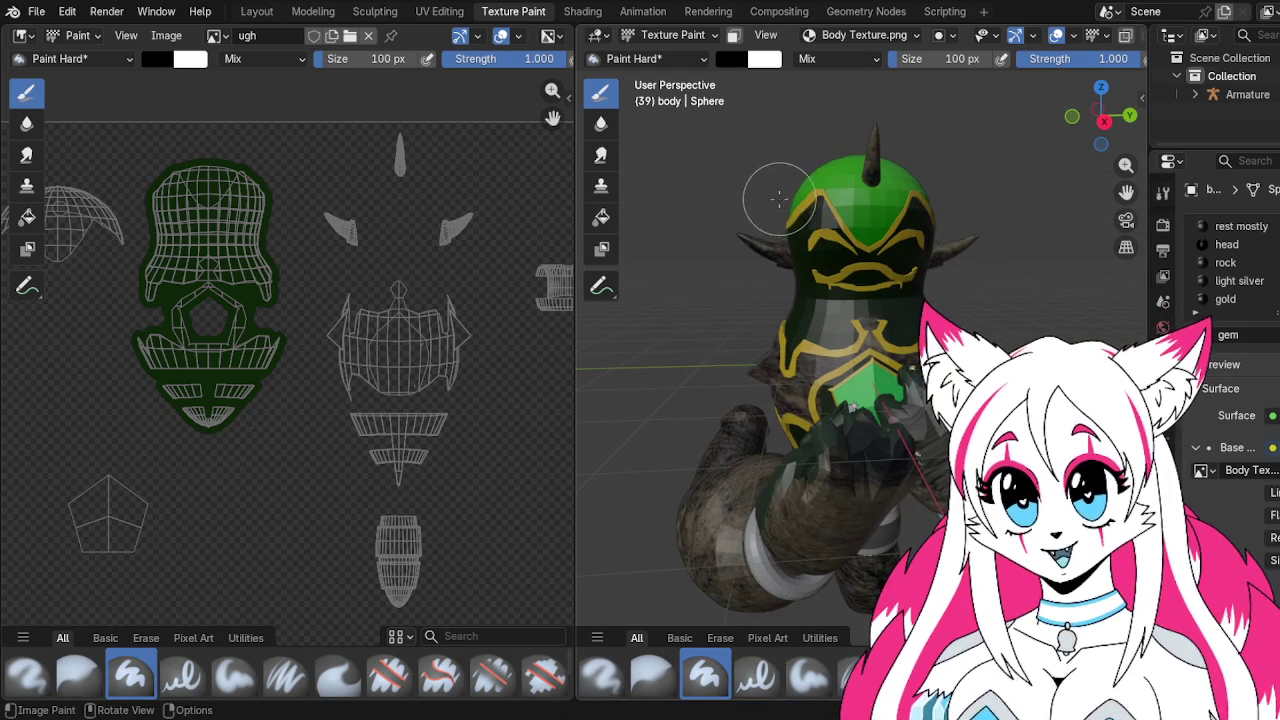
{"action": "left_click", "coordinate": [257, 11]}
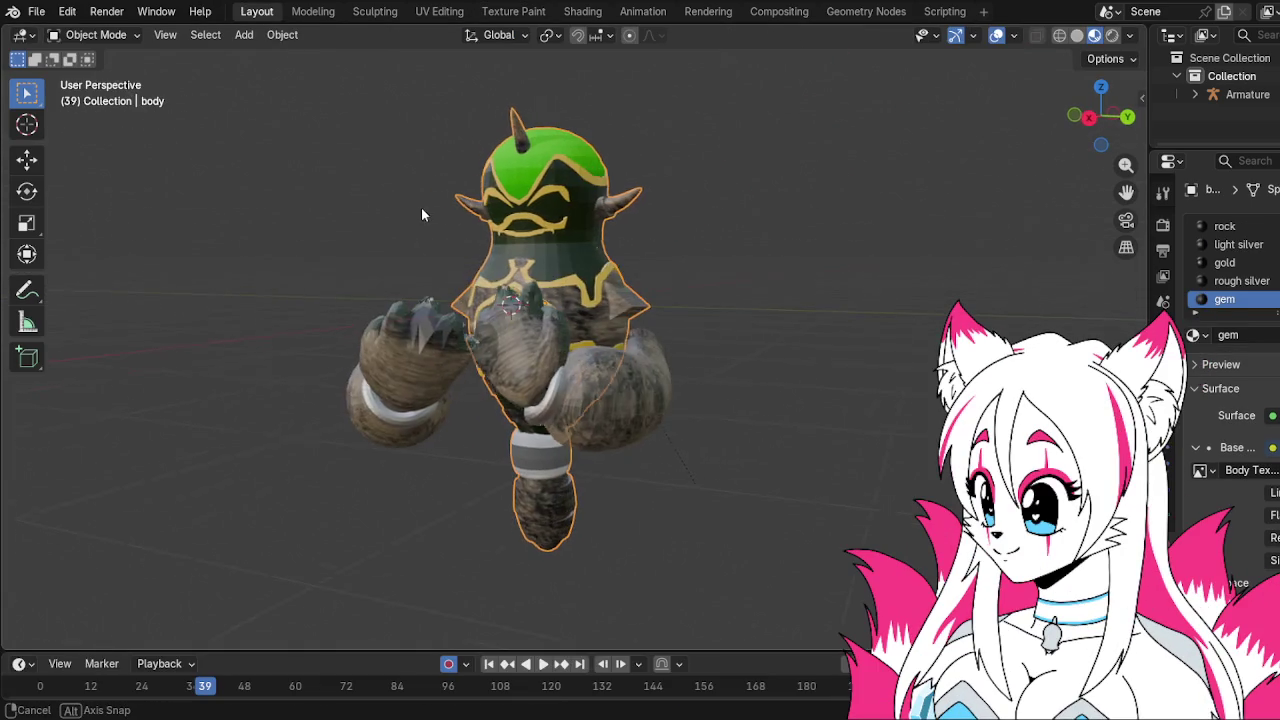
Select the Armature and set it to Rest Position in its data properties
{"action": "left_click", "coordinate": [42, 18]}
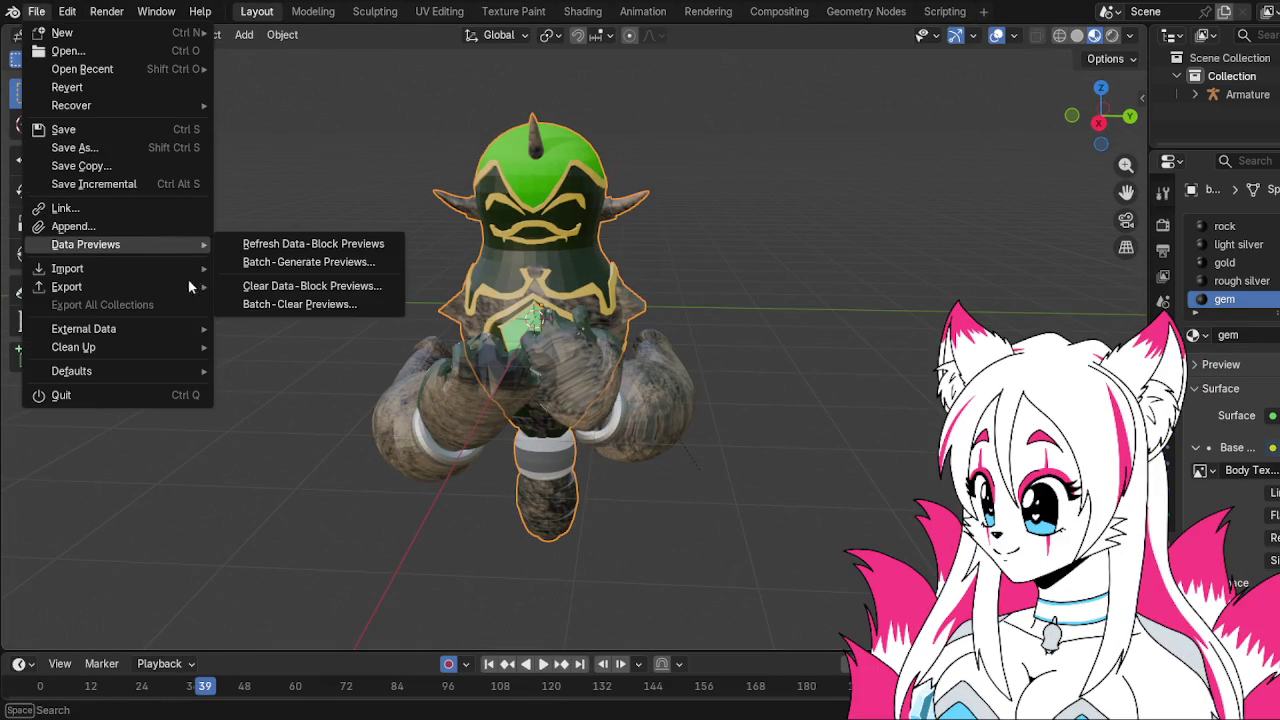
{"action": "mouse_move", "coordinate": [177, 286]}
{"action": "mouse_move", "coordinate": [180, 244]}
{"action": "left_click", "coordinate": [1168, 500]}
{"action": "left_click", "coordinate": [1170, 485]}
{"action": "left_click", "coordinate": [1168, 525]}
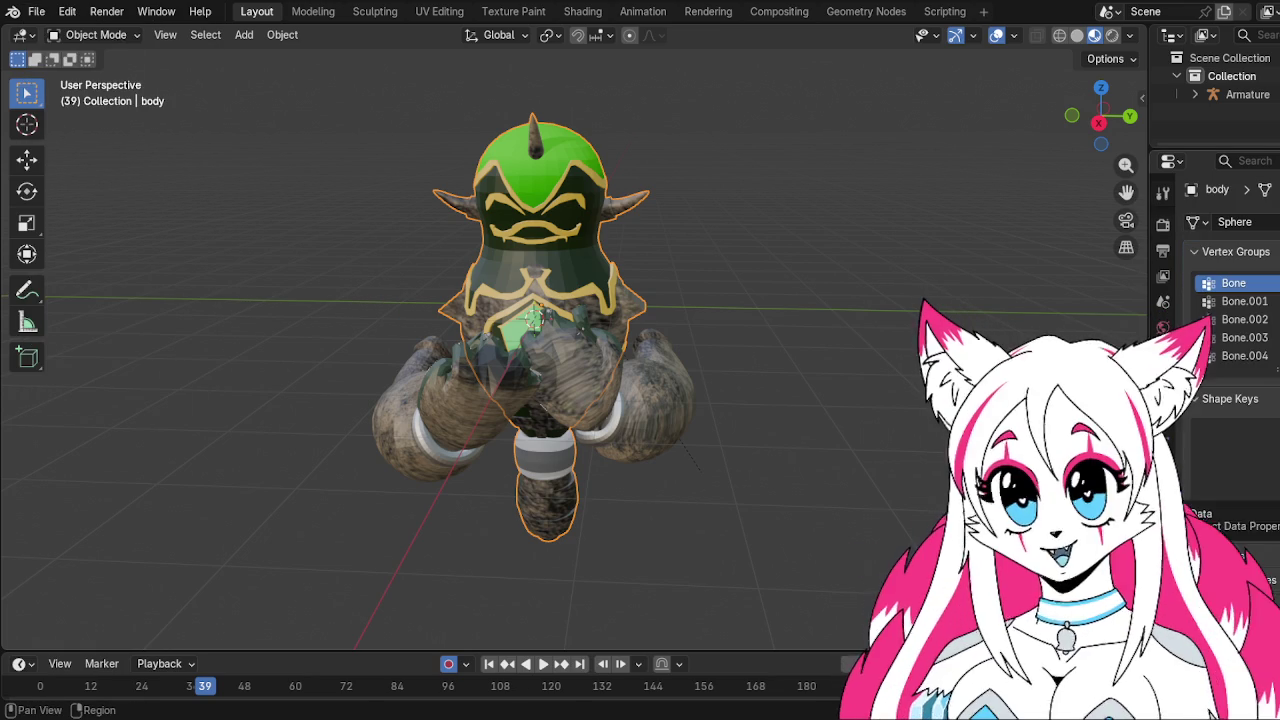
{"action": "left_click", "coordinate": [135, 35]}
{"action": "left_click", "coordinate": [135, 35]}
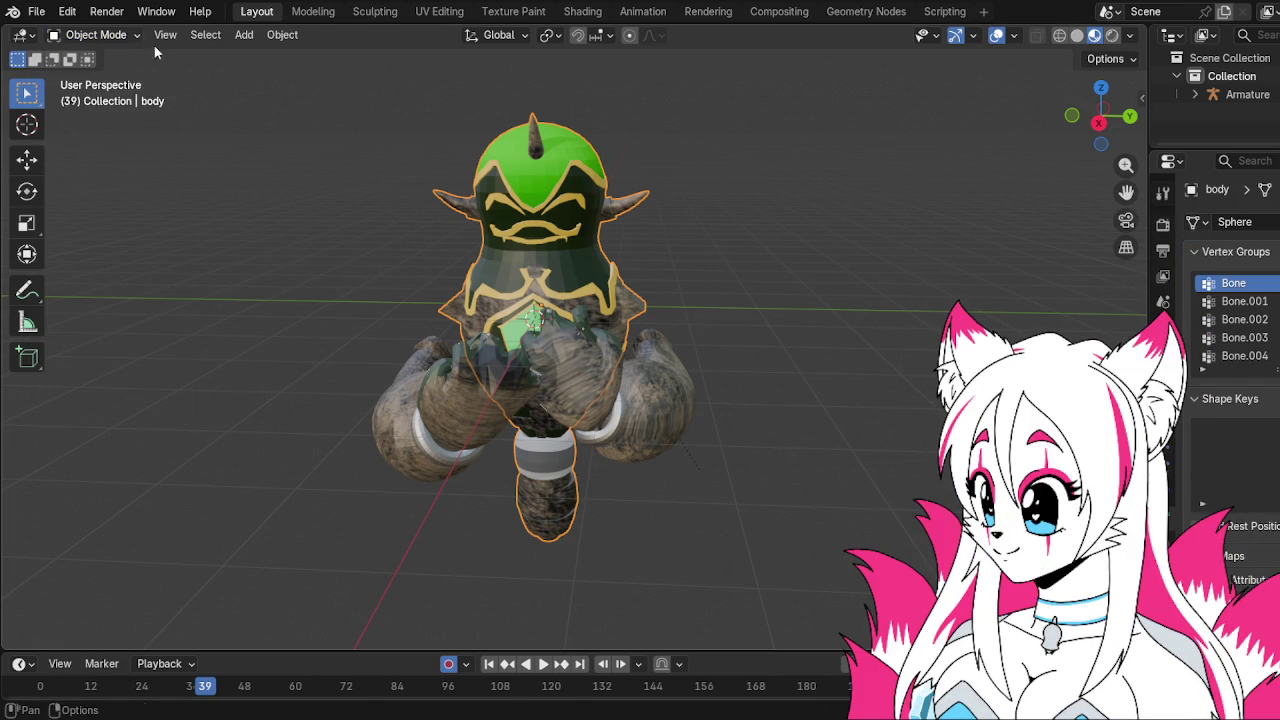
{"action": "left_click", "coordinate": [536, 259]}
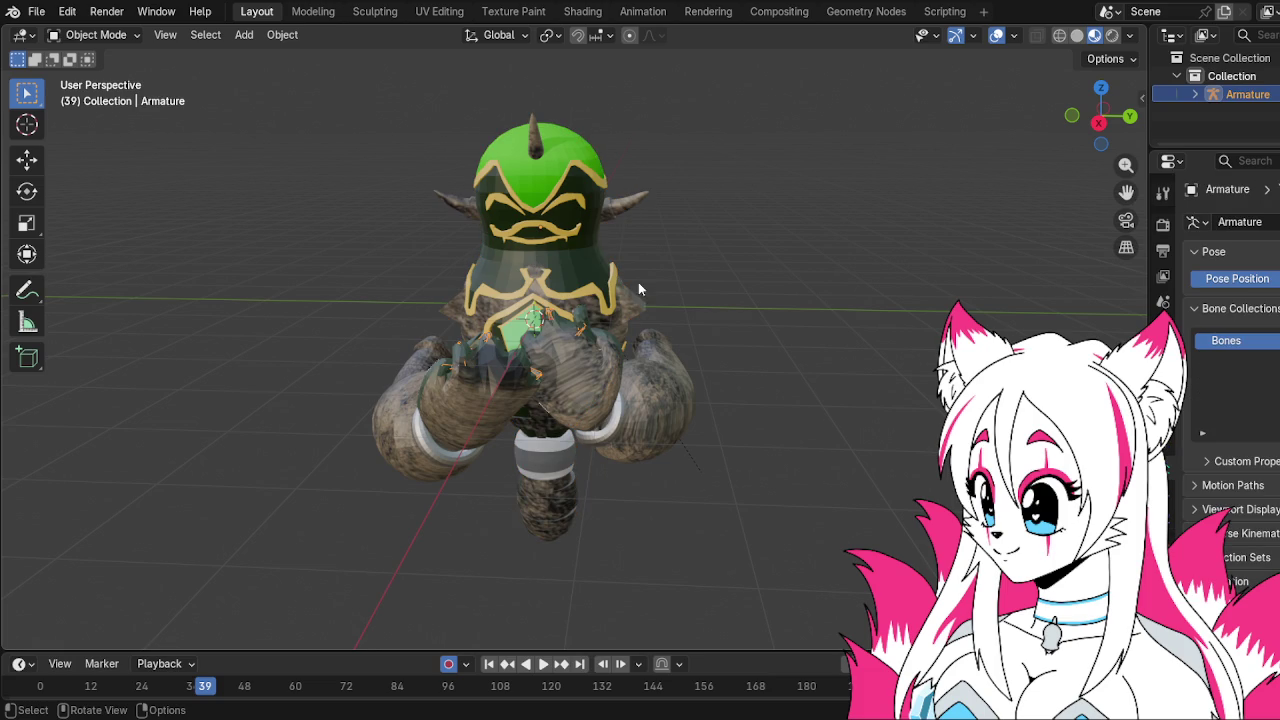
{"action": "left_click", "coordinate": [1168, 494]}
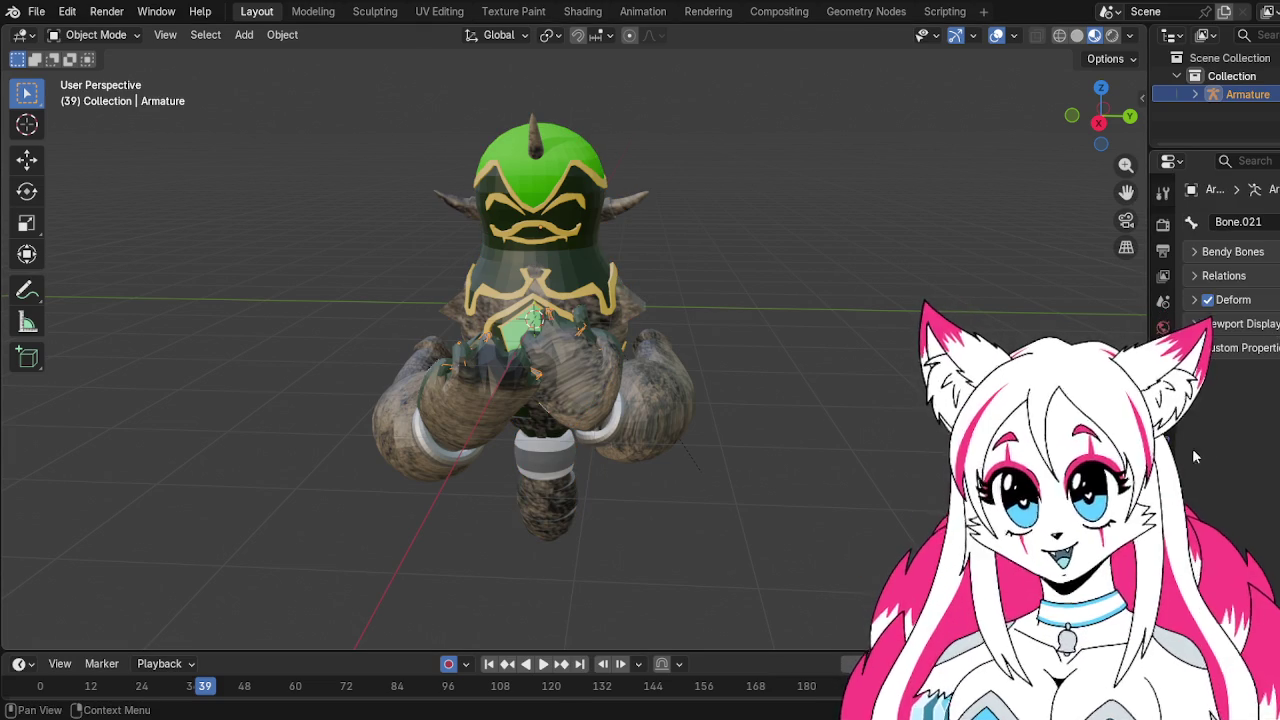
{"action": "left_click", "coordinate": [1165, 468]}
{"action": "left_click", "coordinate": [1278, 278]}
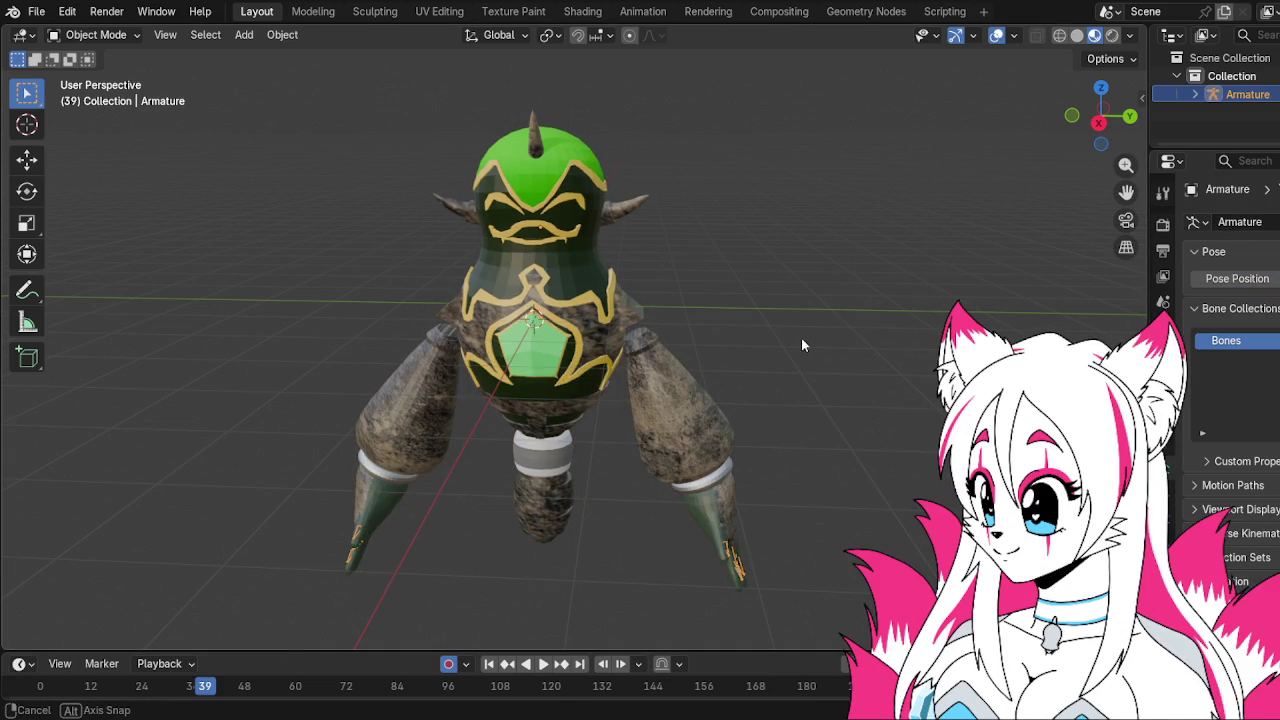
Orbit around the unposed, fully textured stone enemy to inspect it
{"action": "left_click_drag", "start_coordinate": [801, 337], "coordinate": [812, 314]}
{"action": "mouse_move", "coordinate": [706, 332]}
{"action": "left_mouse_down"}
{"action": "mouse_move", "coordinate": [735, 335]}
{"action": "mouse_move", "coordinate": [567, 325]}
{"action": "mouse_move", "coordinate": [680, 324]}
{"action": "left_mouse_up"}
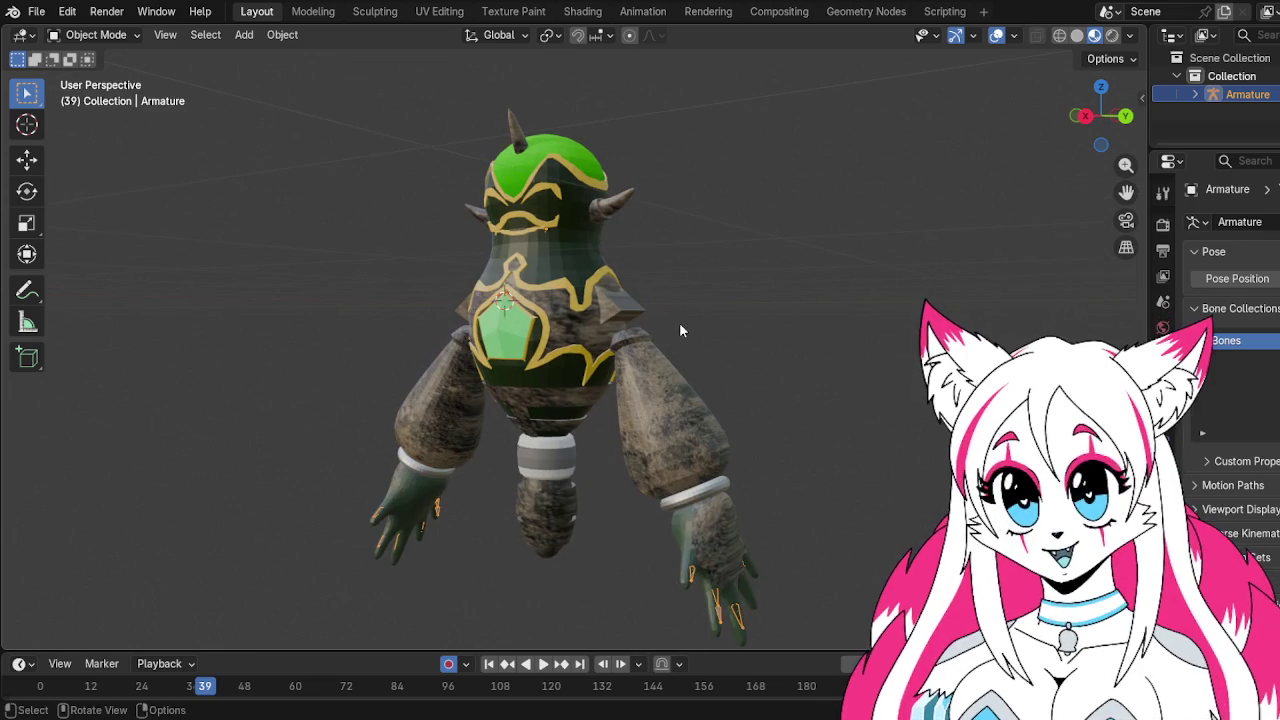
{"action": "mouse_move", "coordinate": [449, 190]}
{"action": "left_mouse_down"}
{"action": "mouse_move", "coordinate": [443, 237]}
{"action": "mouse_move", "coordinate": [304, 125]}
{"action": "left_mouse_up"}
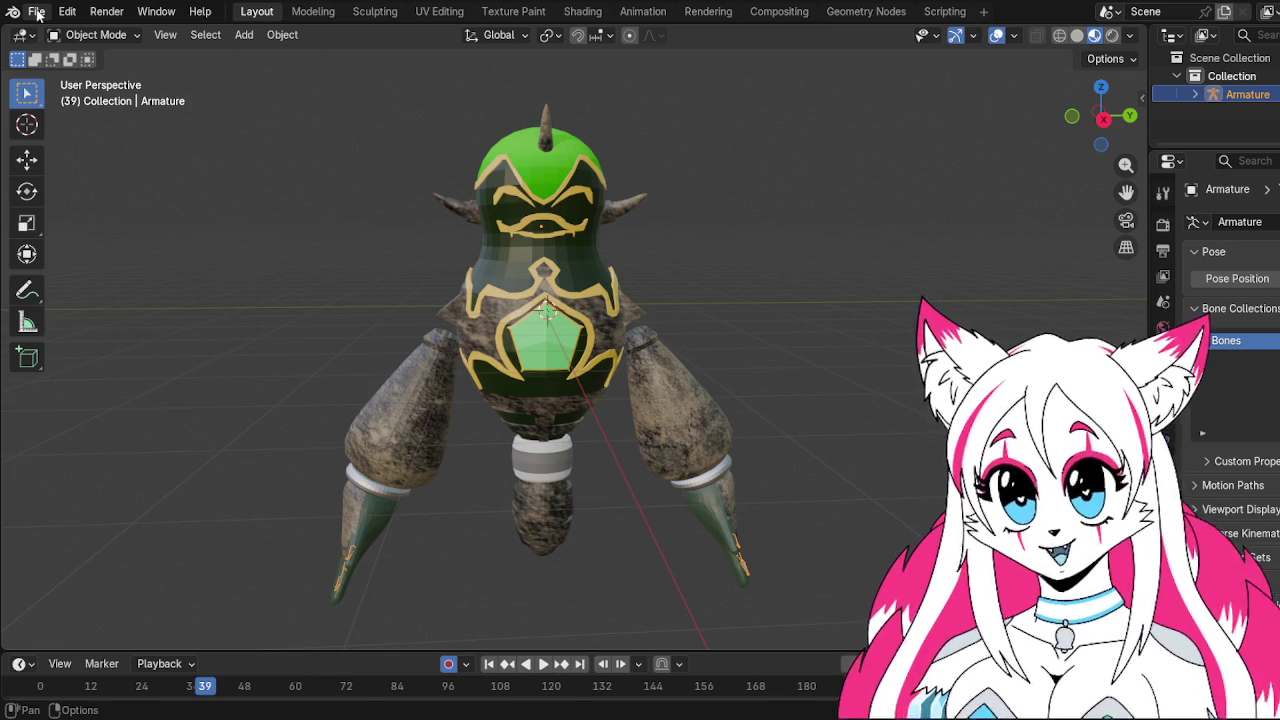
Save the enemy model blend file and browse the export formats
{"action": "left_click", "coordinate": [36, 12]}
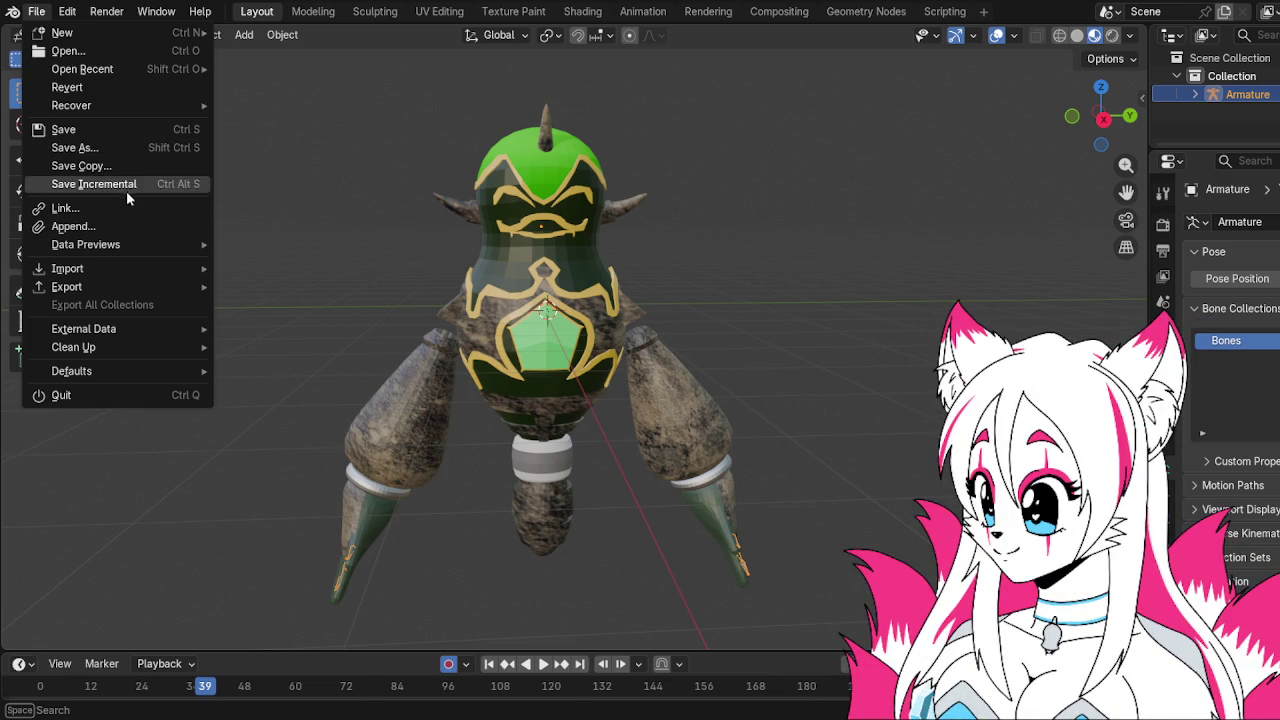
{"action": "mouse_move", "coordinate": [133, 285]}
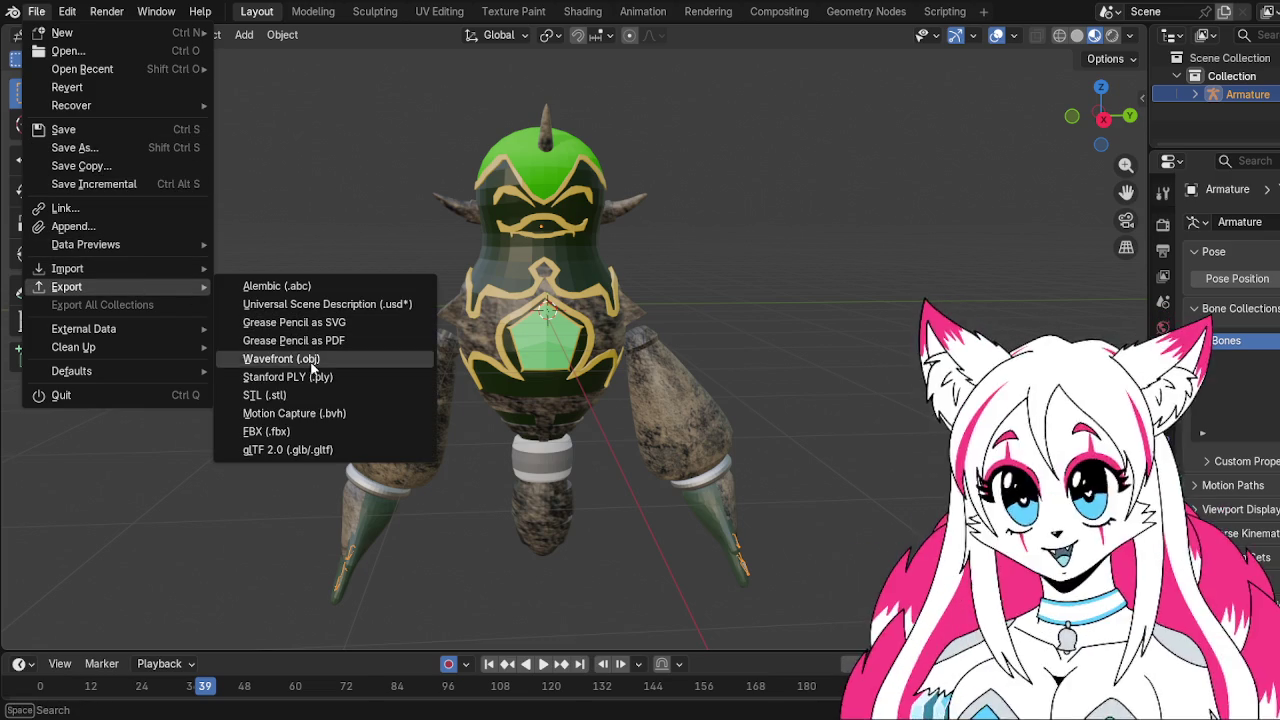
{"action": "left_click", "coordinate": [99, 129]}
{"action": "left_click", "coordinate": [36, 11]}
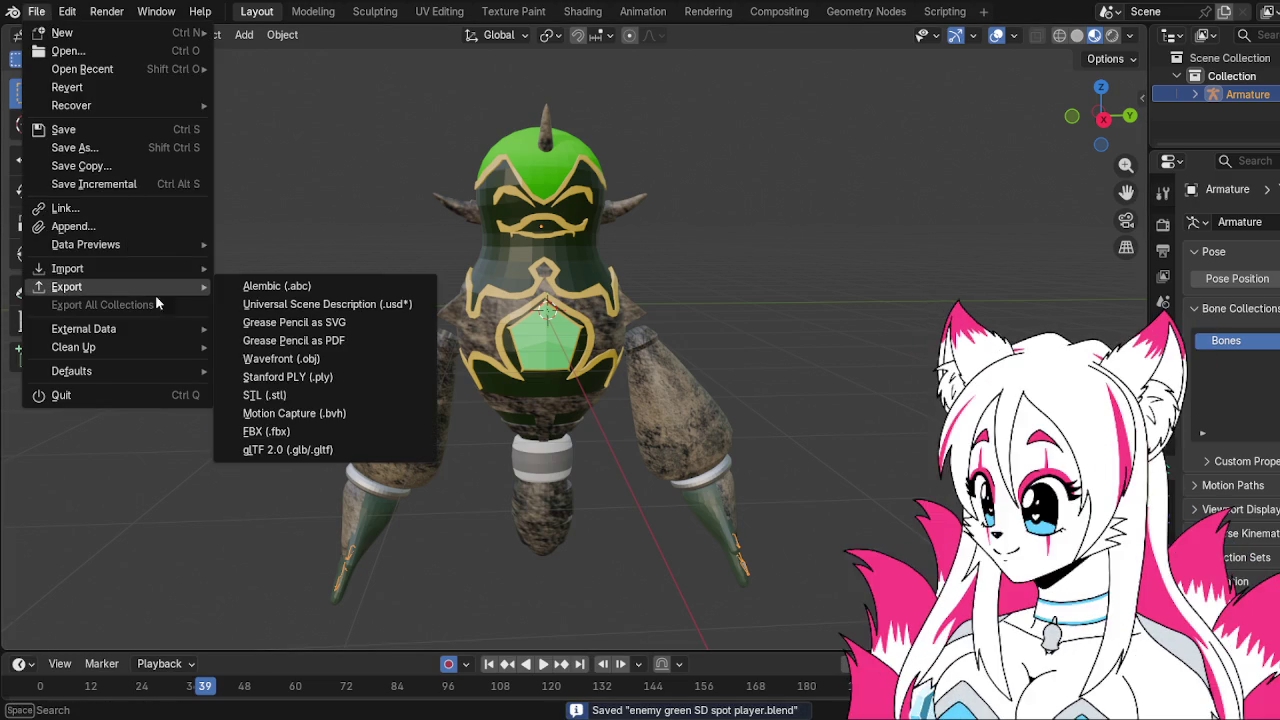
{"action": "left_click", "coordinate": [245, 434]}
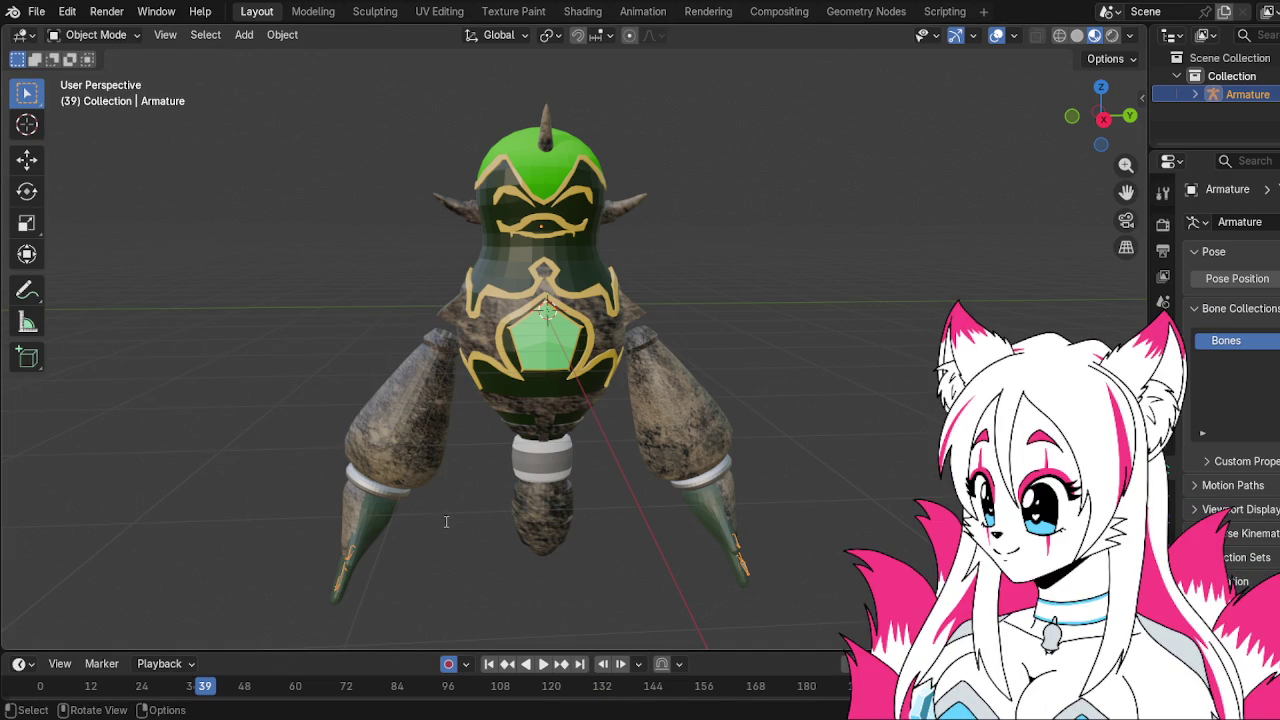
{"action": "key", "text": "F2"}
Set the armature back to Pose Position and export the model as FBX
{"action": "left_click", "coordinate": [36, 12]}
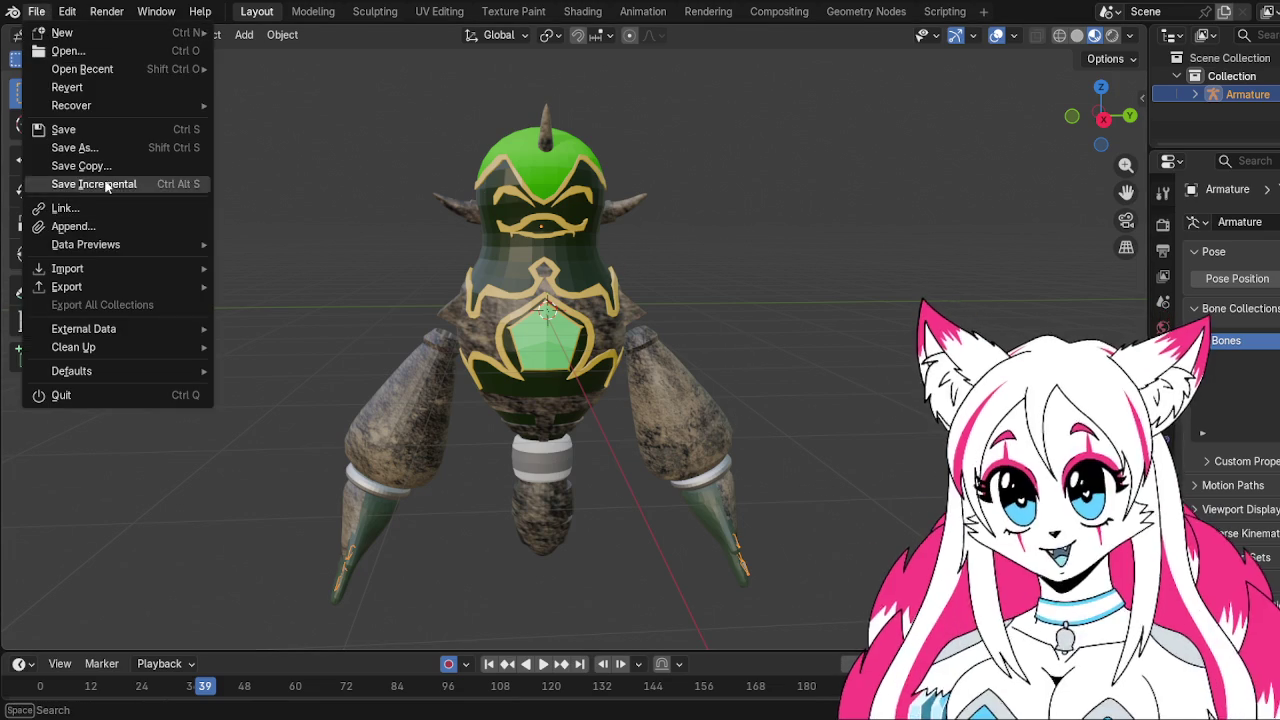
{"action": "left_click", "coordinate": [1243, 280]}
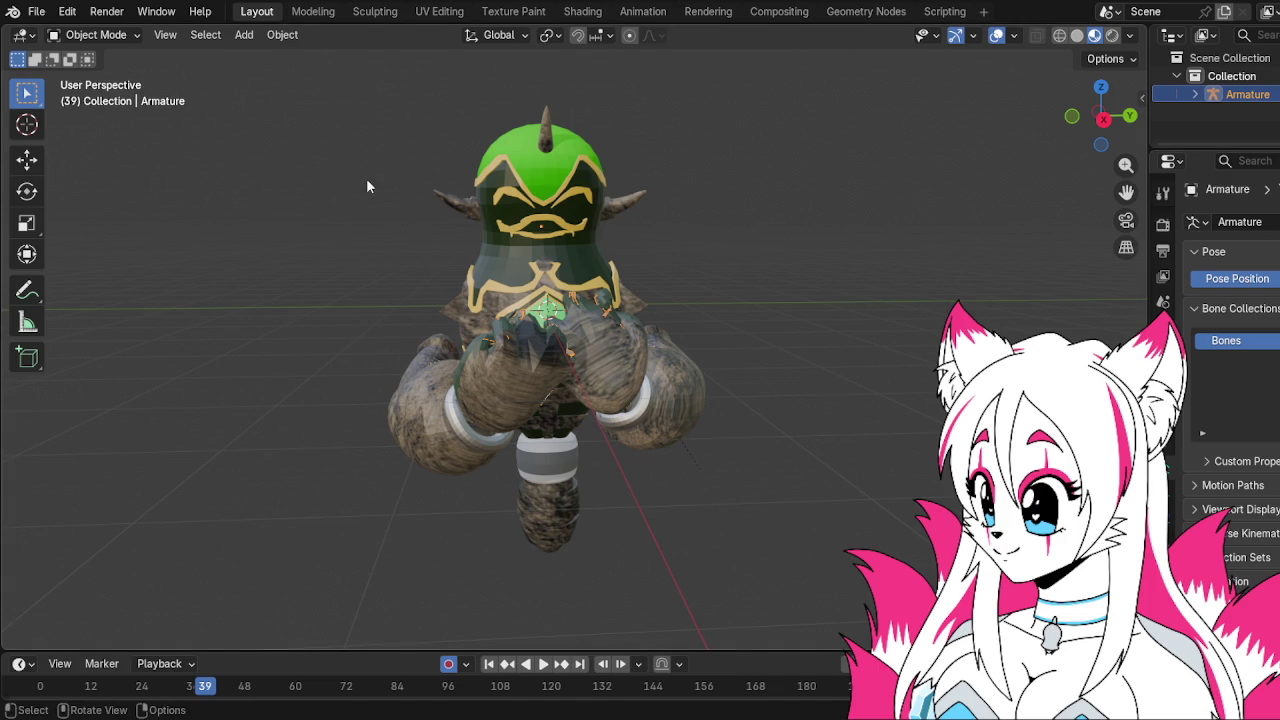
{"action": "left_click", "coordinate": [36, 12]}
{"action": "mouse_move", "coordinate": [121, 281]}
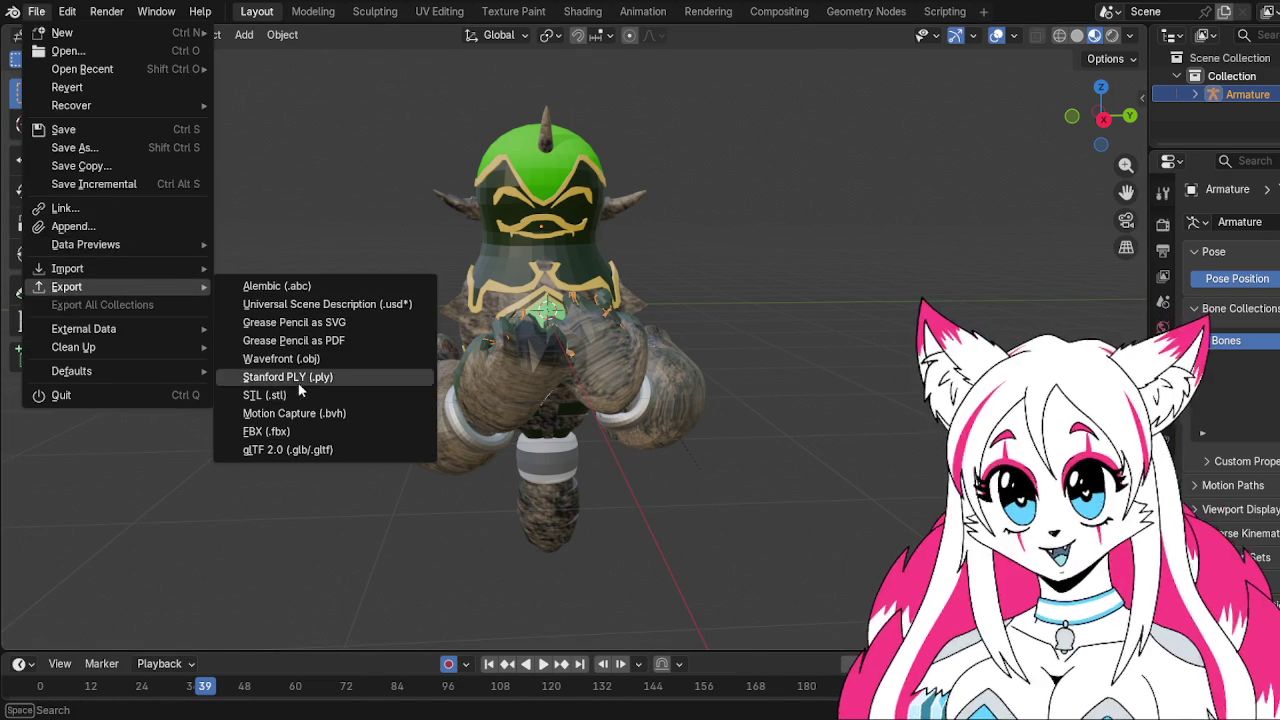
{"action": "left_click", "coordinate": [302, 431]}
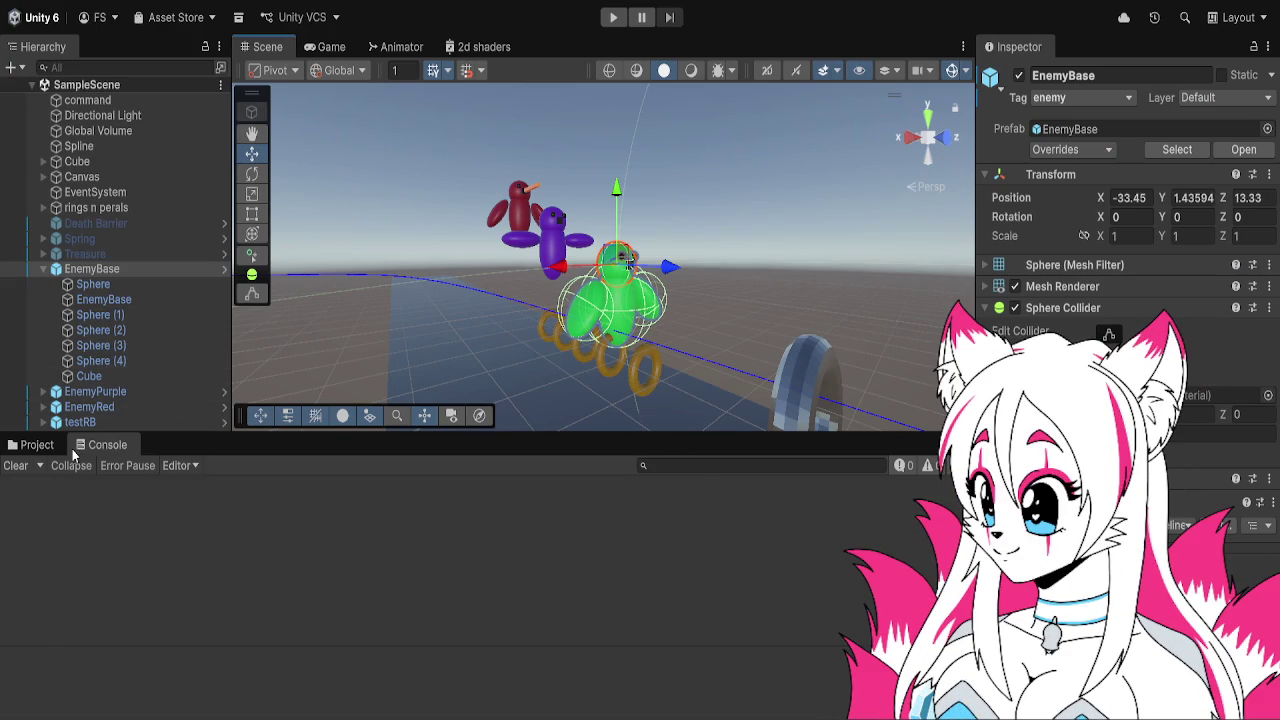
In the Project tab, go to Assets > EnemyBehaviour > BasicEnemies and open the EnemyBase prefab
{"action": "left_click", "coordinate": [37, 444]}
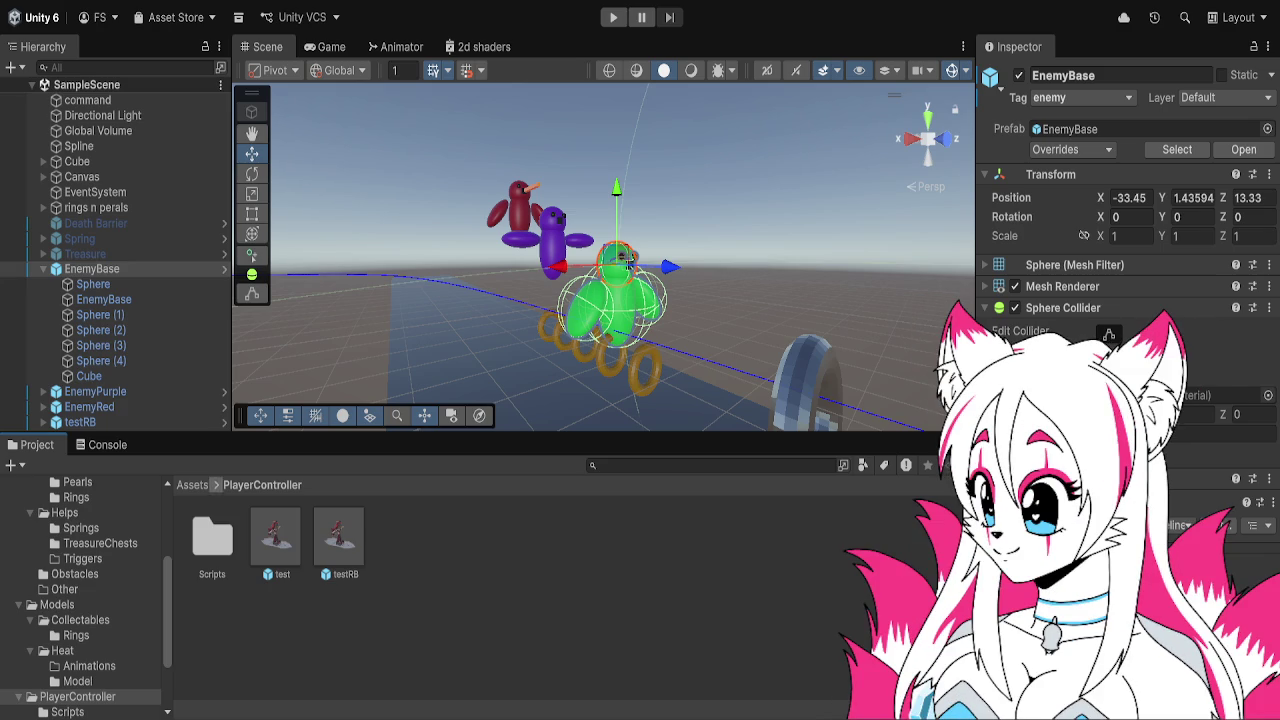
{"action": "left_click", "coordinate": [193, 484]}
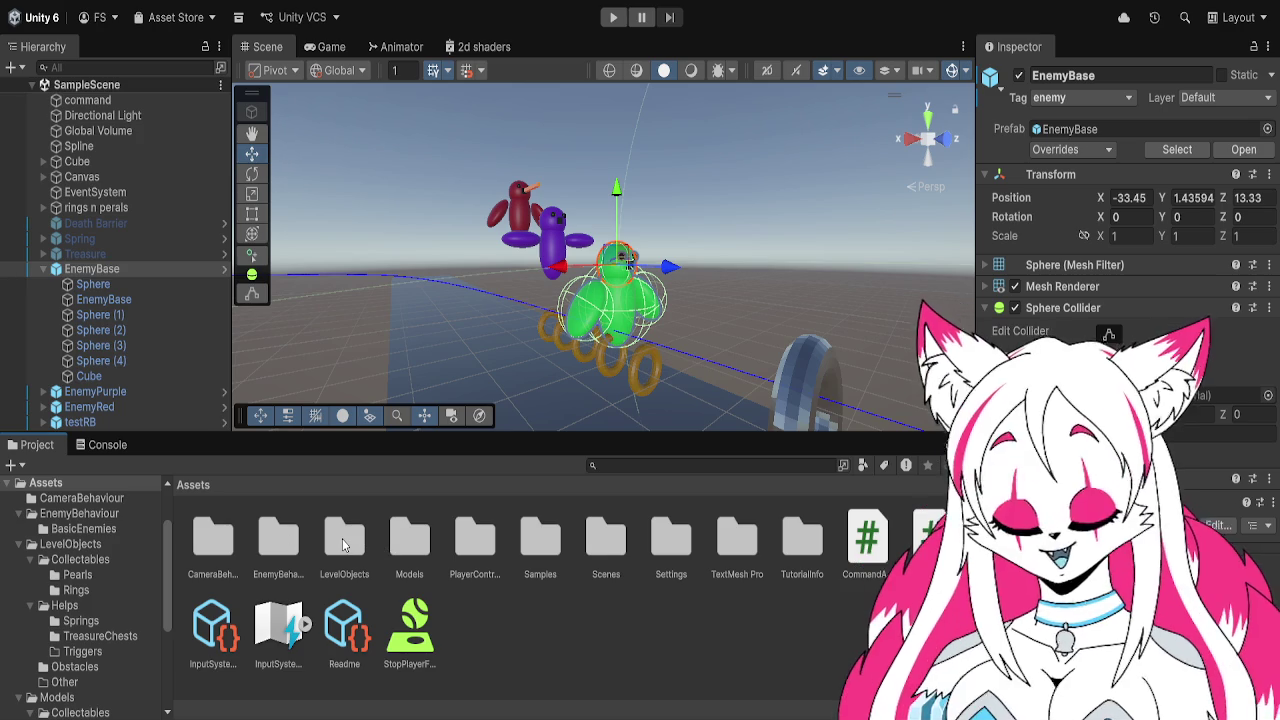
{"action": "double_click", "coordinate": [279, 540]}
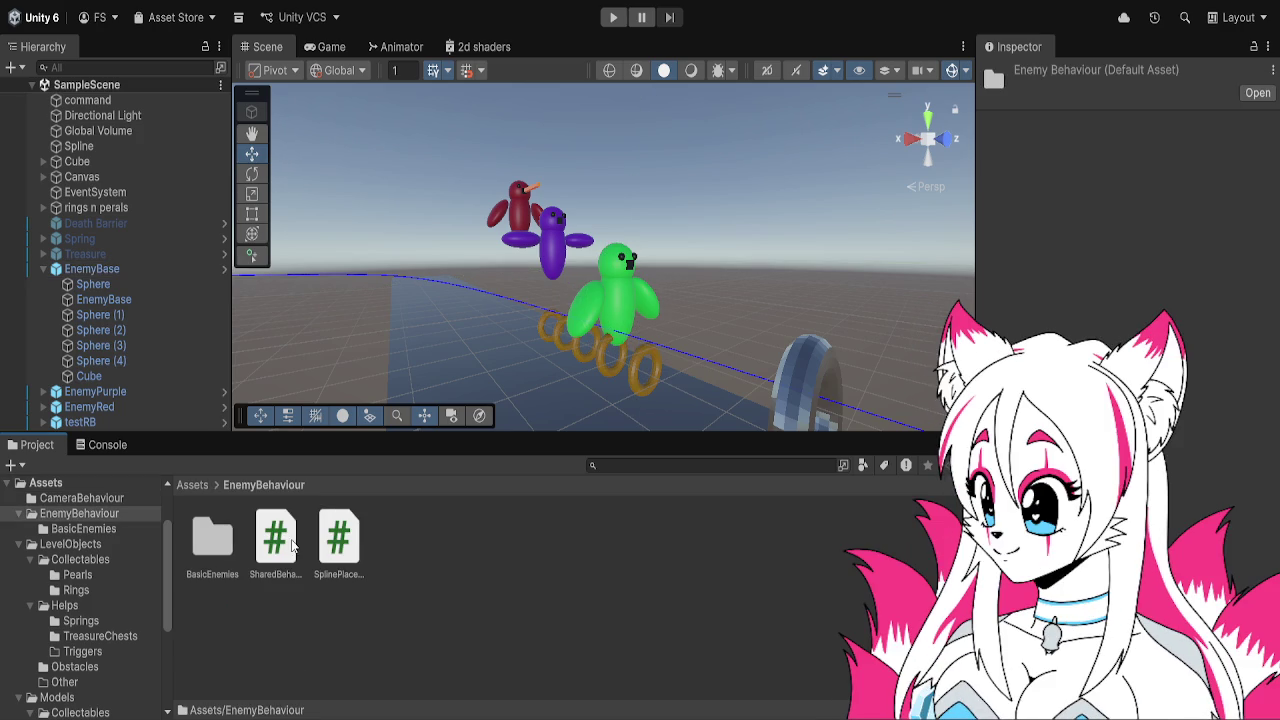
{"action": "double_click", "coordinate": [213, 538]}
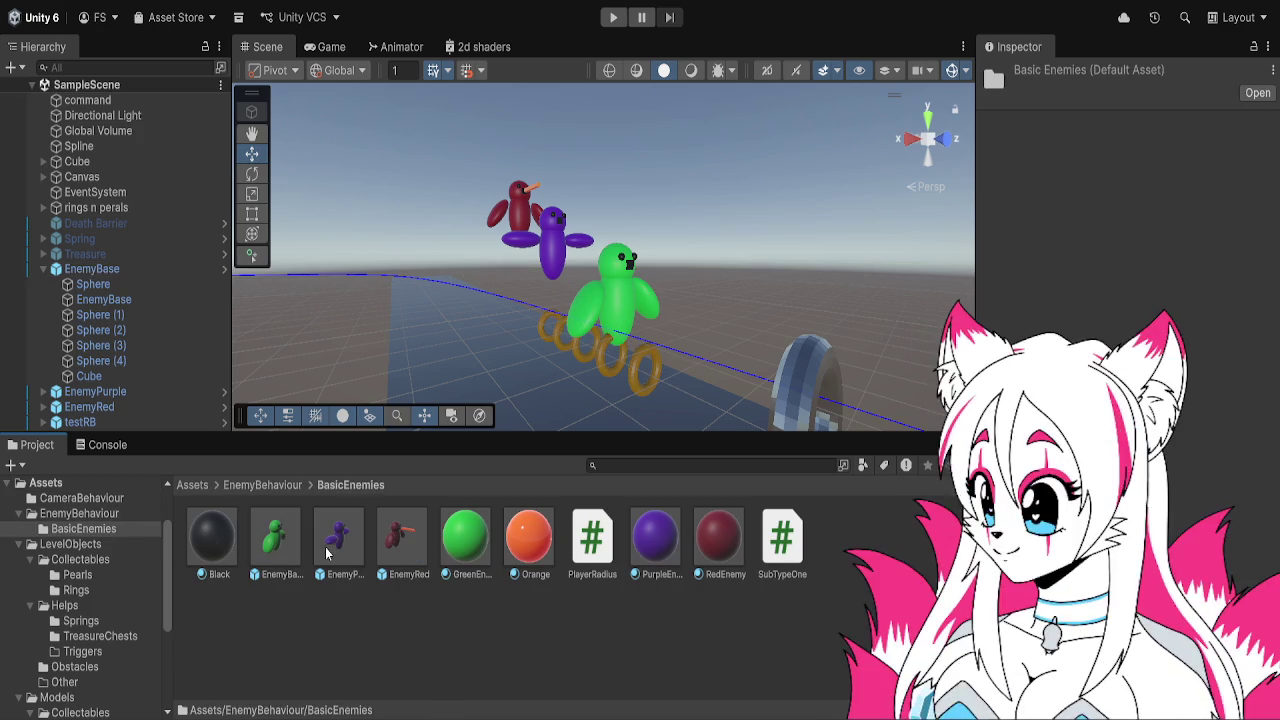
{"action": "double_click", "coordinate": [278, 553]}
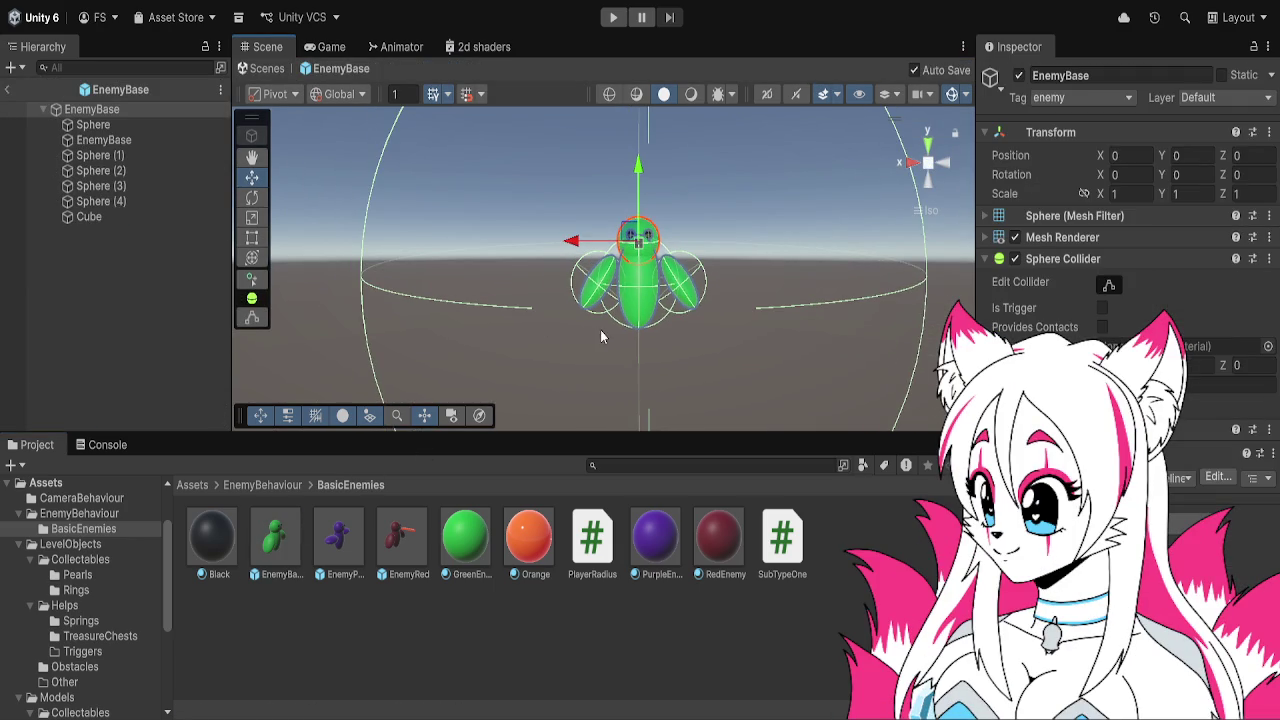
Check the EnemyBase objects and select the imported enemy green SD model asset
{"action": "mouse_move", "coordinate": [610, 320]}
{"action": "left_mouse_down"}
{"action": "mouse_move", "coordinate": [598, 360]}
{"action": "mouse_move", "coordinate": [580, 312]}
{"action": "mouse_move", "coordinate": [600, 320]}
{"action": "mouse_move", "coordinate": [570, 330]}
{"action": "mouse_move", "coordinate": [552, 306]}
{"action": "mouse_move", "coordinate": [667, 305]}
{"action": "mouse_move", "coordinate": [600, 293]}
{"action": "mouse_move", "coordinate": [540, 314]}
{"action": "mouse_move", "coordinate": [515, 347]}
{"action": "mouse_move", "coordinate": [628, 370]}
{"action": "mouse_move", "coordinate": [612, 357]}
{"action": "left_mouse_up"}
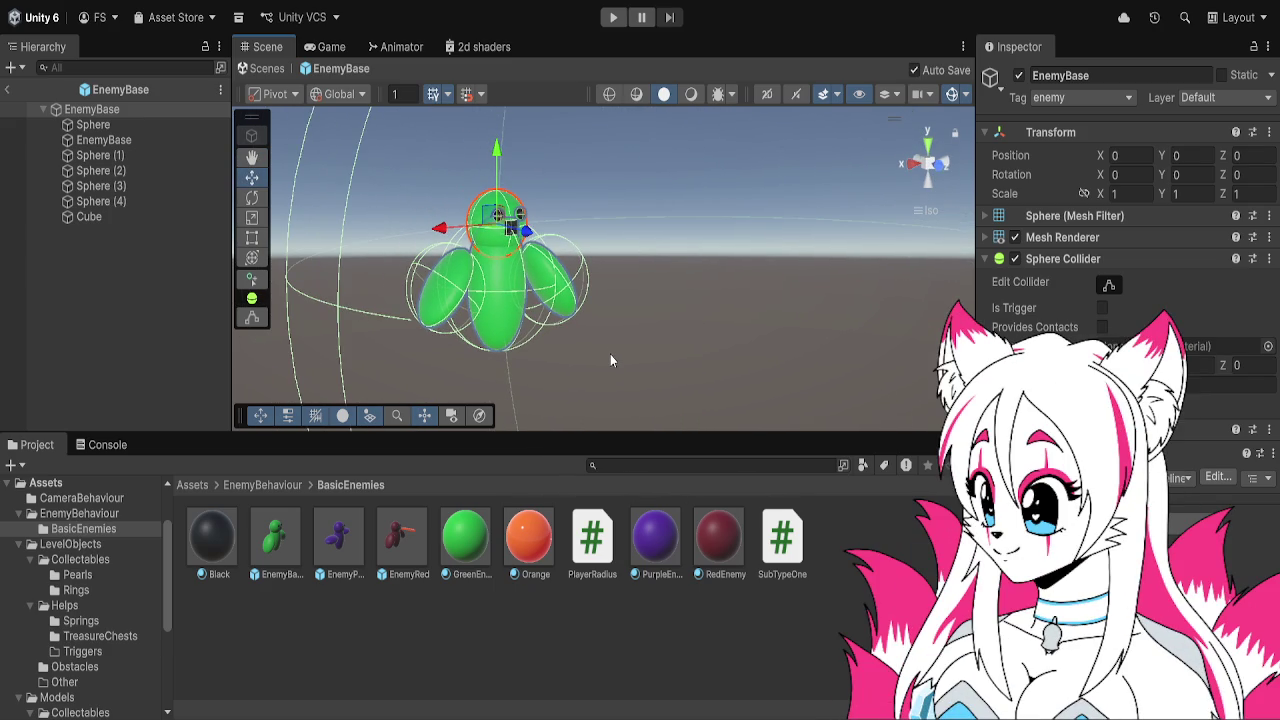
{"action": "left_click", "coordinate": [178, 136]}
{"action": "left_click", "coordinate": [185, 110]}
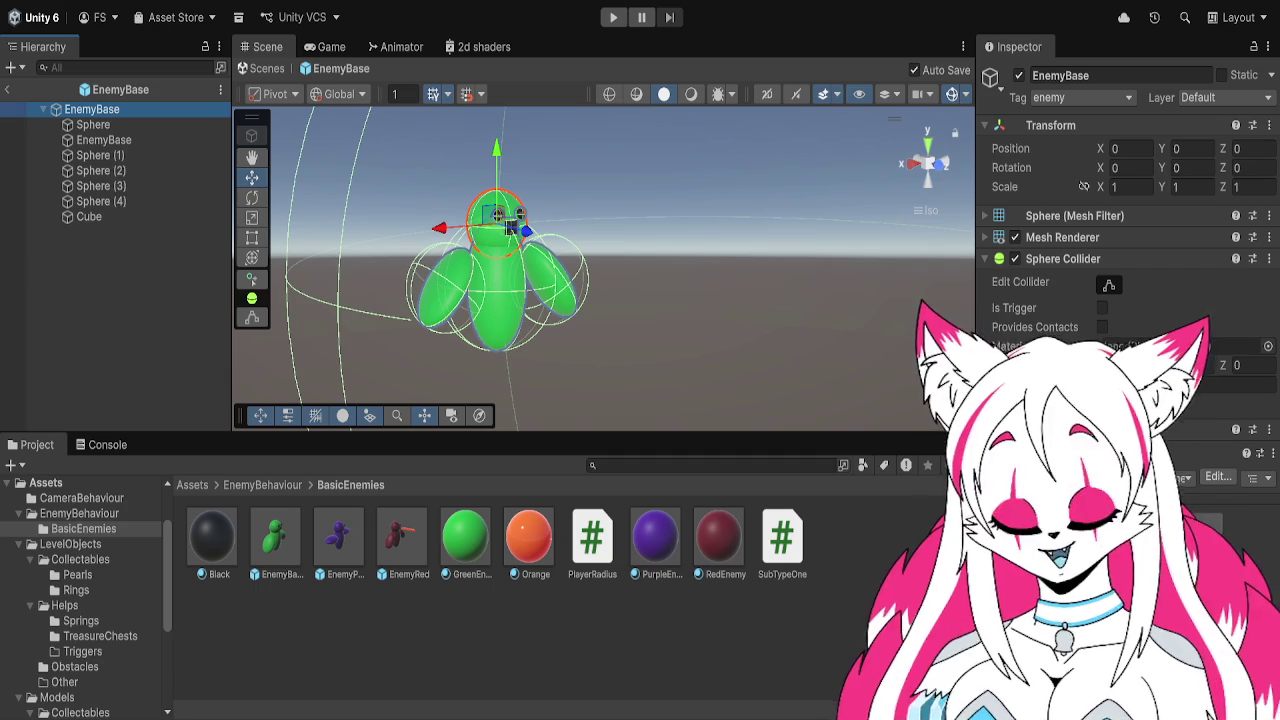
{"action": "left_click", "coordinate": [285, 568]}
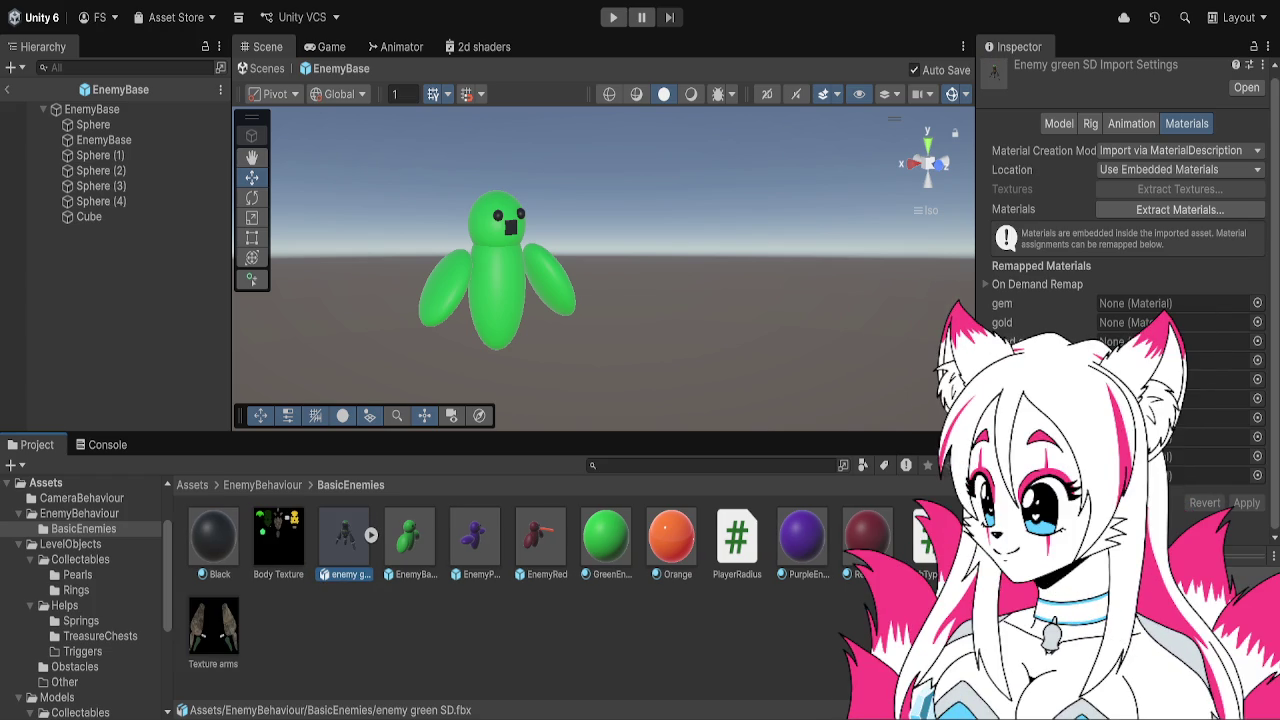
{"action": "left_click", "coordinate": [561, 619]}
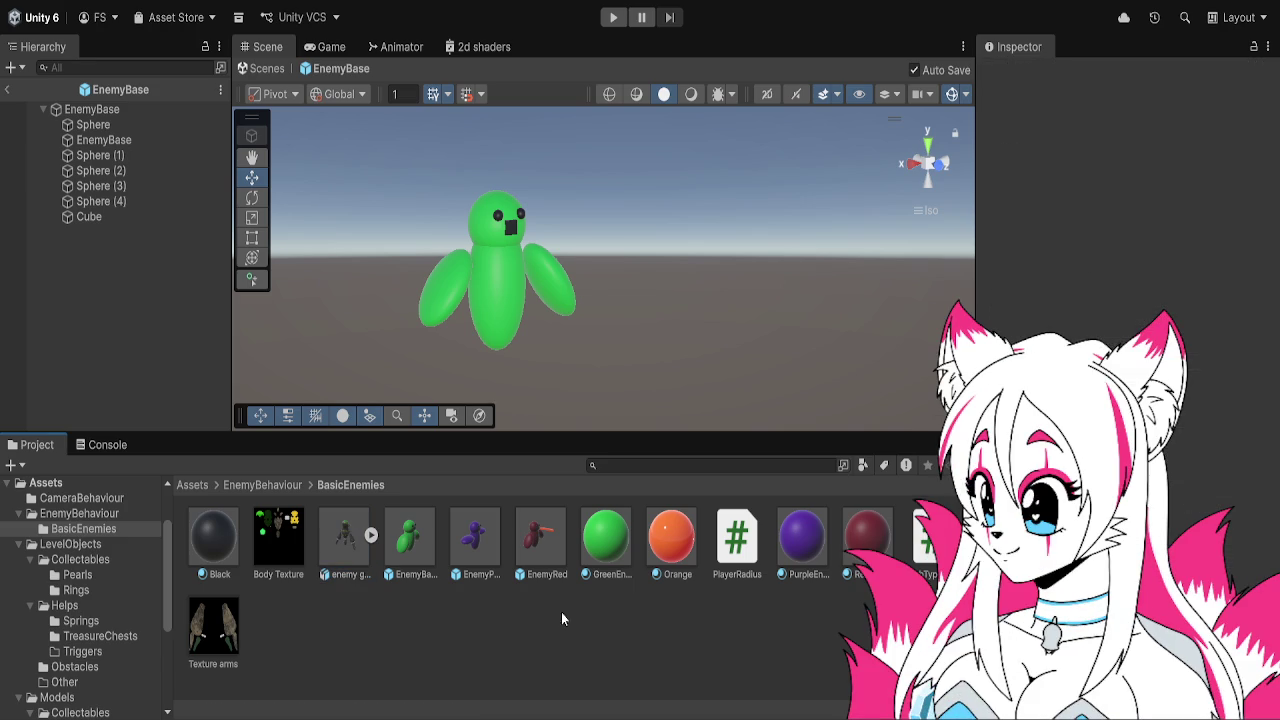
{"action": "left_click", "coordinate": [356, 536]}
Drag enemy green SD into the EnemyBase prefab's Scene view and inspect it
{"action": "mouse_move", "coordinate": [344, 485]}
{"action": "left_mouse_down"}
{"action": "mouse_move", "coordinate": [286, 245]}
{"action": "mouse_move", "coordinate": [600, 252]}
{"action": "left_mouse_up"}
{"action": "left_click_drag", "start_coordinate": [721, 281], "coordinate": [377, 305]}
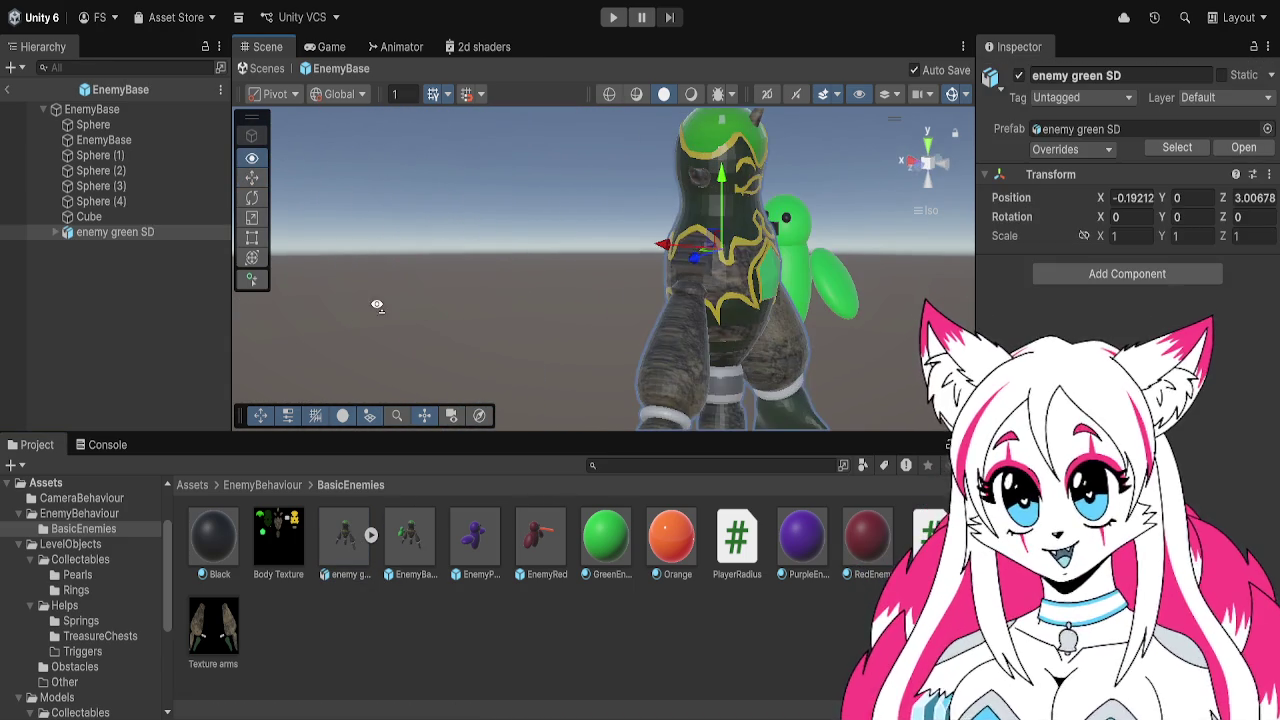
{"action": "left_click_drag", "start_coordinate": [774, 271], "coordinate": [720, 305]}
{"action": "scroll", "coordinate": [720, 310], "scroll_direction": "up", "scroll_amount": 5}
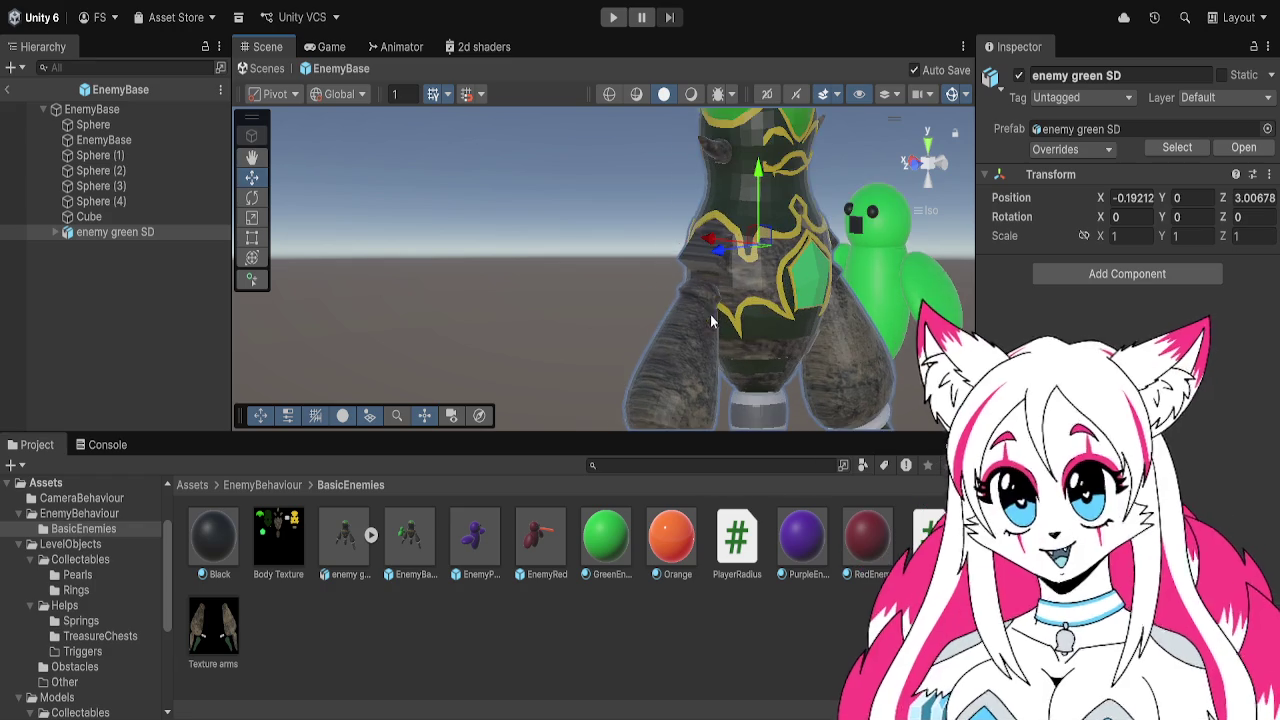
{"action": "scroll", "coordinate": [720, 310], "scroll_direction": "up", "scroll_amount": 5}
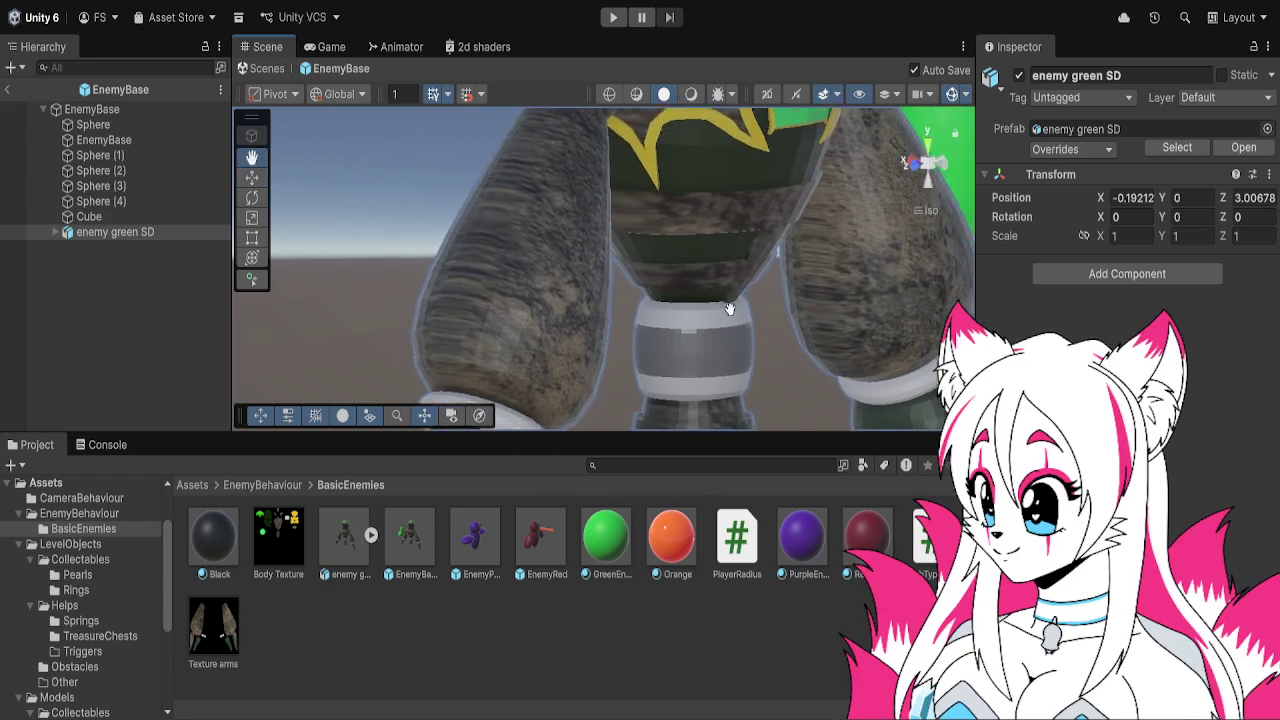
{"action": "scroll", "coordinate": [726, 294], "scroll_direction": "down", "scroll_amount": 5}
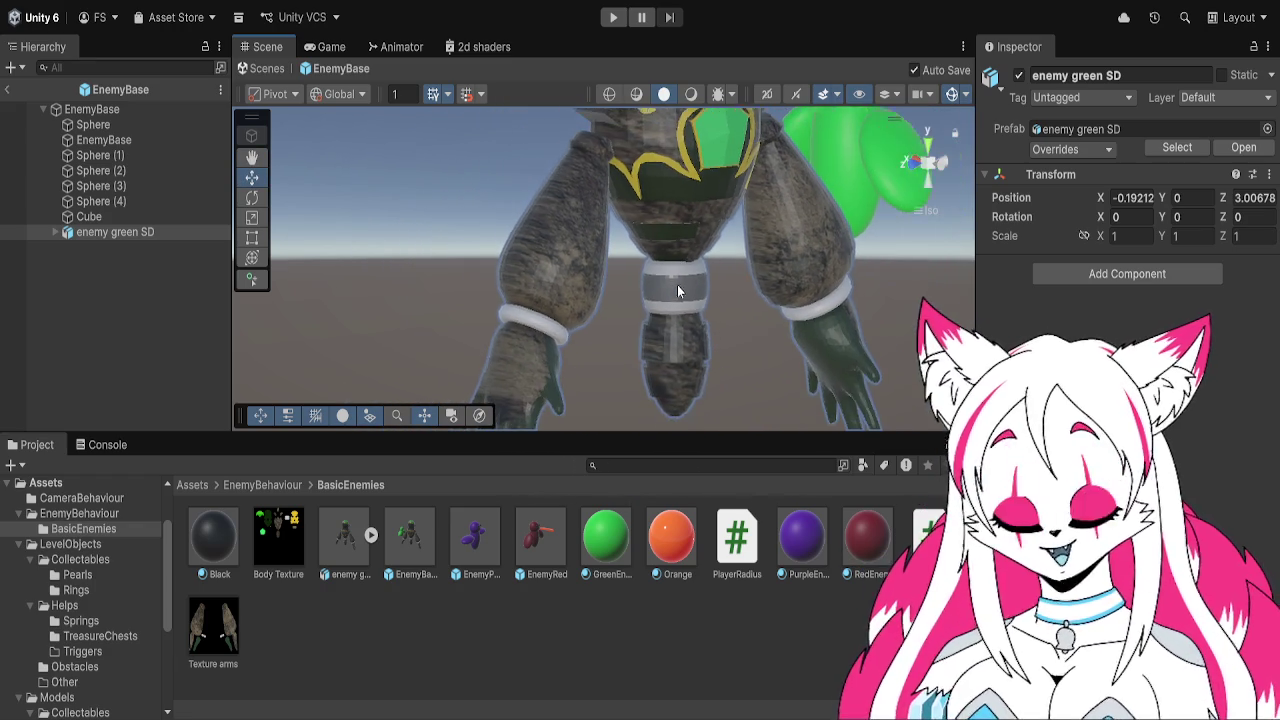
{"action": "scroll", "coordinate": [677, 284], "scroll_direction": "down", "scroll_amount": 4}
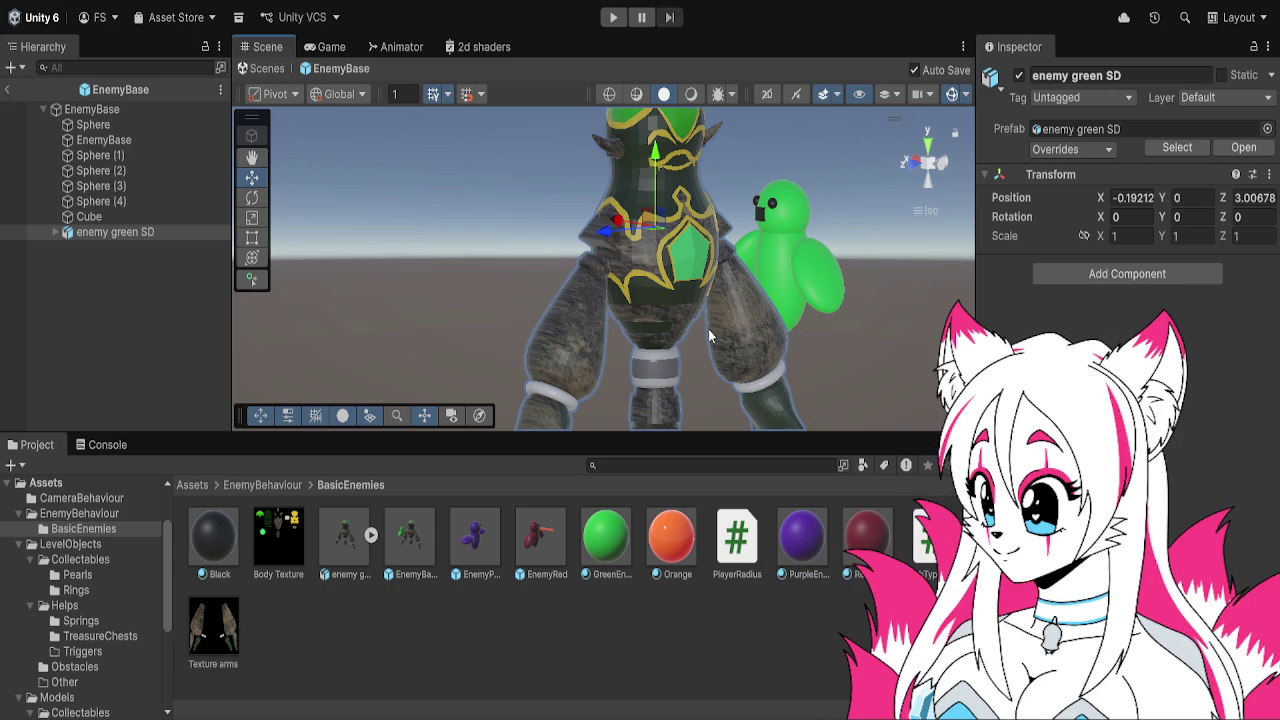
Set the enemy green SD model's position to 0, 0, 0
{"action": "left_click", "coordinate": [921, 163]}
{"action": "left_click", "coordinate": [525, 255]}
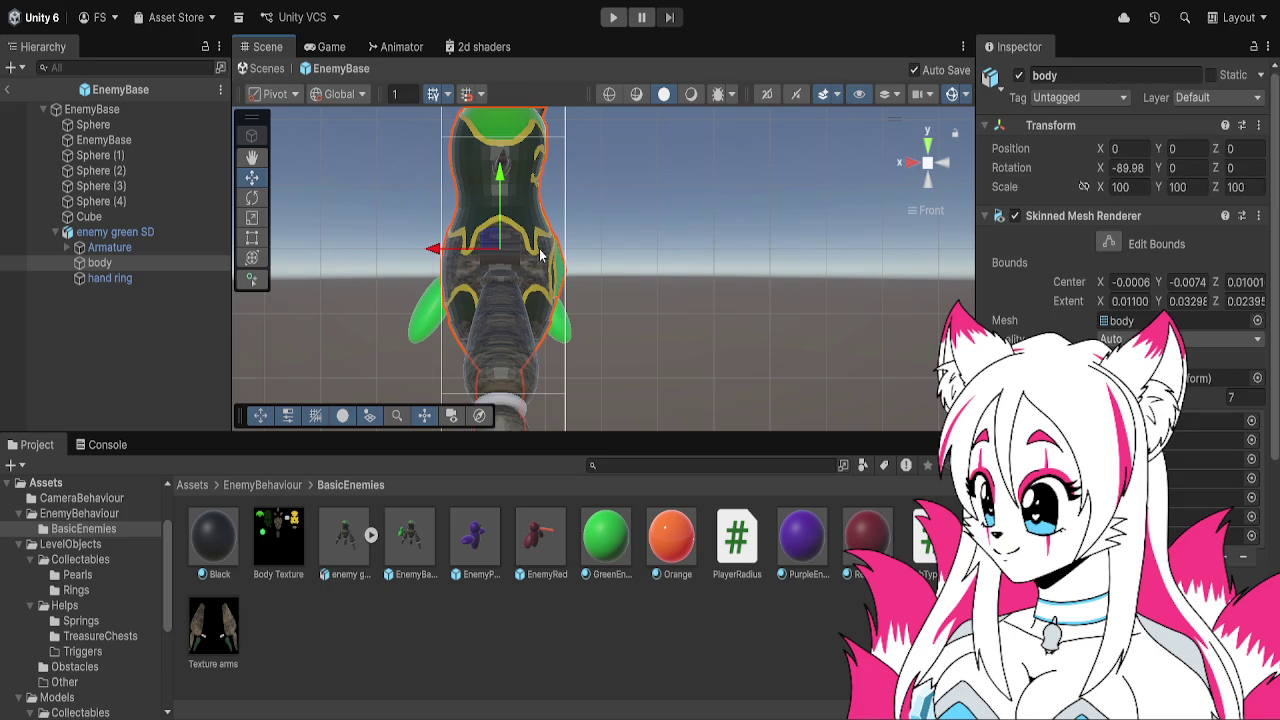
{"action": "left_click", "coordinate": [161, 242]}
{"action": "left_click", "coordinate": [162, 234]}
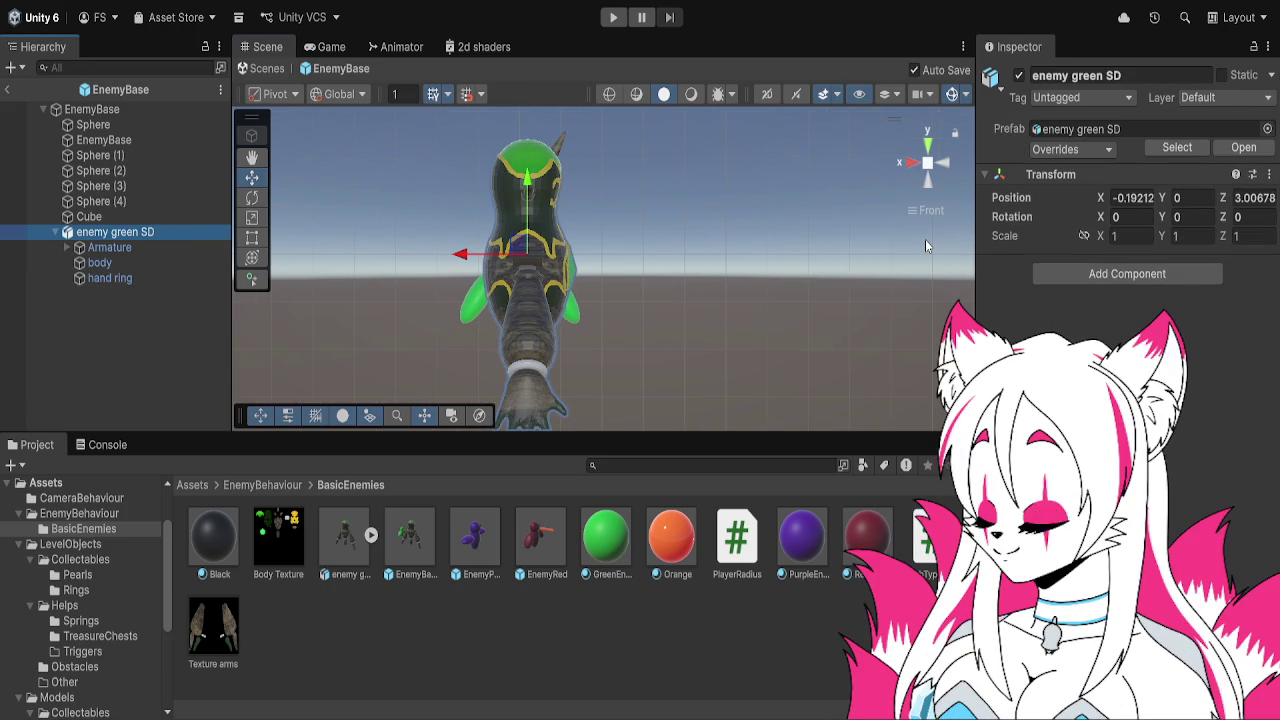
{"action": "left_click", "coordinate": [1140, 200]}
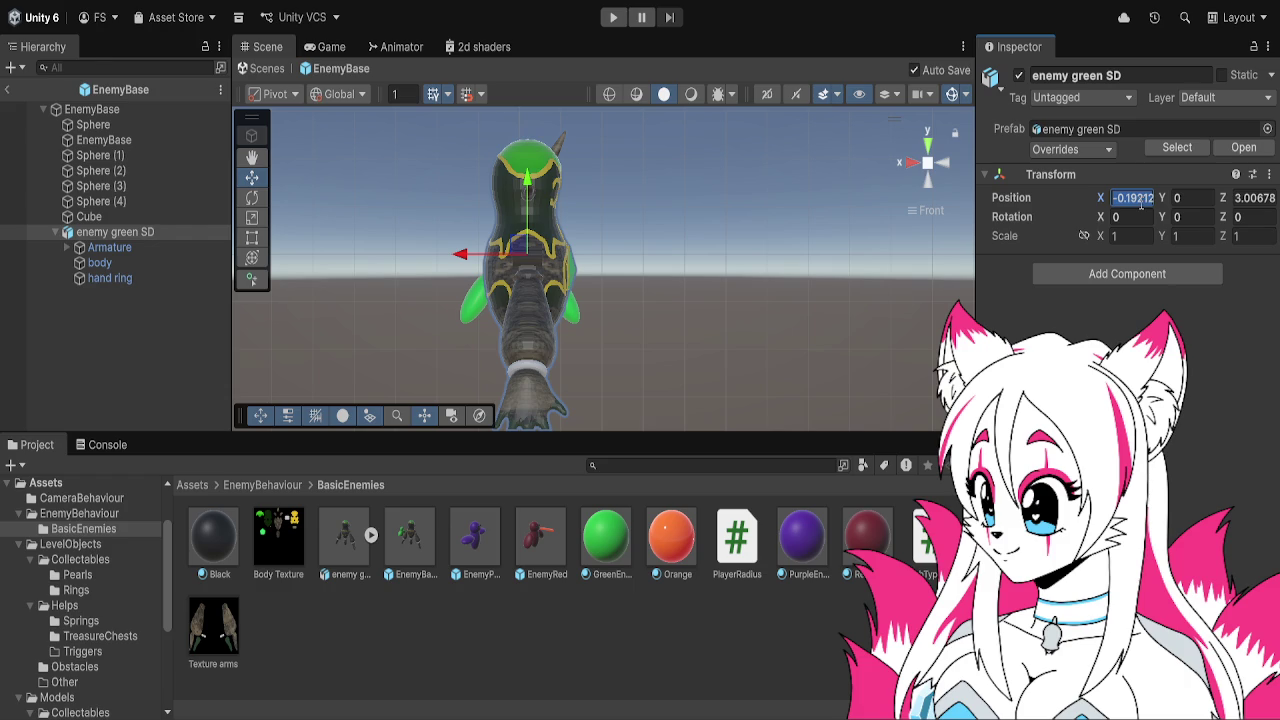
{"action": "type", "text": "0"}
{"action": "left_click", "coordinate": [1240, 198]}
{"action": "type", "text": "0"}
{"action": "key", "text": "Return"}
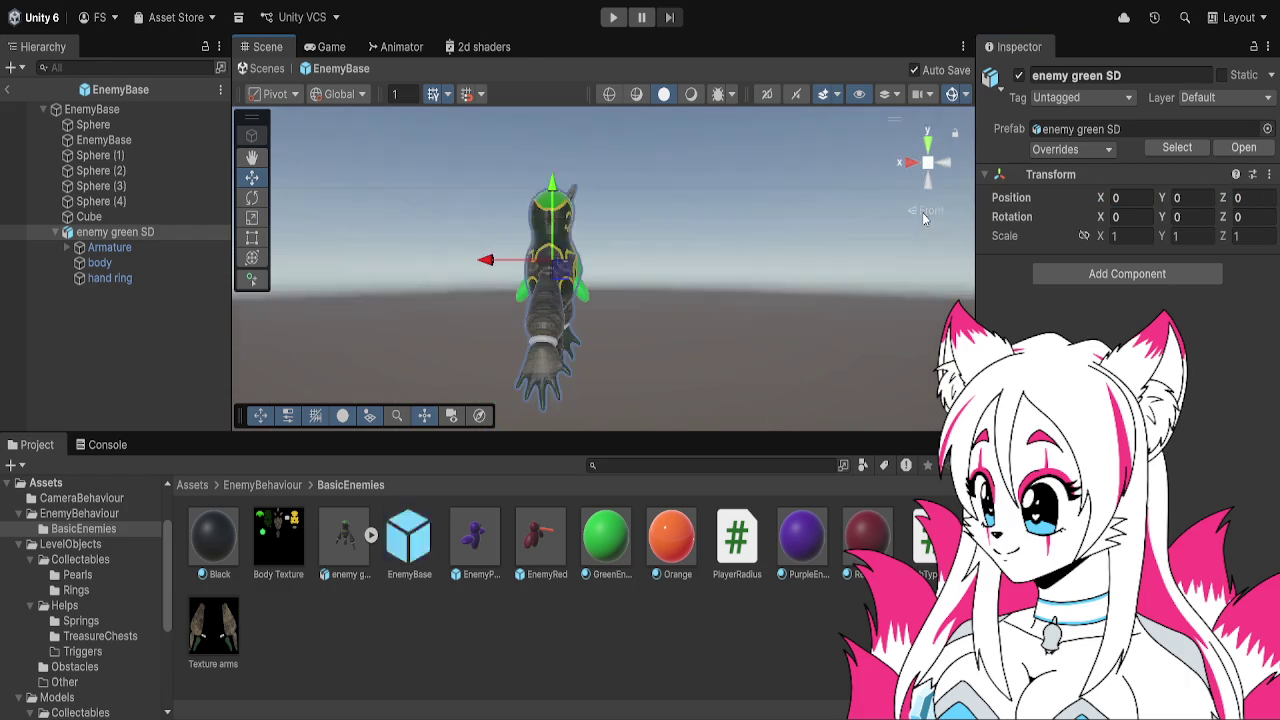
{"action": "left_click", "coordinate": [167, 250]}
{"action": "left_click", "coordinate": [168, 232]}
Inspect Sphere, EnemyBase, Sphere (1)–(4), Cube and enemy green SD with their colliders
{"action": "left_click", "coordinate": [177, 125]}
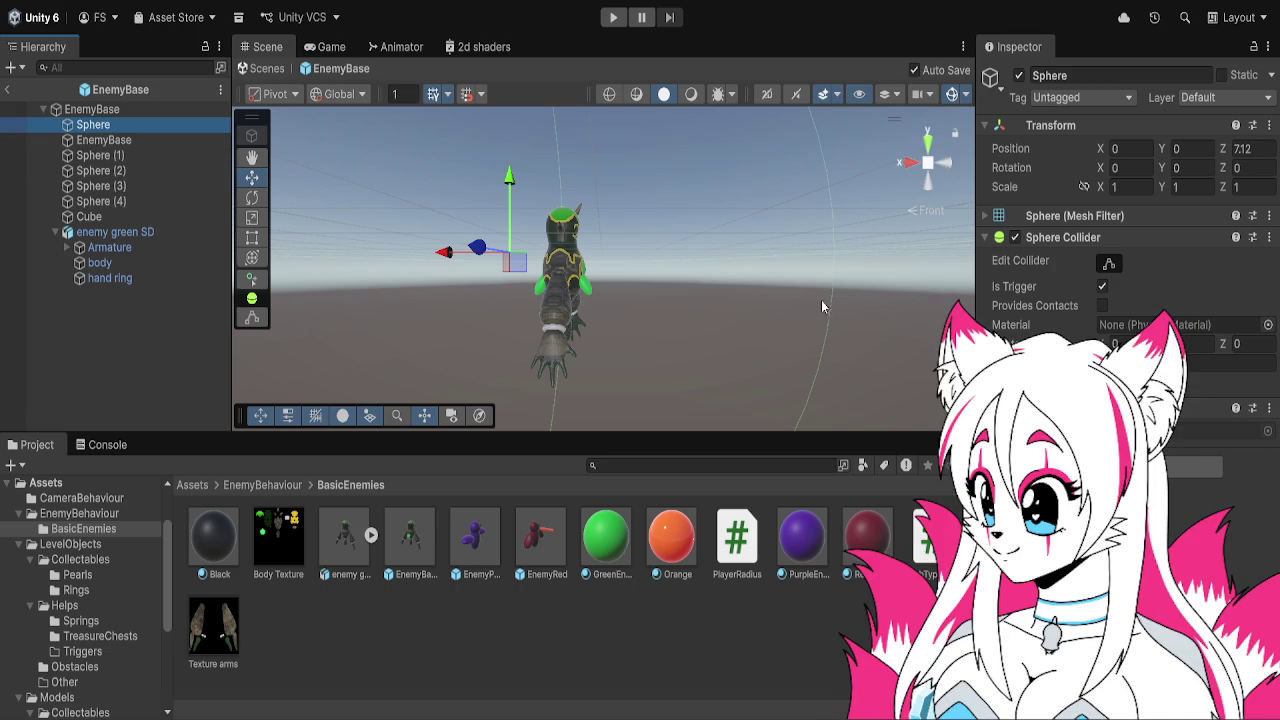
{"action": "left_click", "coordinate": [148, 140]}
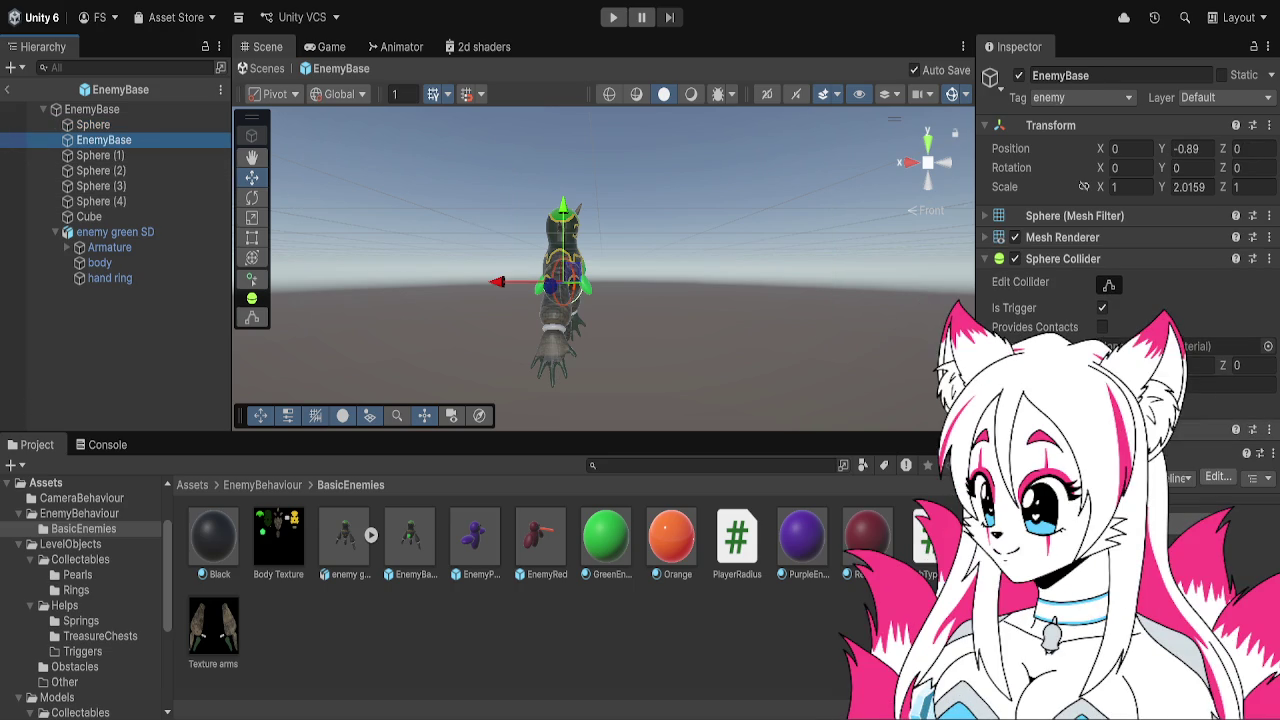
{"action": "left_click", "coordinate": [197, 234]}
{"action": "left_click", "coordinate": [145, 124]}
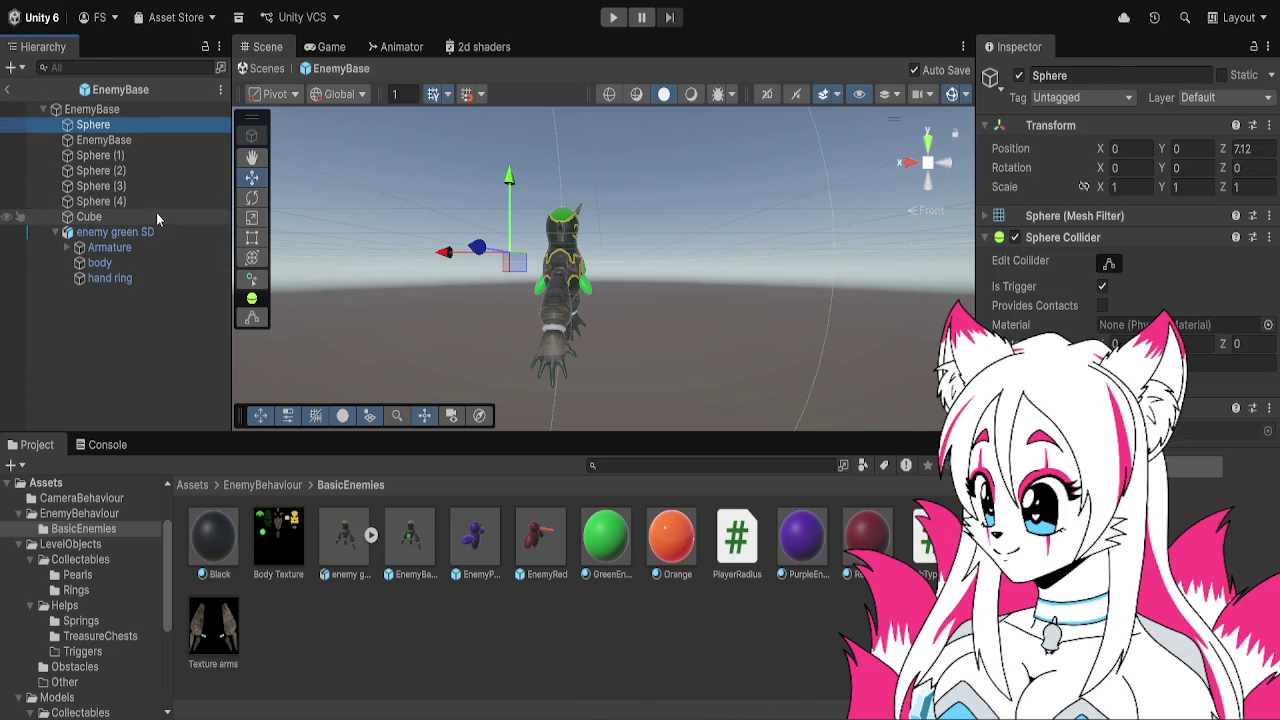
{"action": "left_click", "coordinate": [157, 238]}
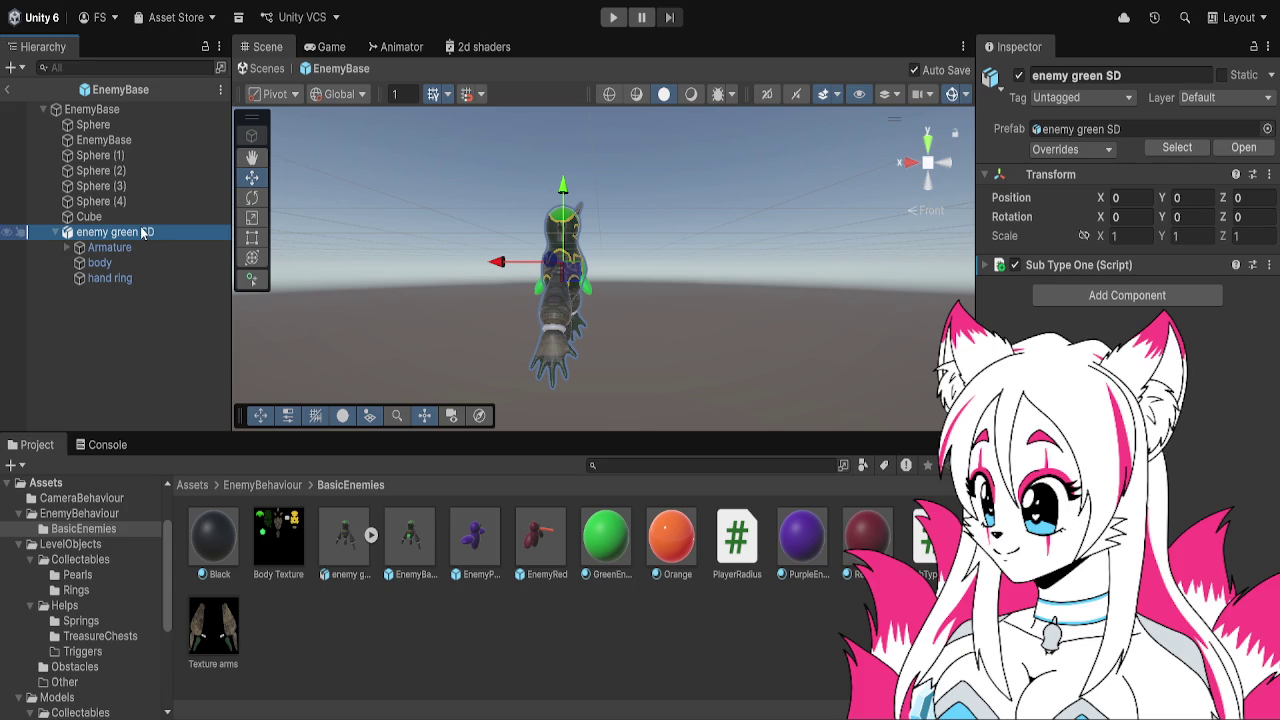
{"action": "left_click", "coordinate": [136, 202]}
{"action": "left_click", "coordinate": [136, 156]}
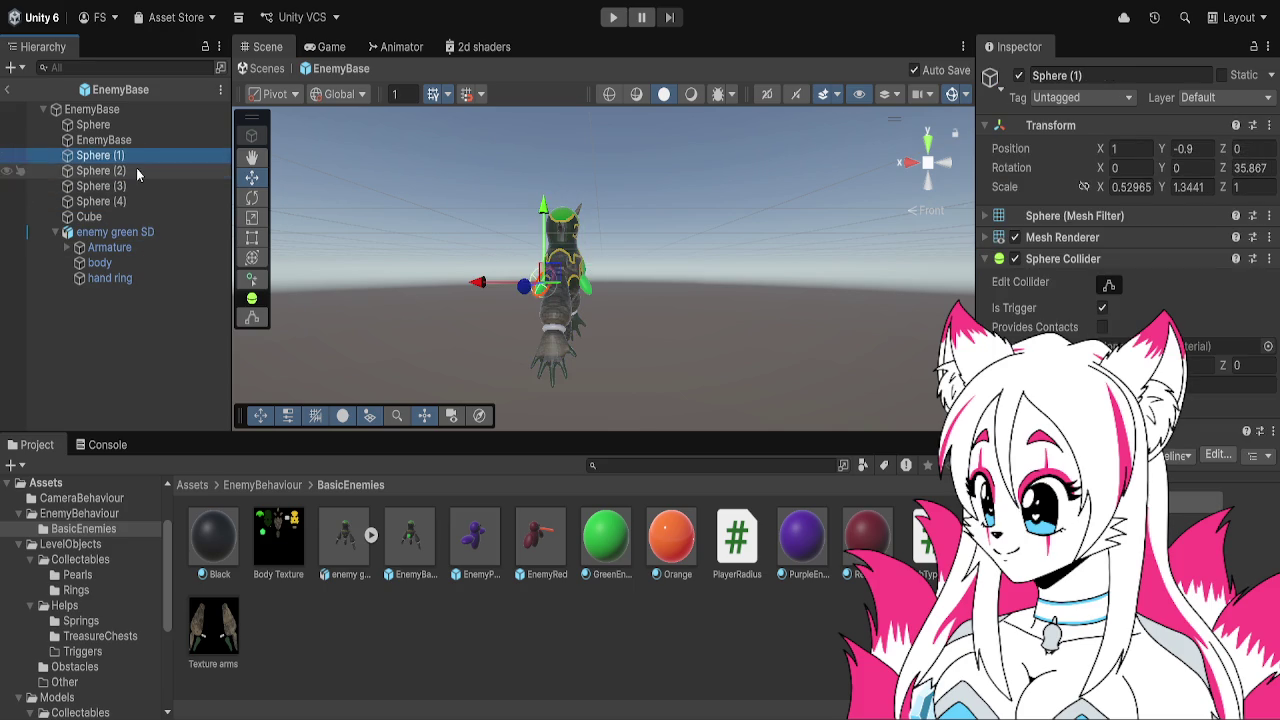
{"action": "left_click", "coordinate": [137, 171]}
{"action": "left_click", "coordinate": [139, 186]}
{"action": "left_click", "coordinate": [142, 202]}
{"action": "left_click", "coordinate": [143, 218]}
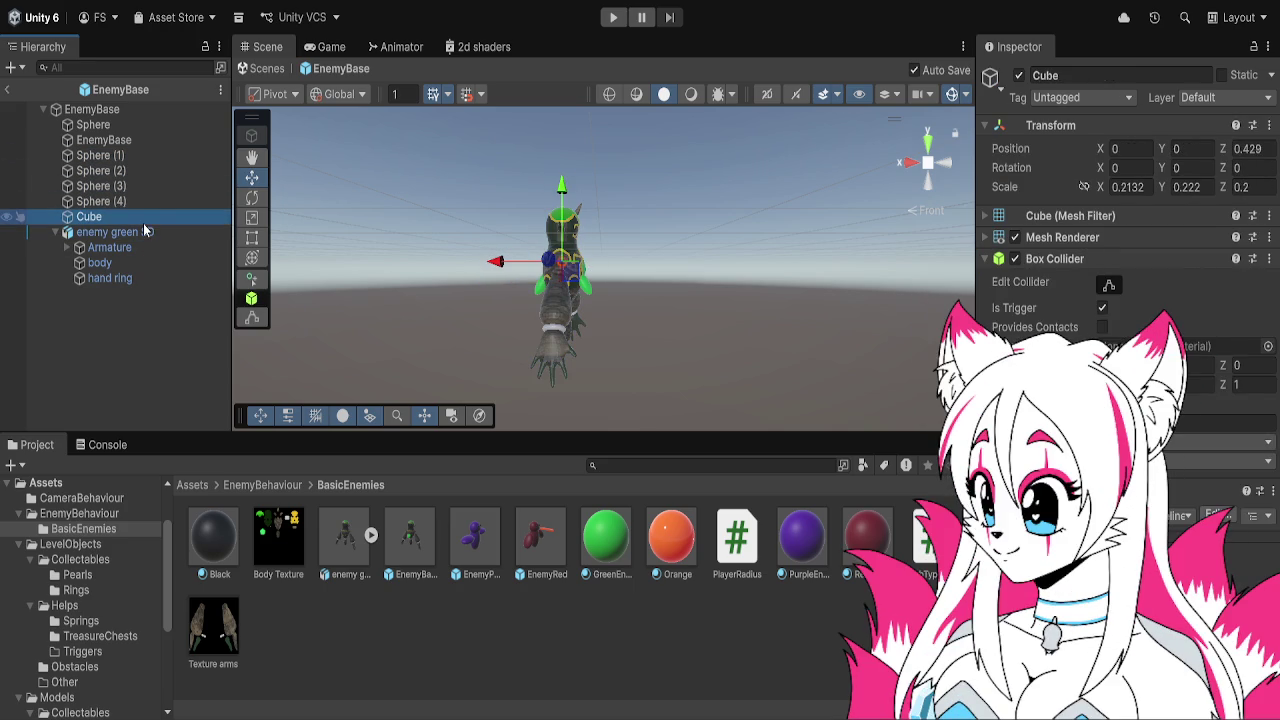
{"action": "left_click", "coordinate": [139, 142]}
{"action": "left_click", "coordinate": [139, 126]}
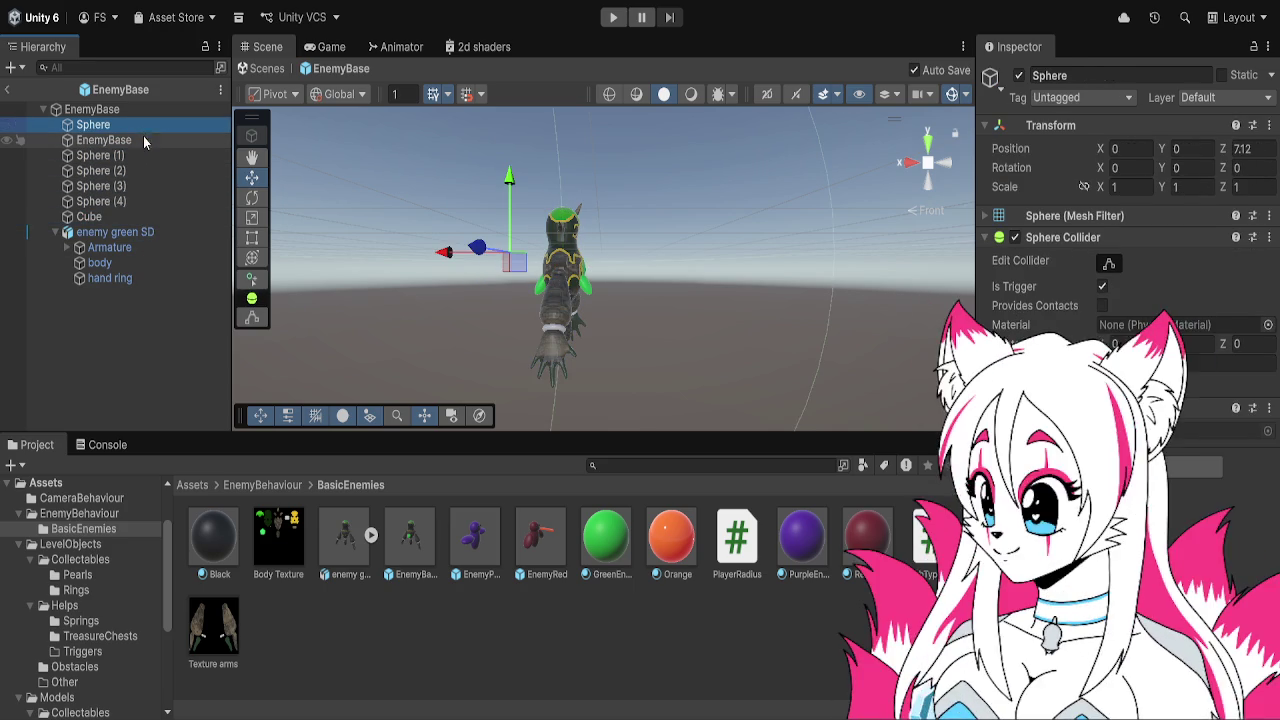
{"action": "left_click", "coordinate": [145, 141]}
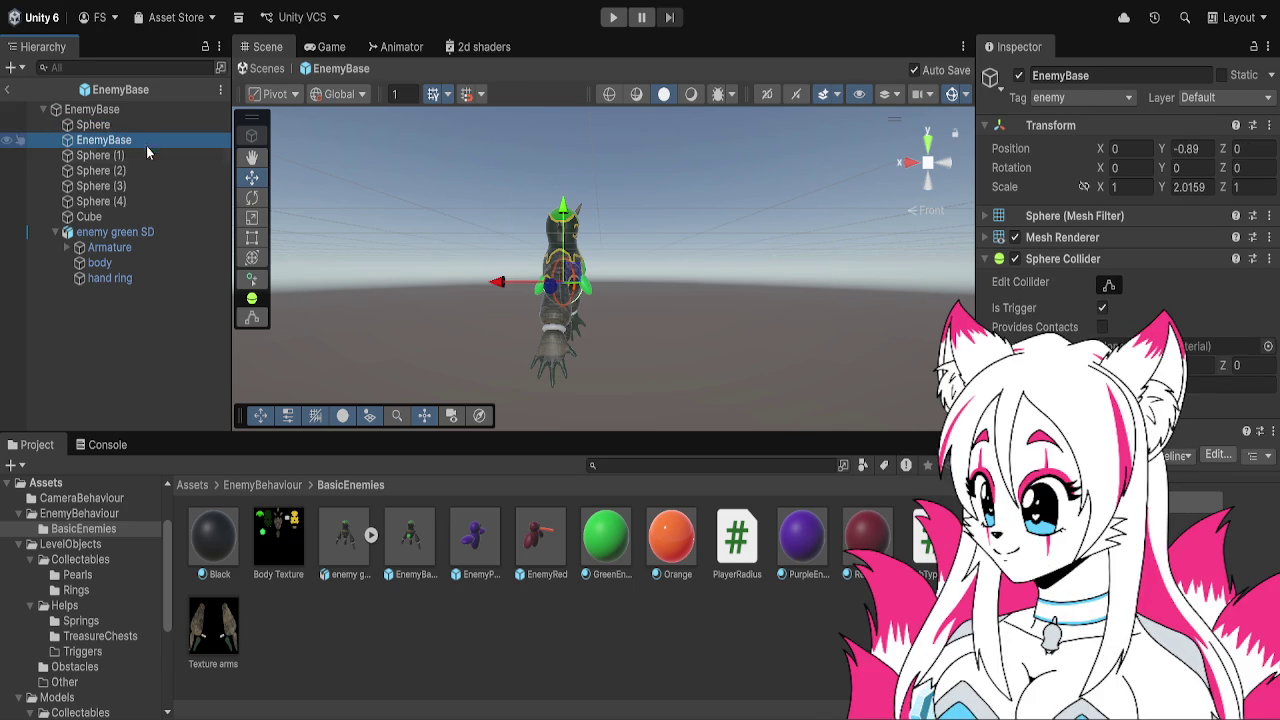
{"action": "left_click", "coordinate": [158, 233]}
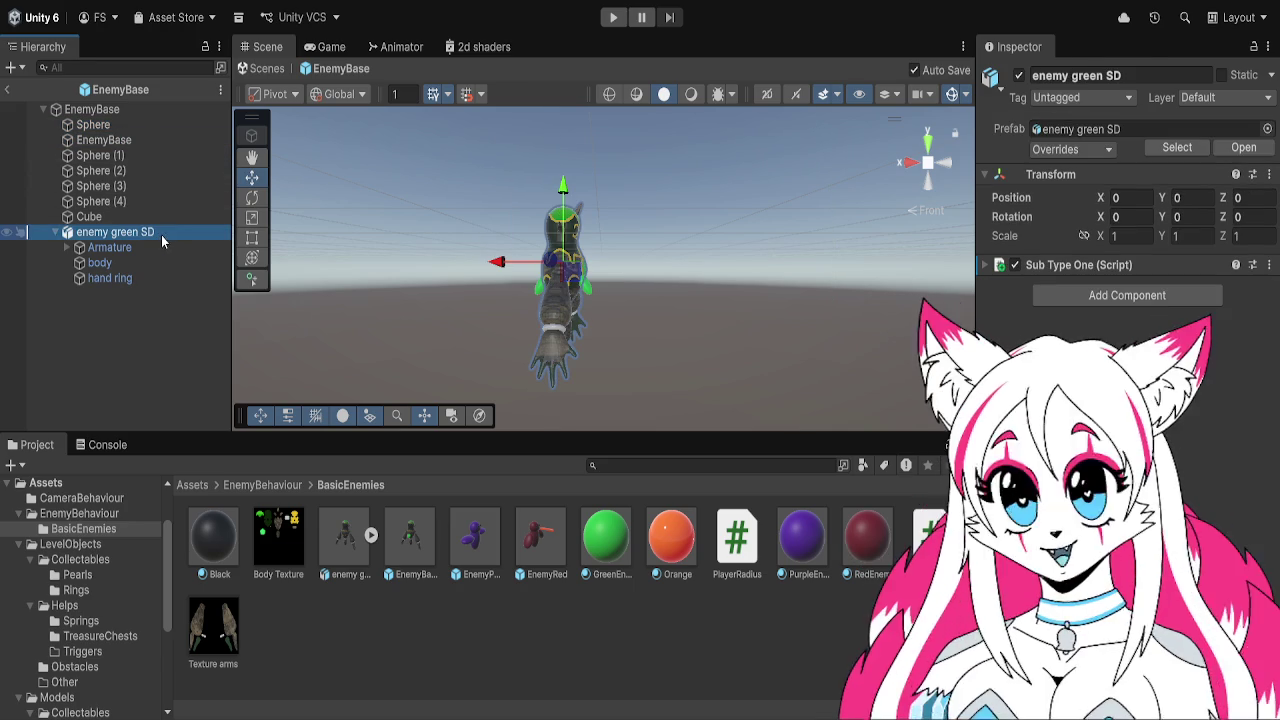
Switch the Scene view to the Left view of the enemy model
{"action": "left_click_drag", "start_coordinate": [765, 246], "coordinate": [668, 255]}
{"action": "left_click", "coordinate": [906, 163]}
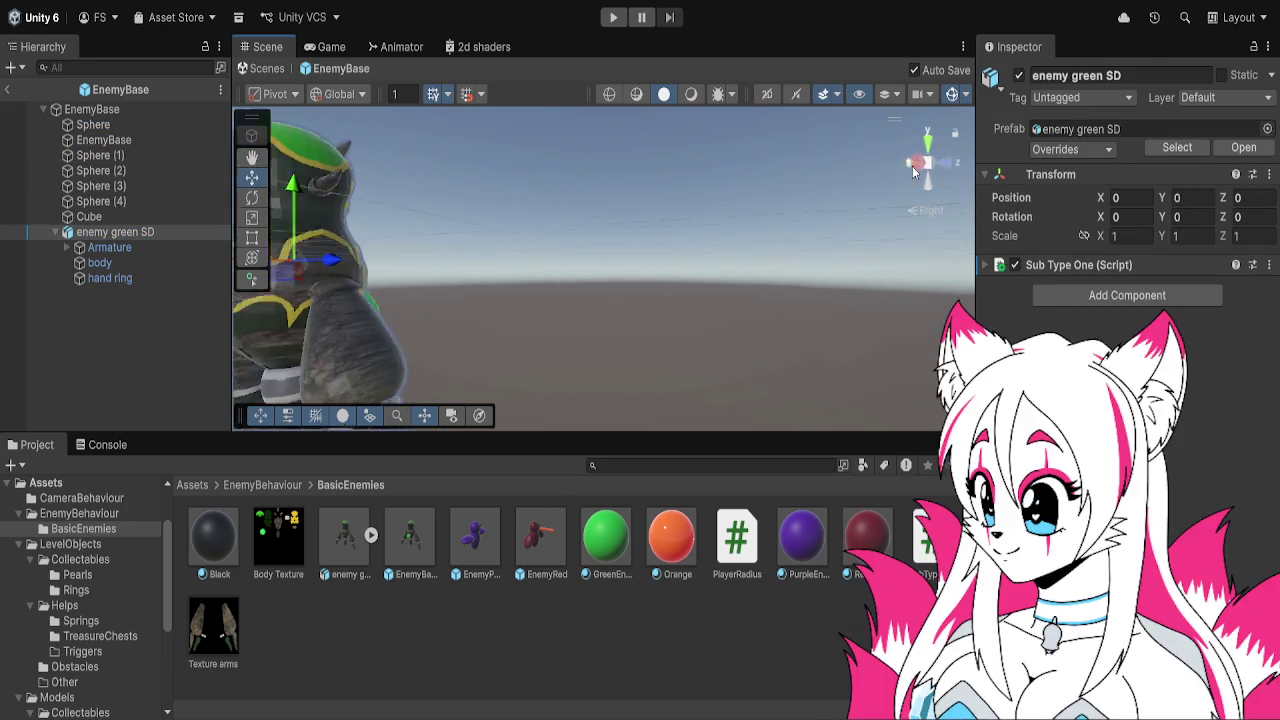
{"action": "left_click", "coordinate": [930, 167]}
{"action": "left_click", "coordinate": [951, 162]}
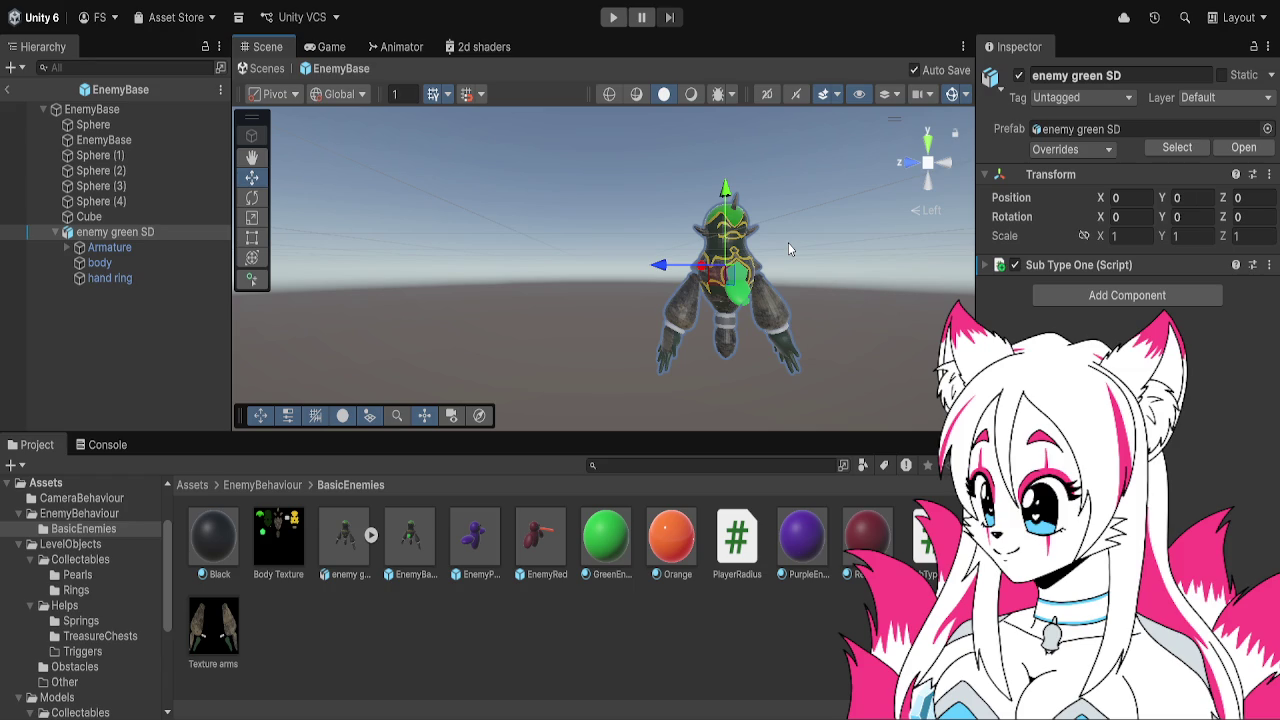
Set the enemy green SD model's Y rotation to 90
{"action": "left_click", "coordinate": [115, 232]}
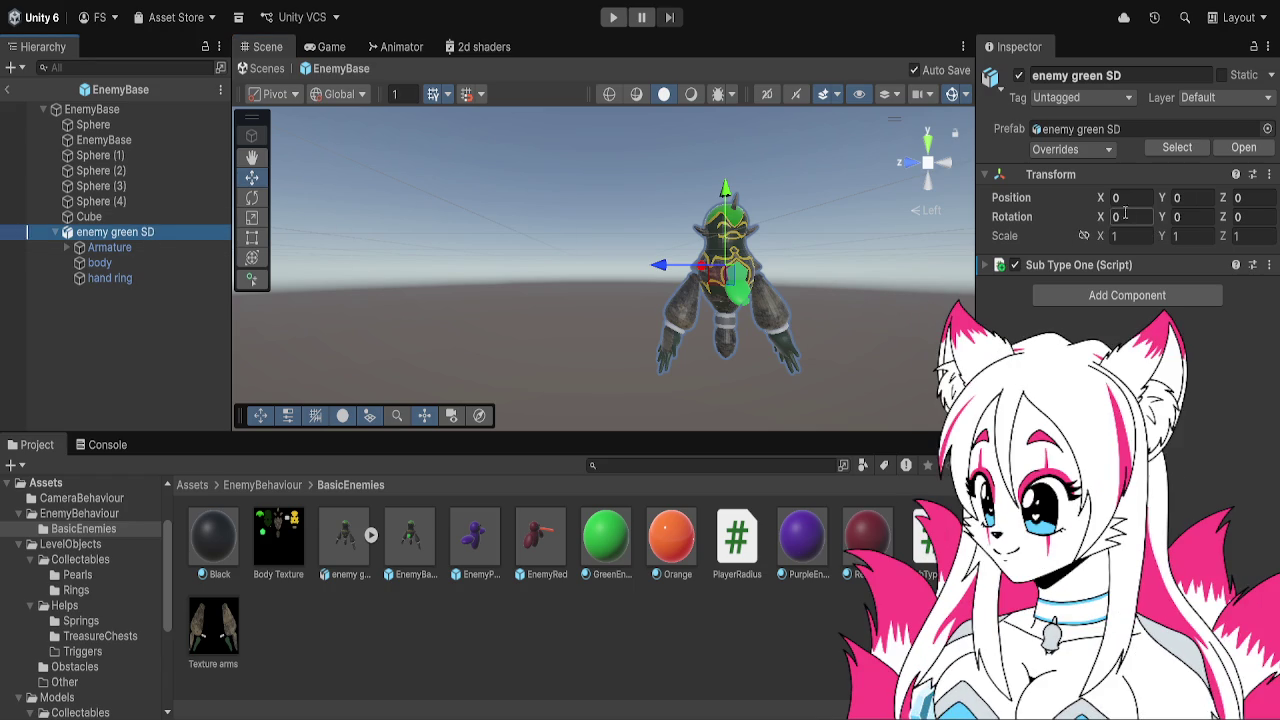
{"action": "left_click", "coordinate": [1178, 216]}
{"action": "type", "text": "90"}
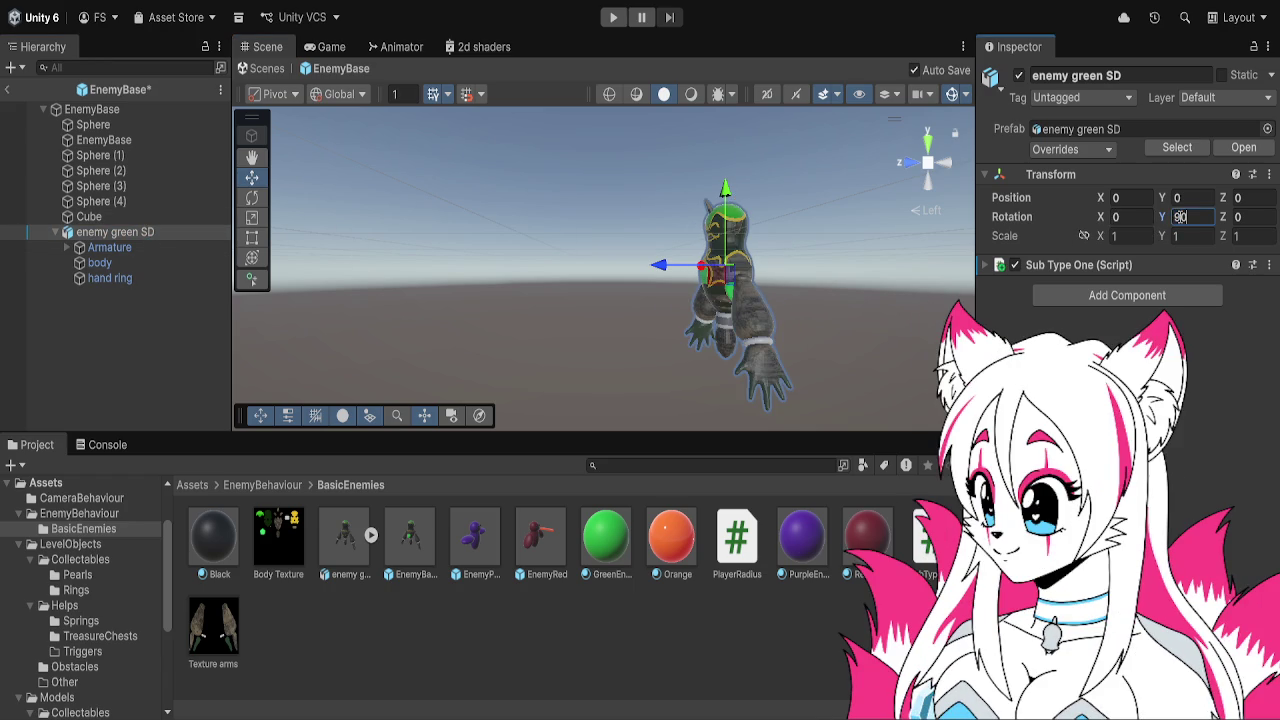
Delete the six old placeholder objects from EnemyBase through Cube
{"action": "left_click", "coordinate": [179, 220]}
{"action": "left_click", "coordinate": [178, 231]}
{"action": "left_click", "coordinate": [178, 201]}
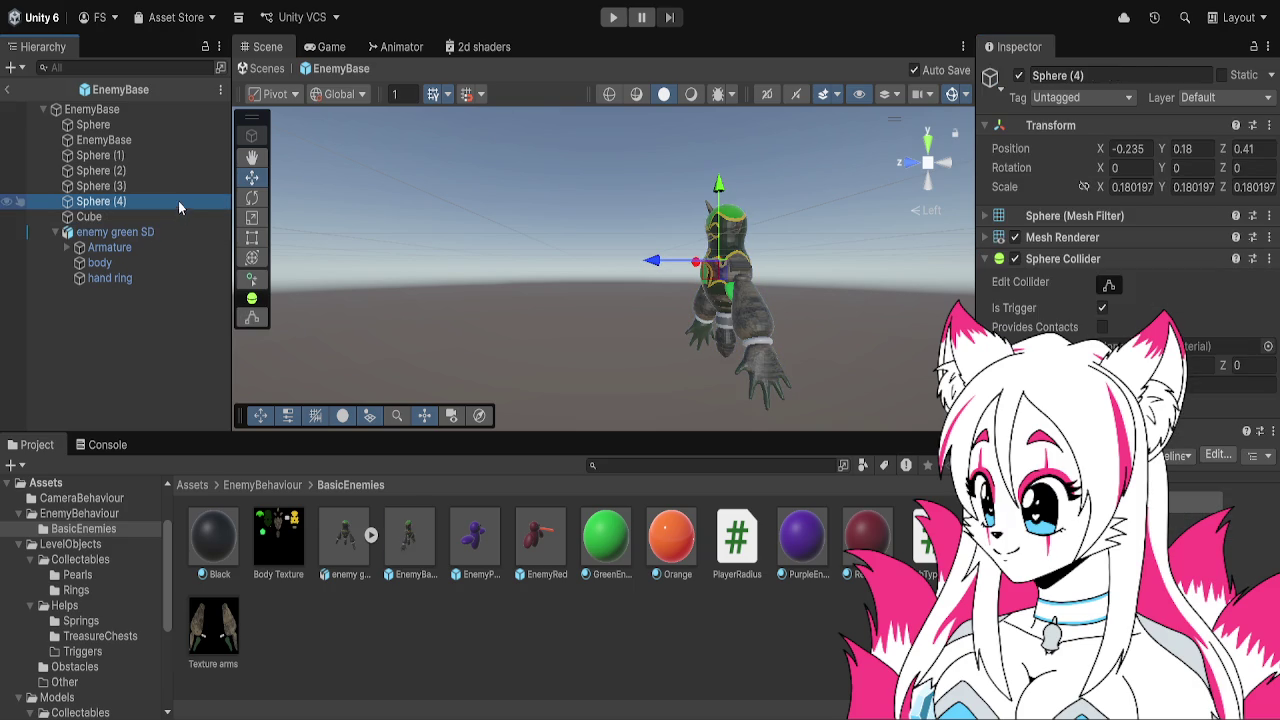
{"action": "left_click", "coordinate": [168, 215]}
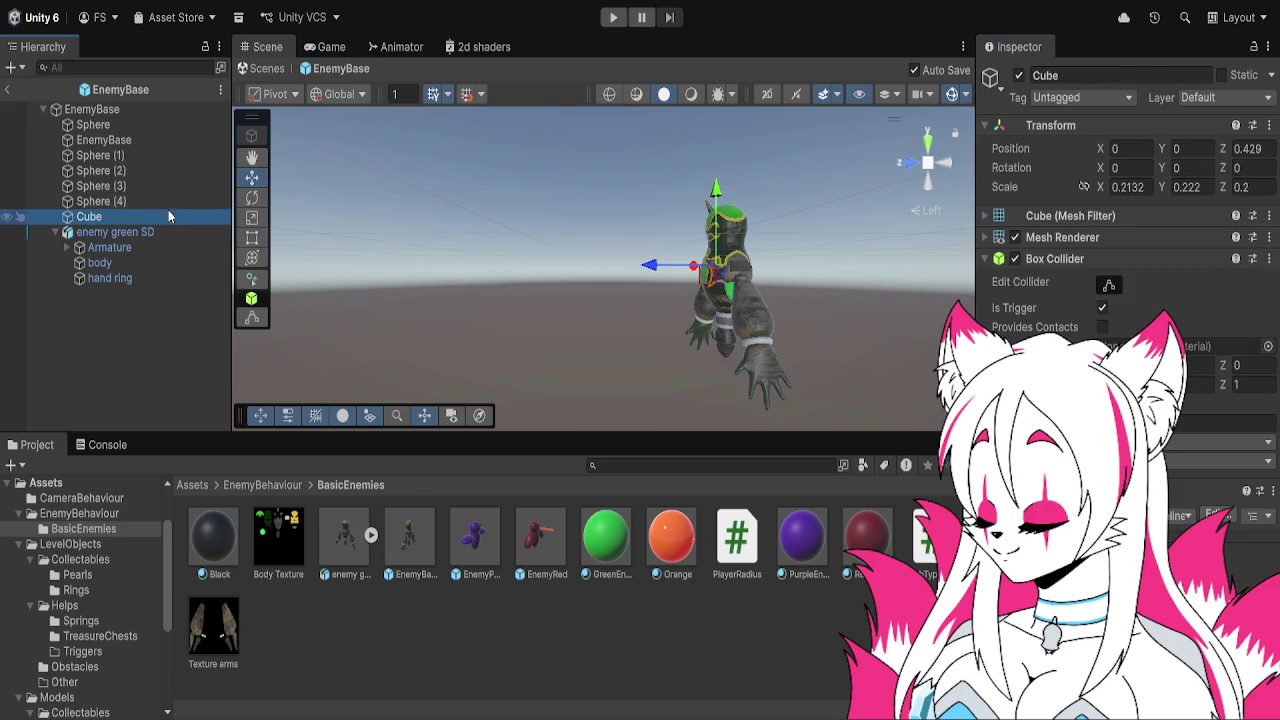
{"action": "left_click", "coordinate": [168, 140], "text": "shift"}
{"action": "key", "text": "Delete"}
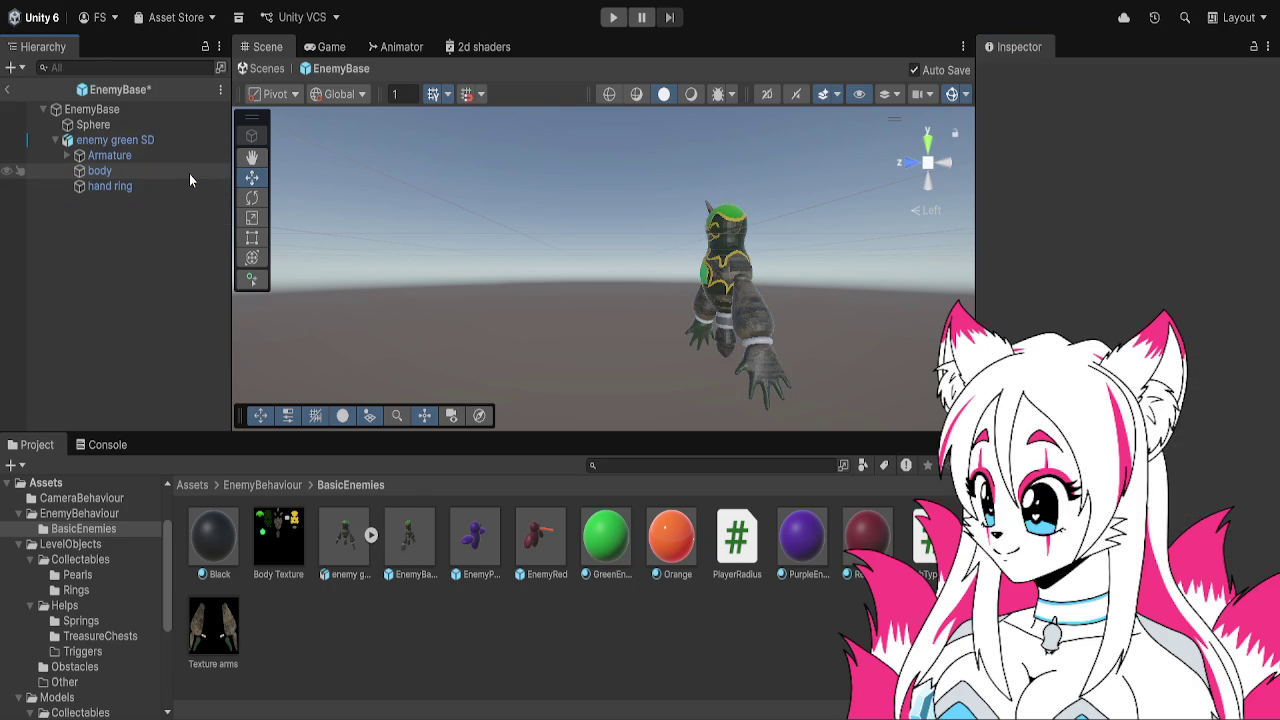
Check the remaining Sphere and enemy green SD, viewing the character from behind
{"action": "left_click", "coordinate": [158, 126]}
{"action": "left_click", "coordinate": [160, 145]}
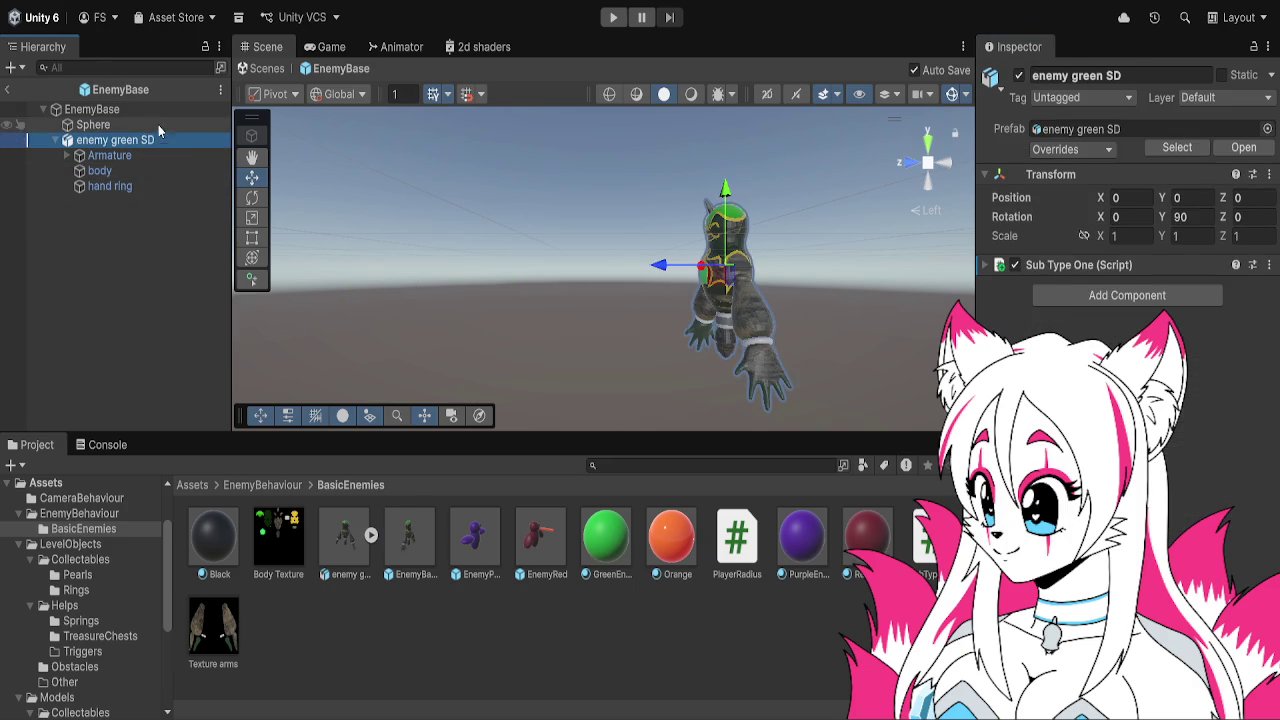
{"action": "left_click", "coordinate": [158, 124]}
{"action": "mouse_move", "coordinate": [703, 258]}
{"action": "left_mouse_down"}
{"action": "mouse_move", "coordinate": [465, 272]}
{"action": "mouse_move", "coordinate": [585, 286]}
{"action": "left_mouse_up"}
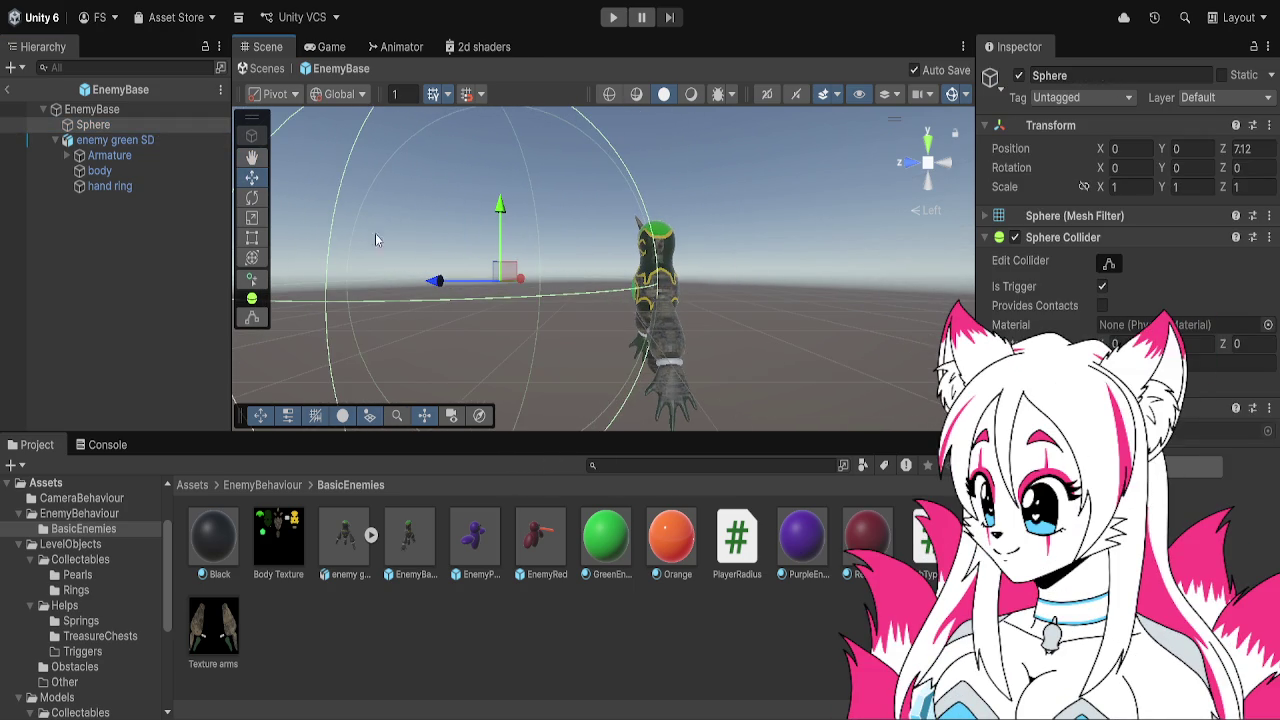
{"action": "left_click", "coordinate": [161, 146]}
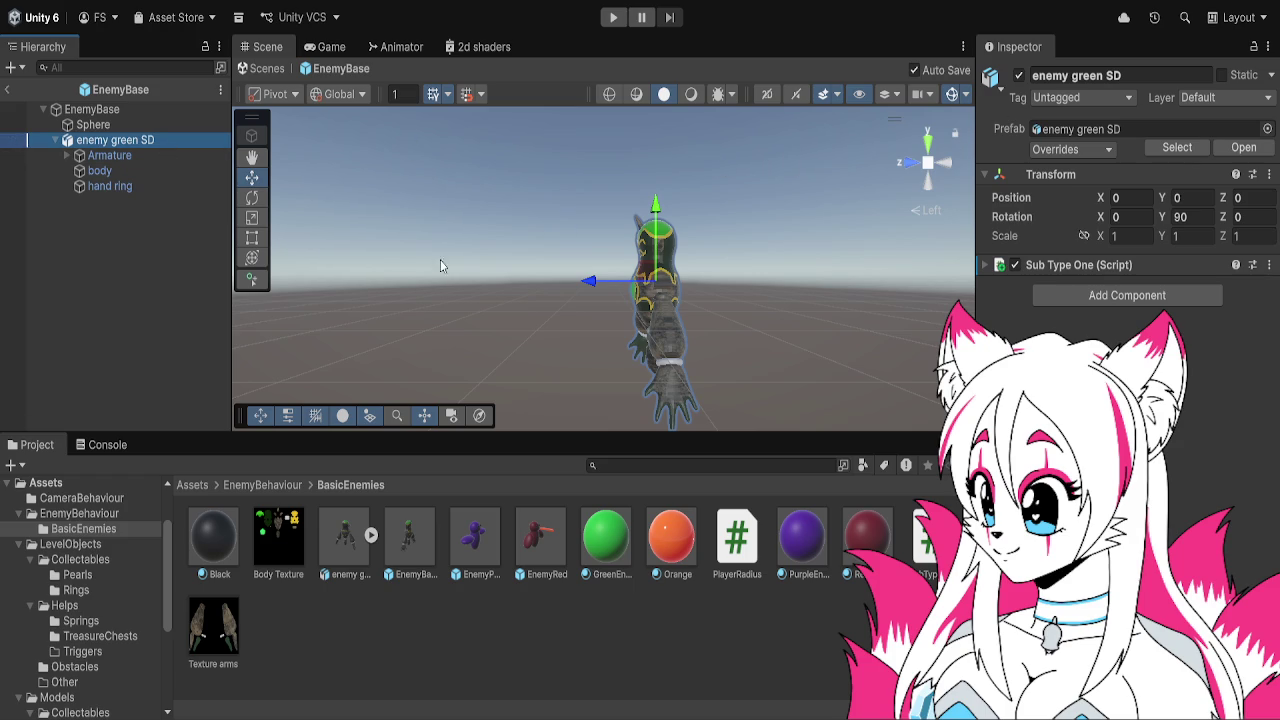
{"action": "left_click", "coordinate": [169, 154]}
{"action": "left_click", "coordinate": [136, 142]}
{"action": "mouse_move", "coordinate": [717, 364]}
{"action": "left_mouse_down"}
{"action": "mouse_move", "coordinate": [780, 359]}
{"action": "mouse_move", "coordinate": [676, 338]}
{"action": "left_mouse_up"}
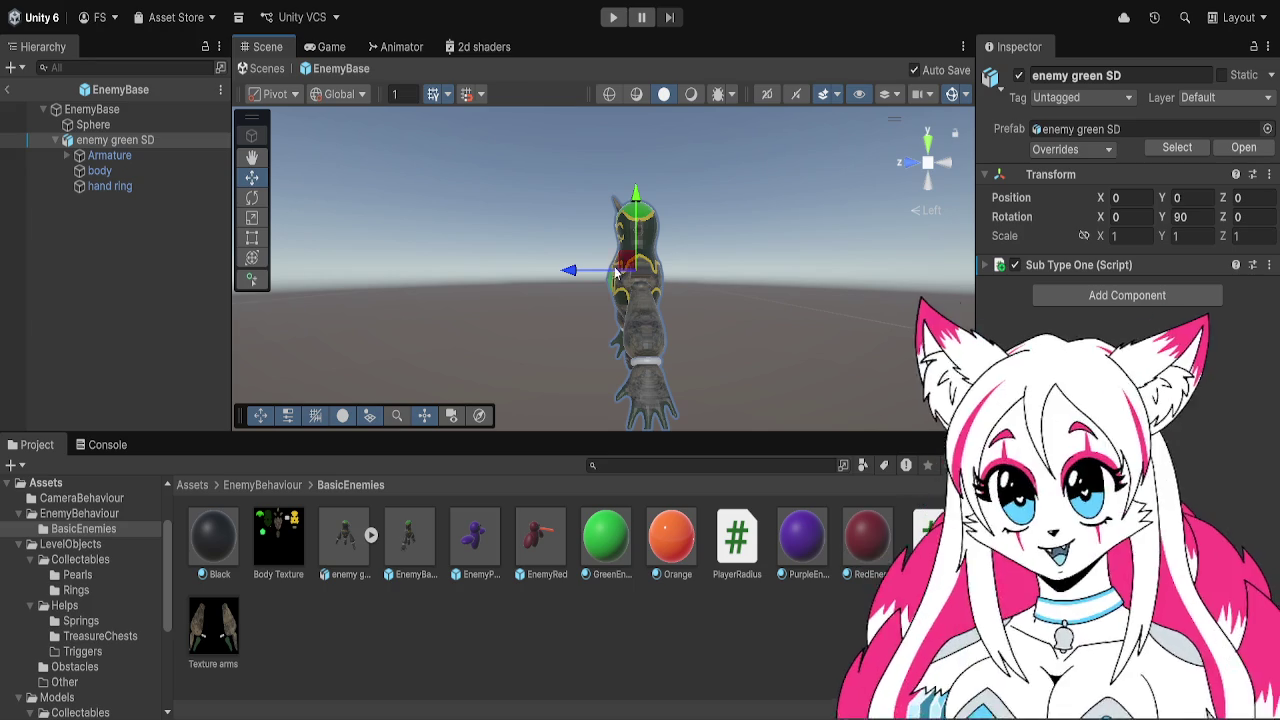
{"action": "key", "text": "Up"}
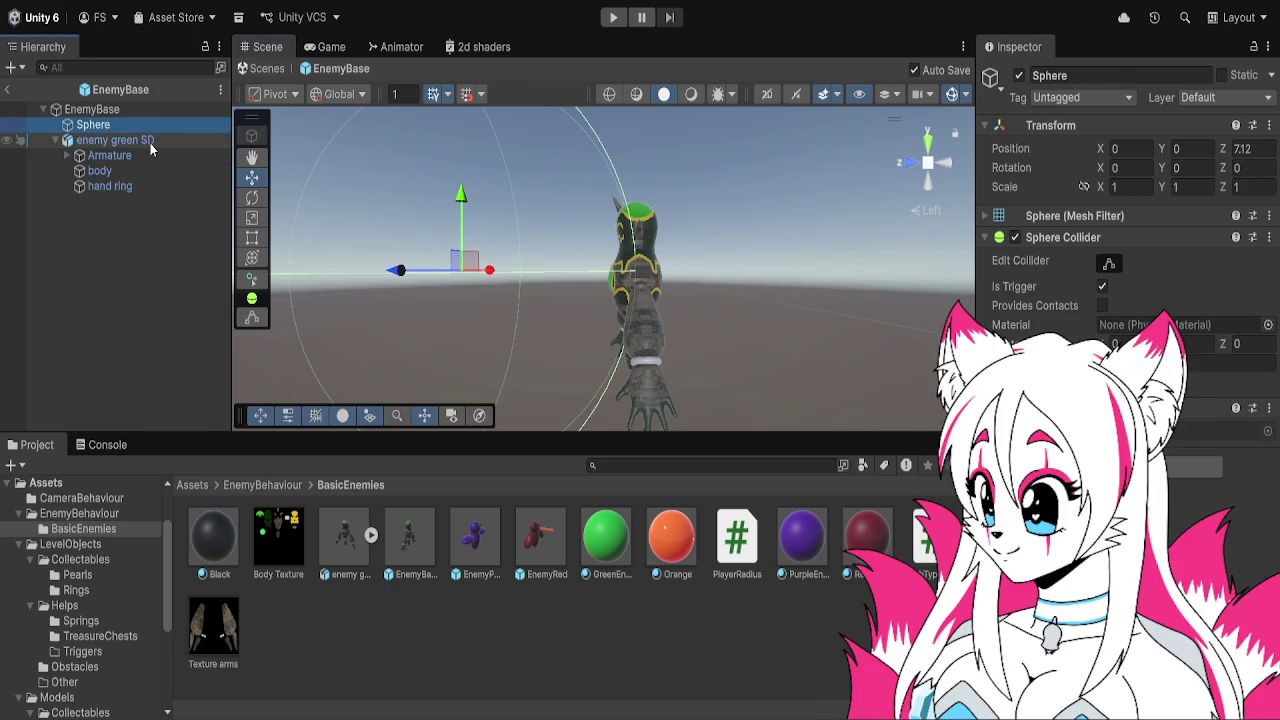
{"action": "left_click", "coordinate": [150, 143]}
{"action": "left_click", "coordinate": [1150, 325]}
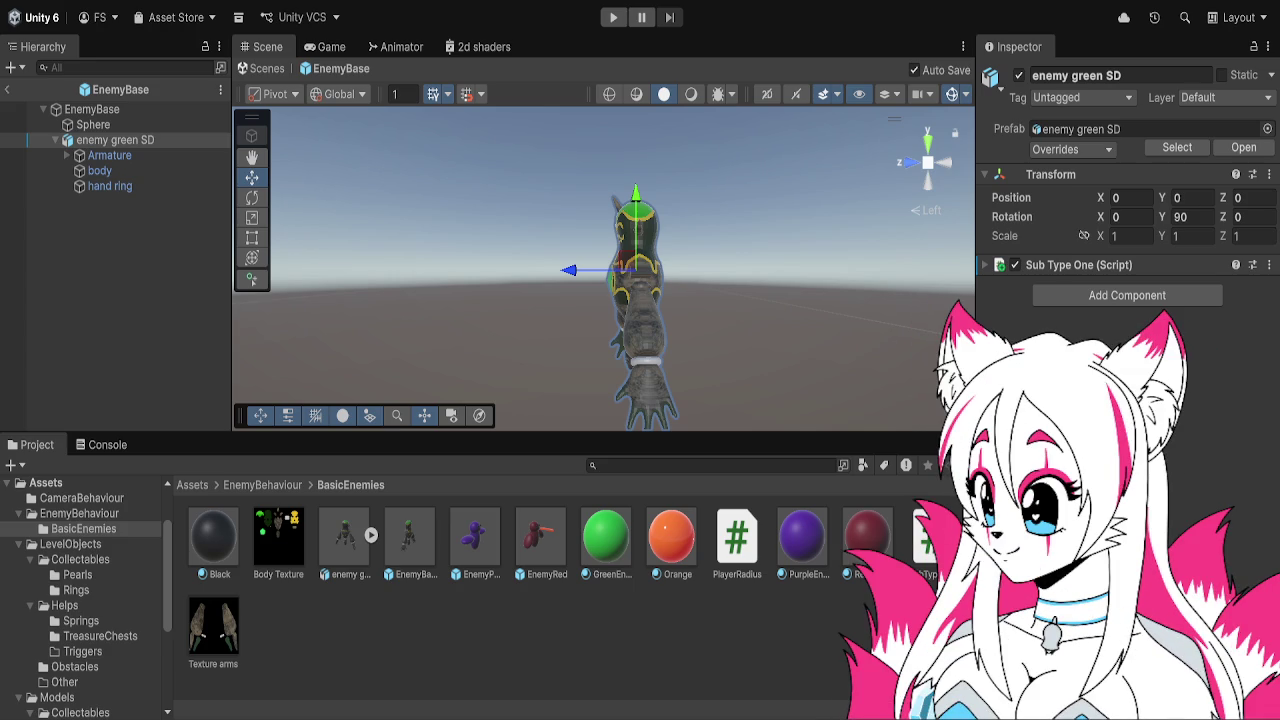
{"action": "key", "text": "ctrl+z"}
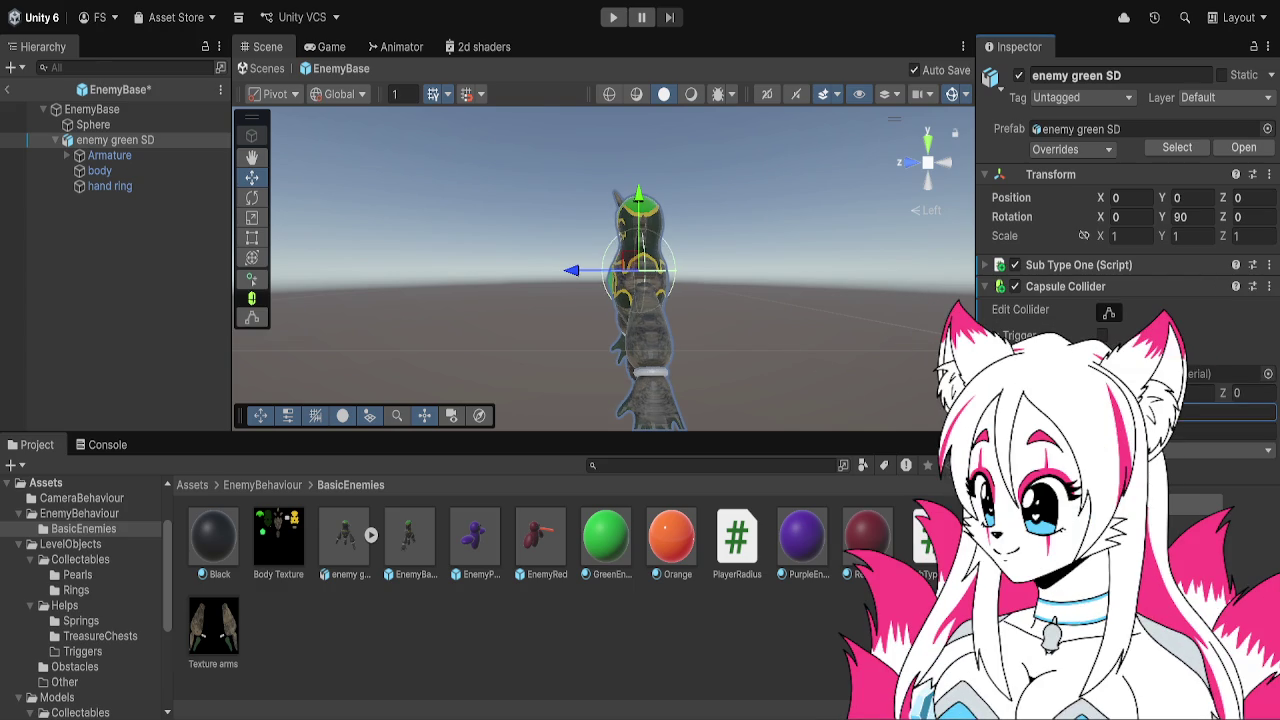
Reset the capsule collider's Z centre to 0 and switch to a front orthographic view
{"action": "left_click", "coordinate": [1220, 431]}
{"action": "left_click", "coordinate": [1225, 411]}
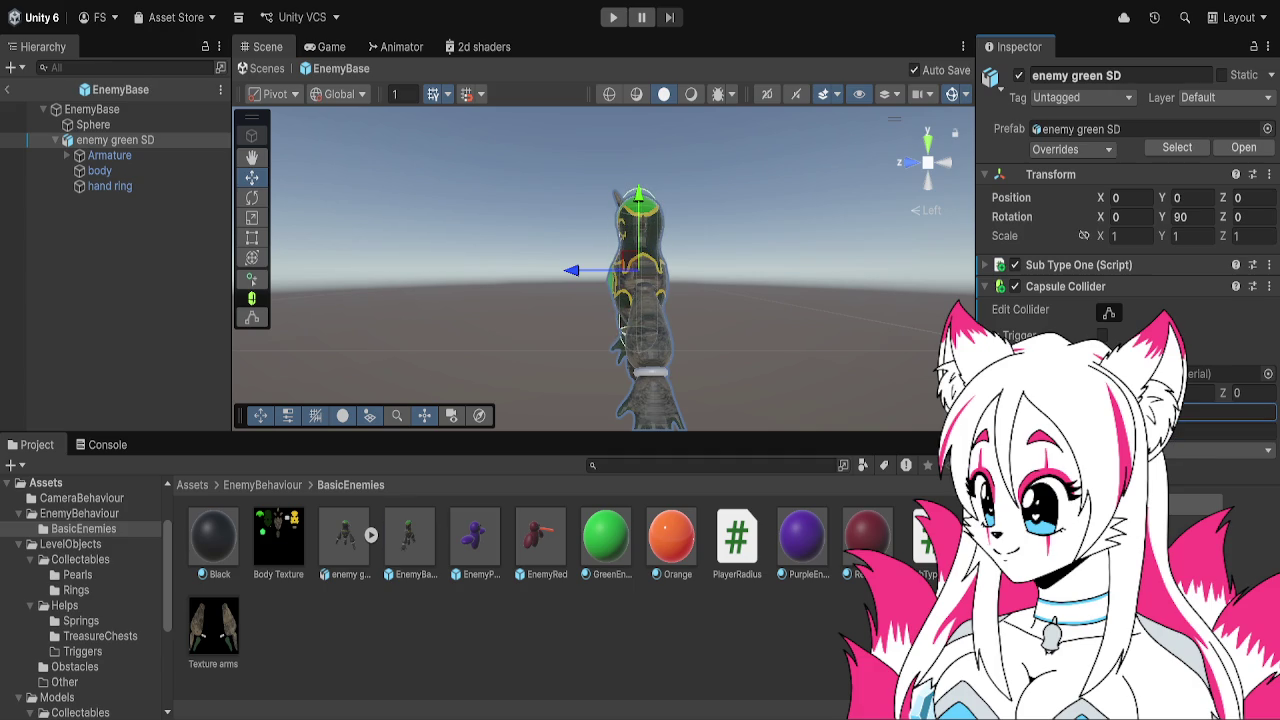
{"action": "left_click_drag", "start_coordinate": [1225, 393], "coordinate": [1217, 393]}
{"action": "left_click", "coordinate": [1245, 392]}
{"action": "type", "text": "0"}
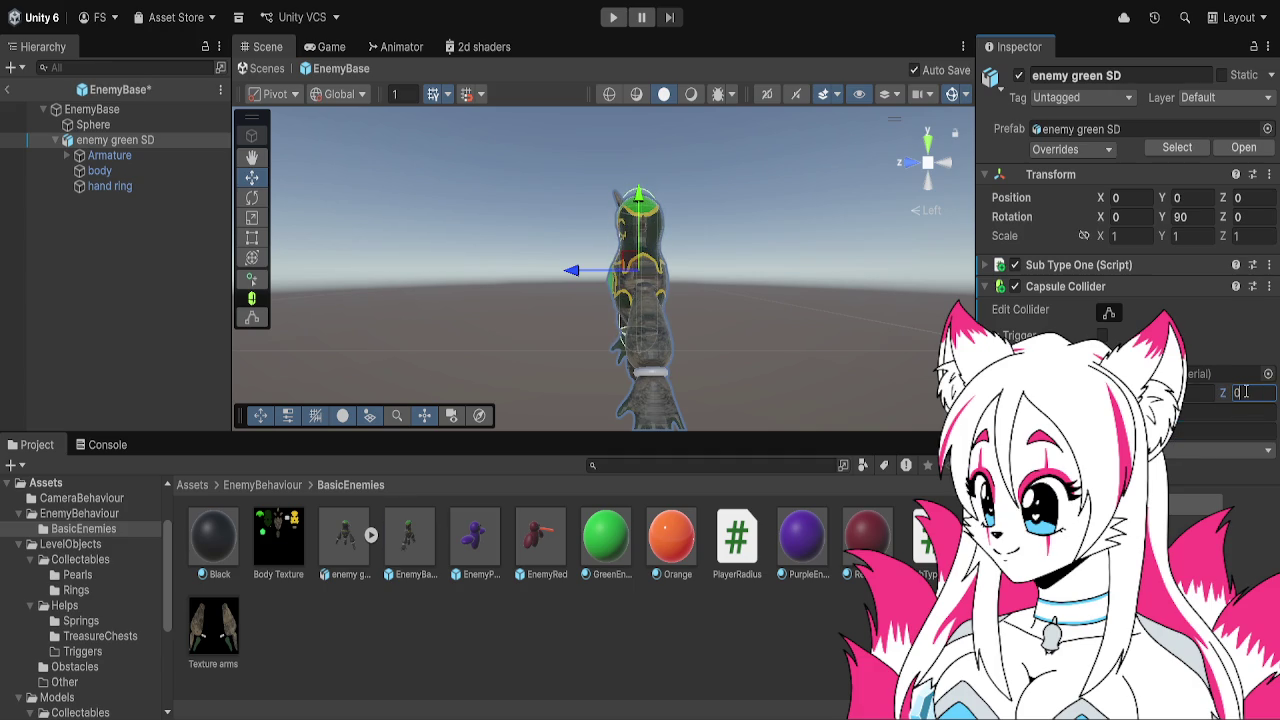
{"action": "left_click", "coordinate": [918, 163]}
{"action": "left_click", "coordinate": [916, 164]}
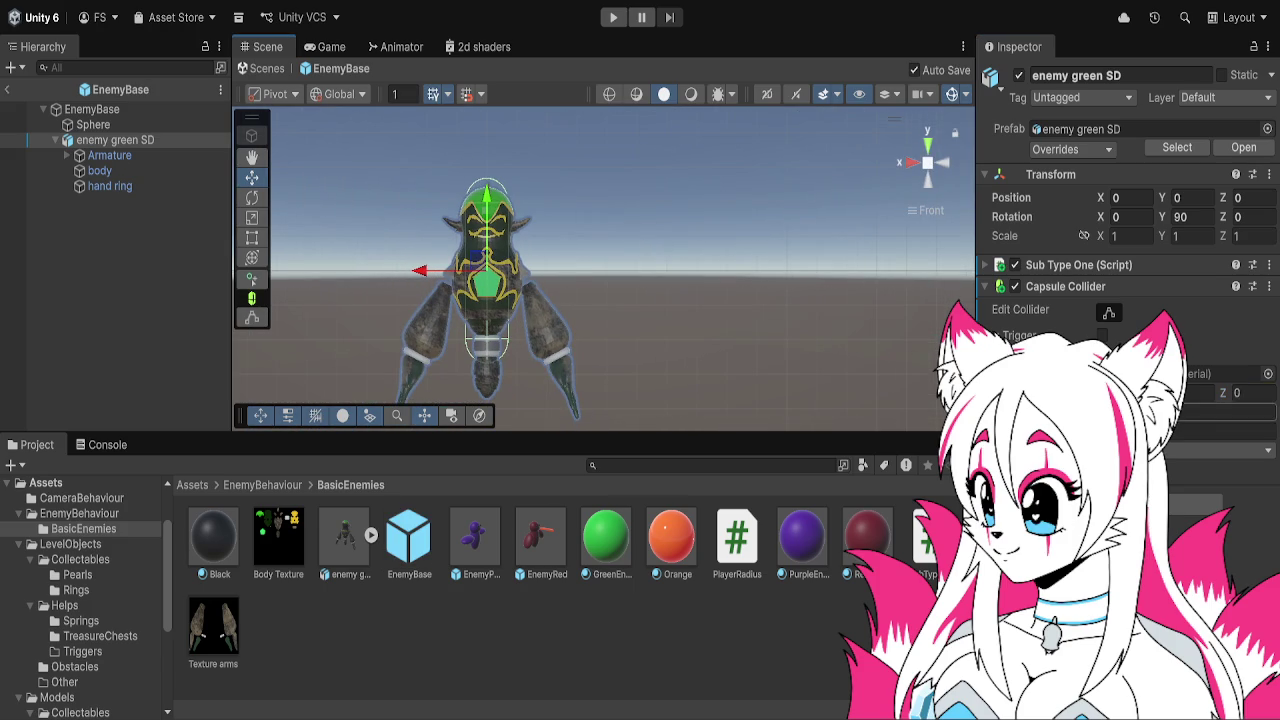
Adjust the capsule collider's radius and tune its Y centre, then save the prefab
{"action": "left_click", "coordinate": [1224, 431]}
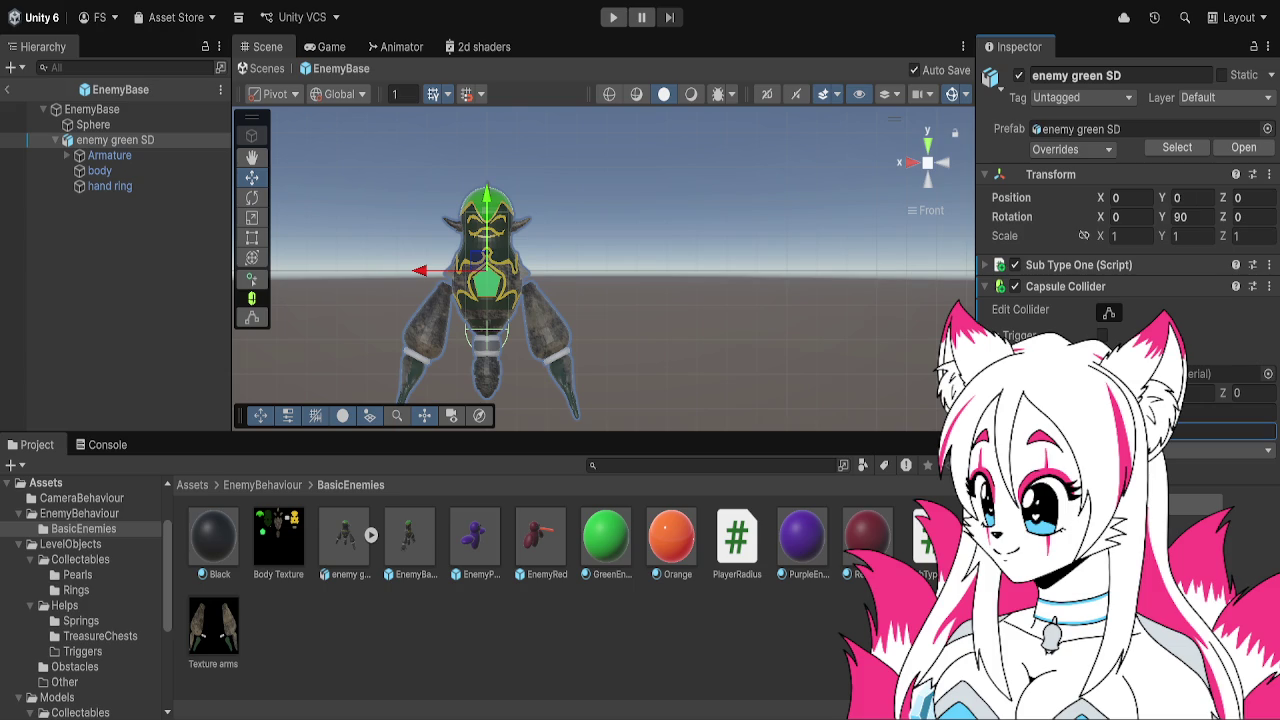
{"action": "left_click", "coordinate": [1225, 412]}
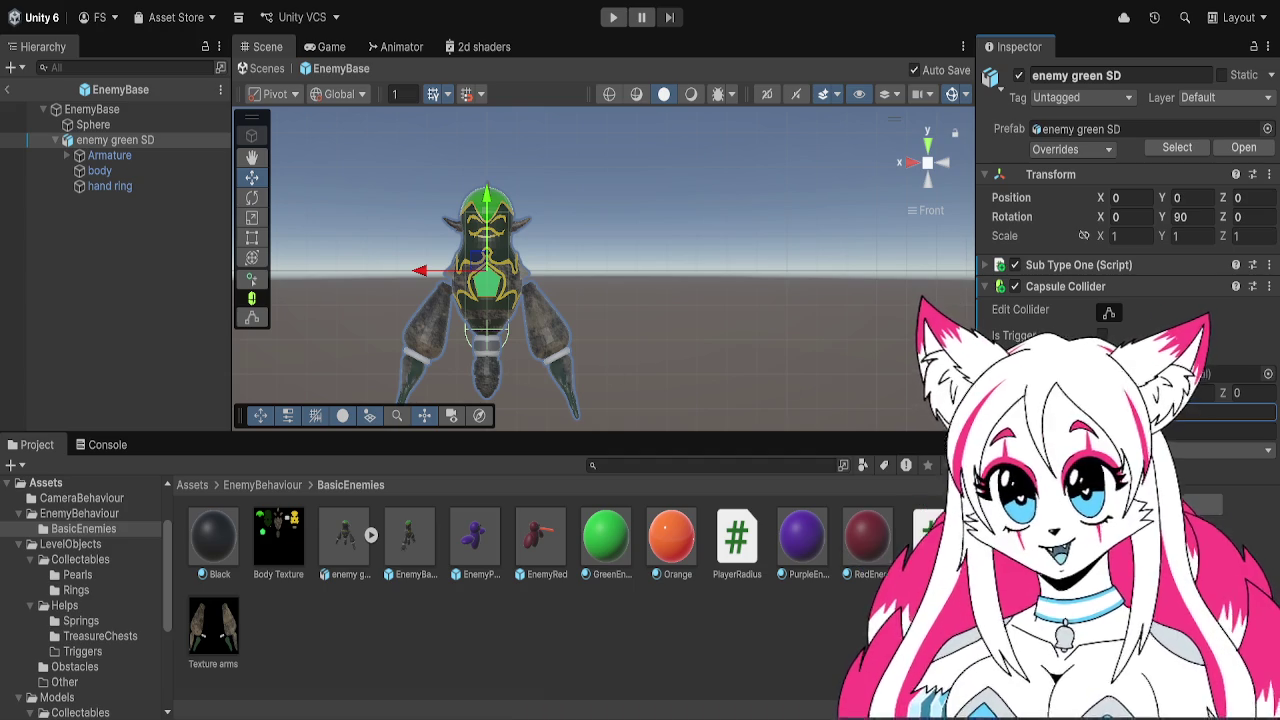
{"action": "left_click", "coordinate": [1195, 392]}
{"action": "type", "text": "0.92"}
{"action": "key", "text": "BackSpace"}
{"action": "type", "text": "06"}
{"action": "key", "text": "BackSpace"}
{"action": "key", "text": "BackSpace"}
{"action": "type", "text": "34"}
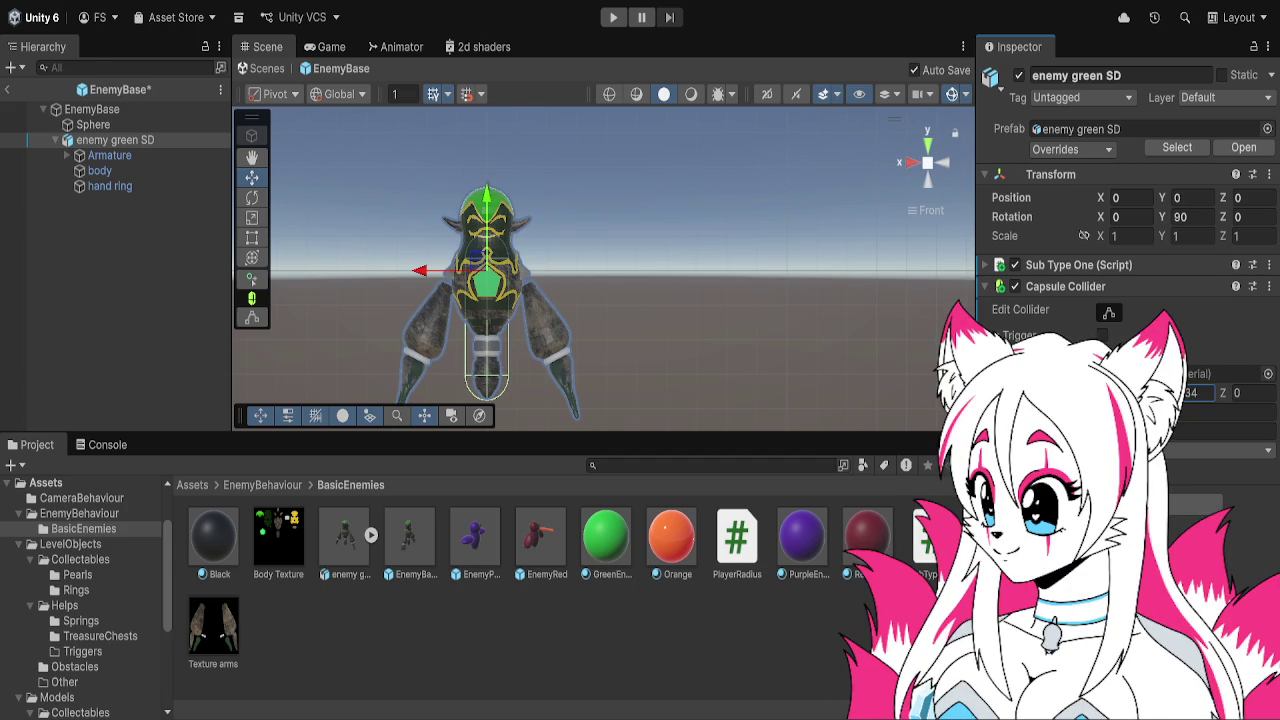
{"action": "key", "text": "BackSpace"}
{"action": "key", "text": "BackSpace"}
{"action": "type", "text": "28"}
{"action": "key", "text": "ctrl+s"}
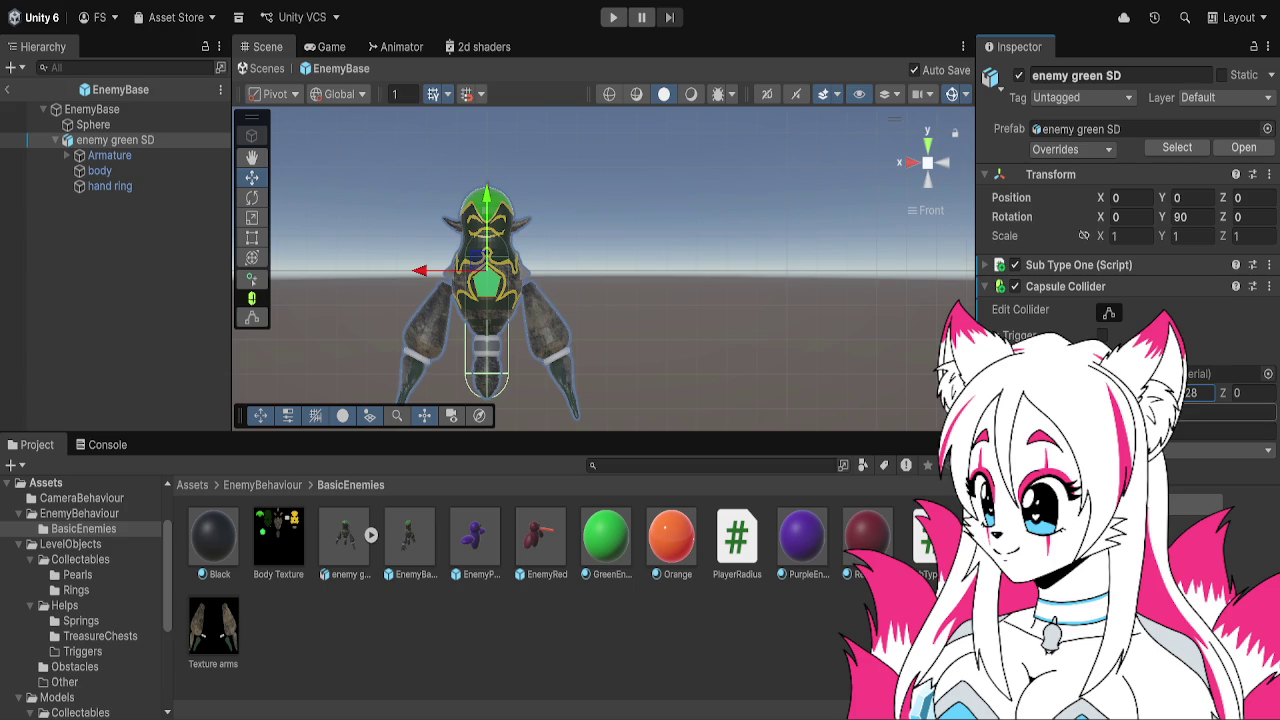
Set the capsule collider height to 1.8 and save the prefab
{"action": "left_click", "coordinate": [1224, 430]}
{"action": "type", "text": "1.8"}
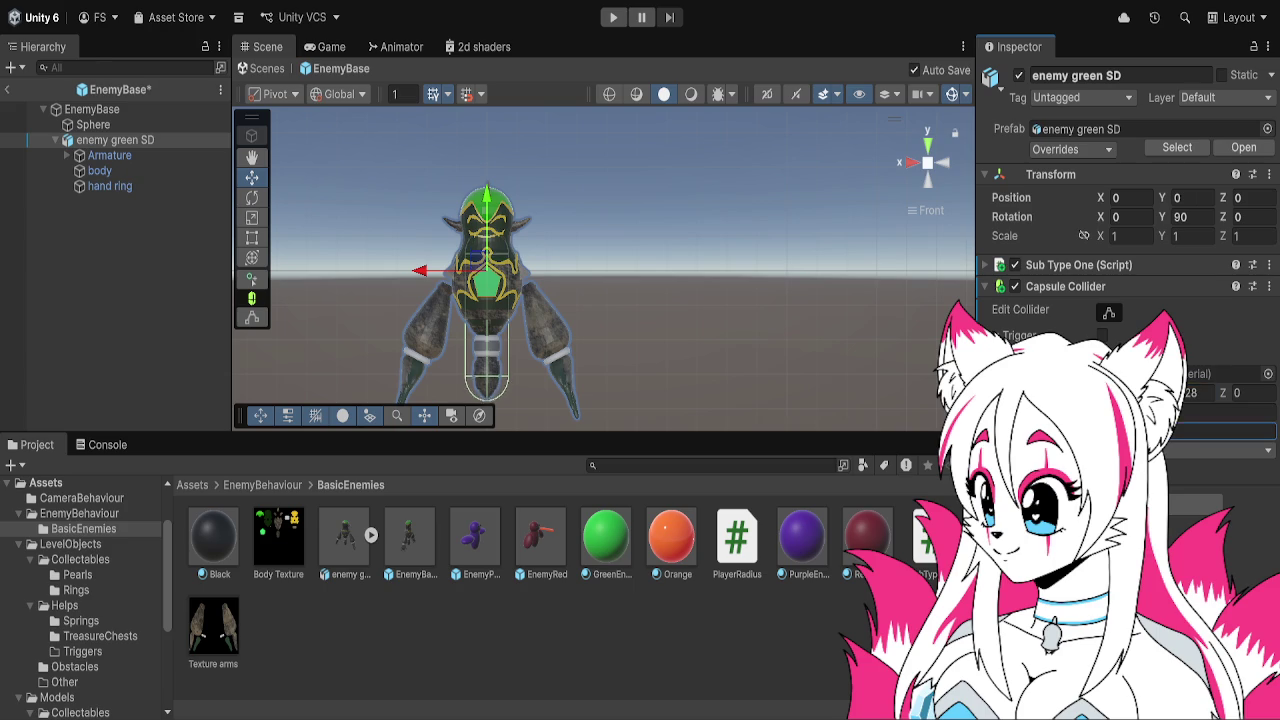
{"action": "key", "text": "ctrl+s"}
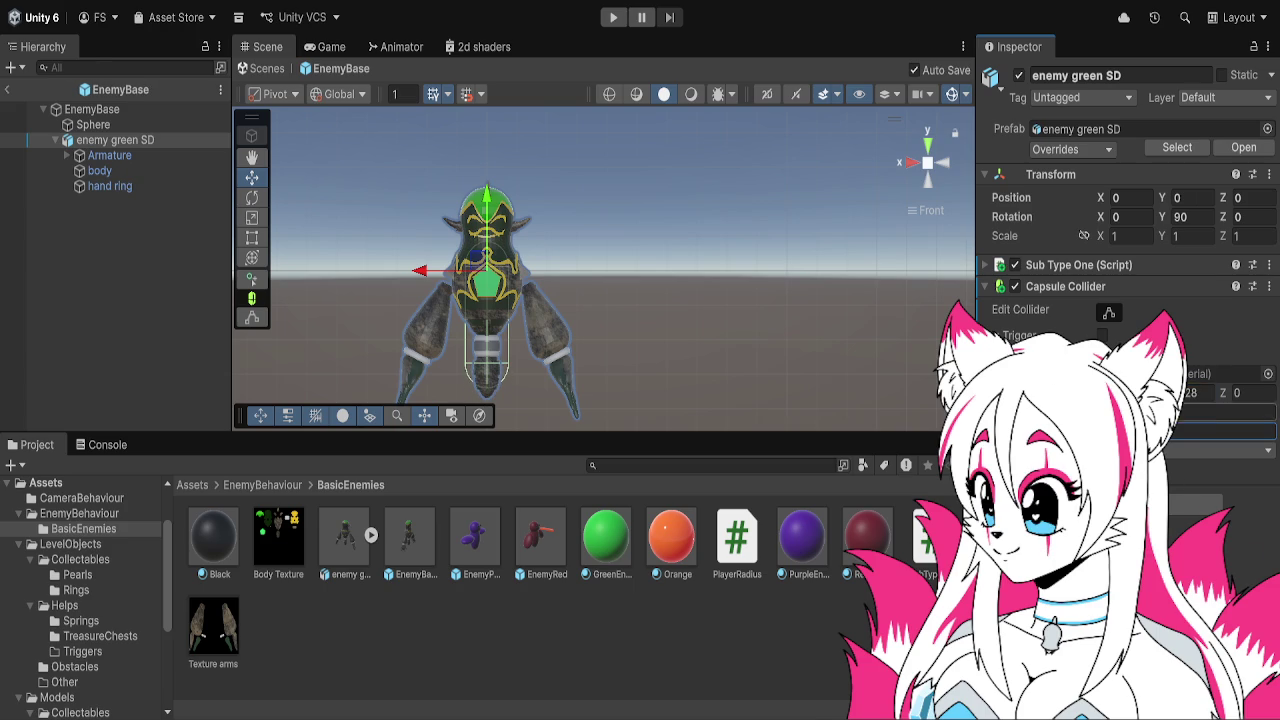
{"action": "type", "text": "47"}
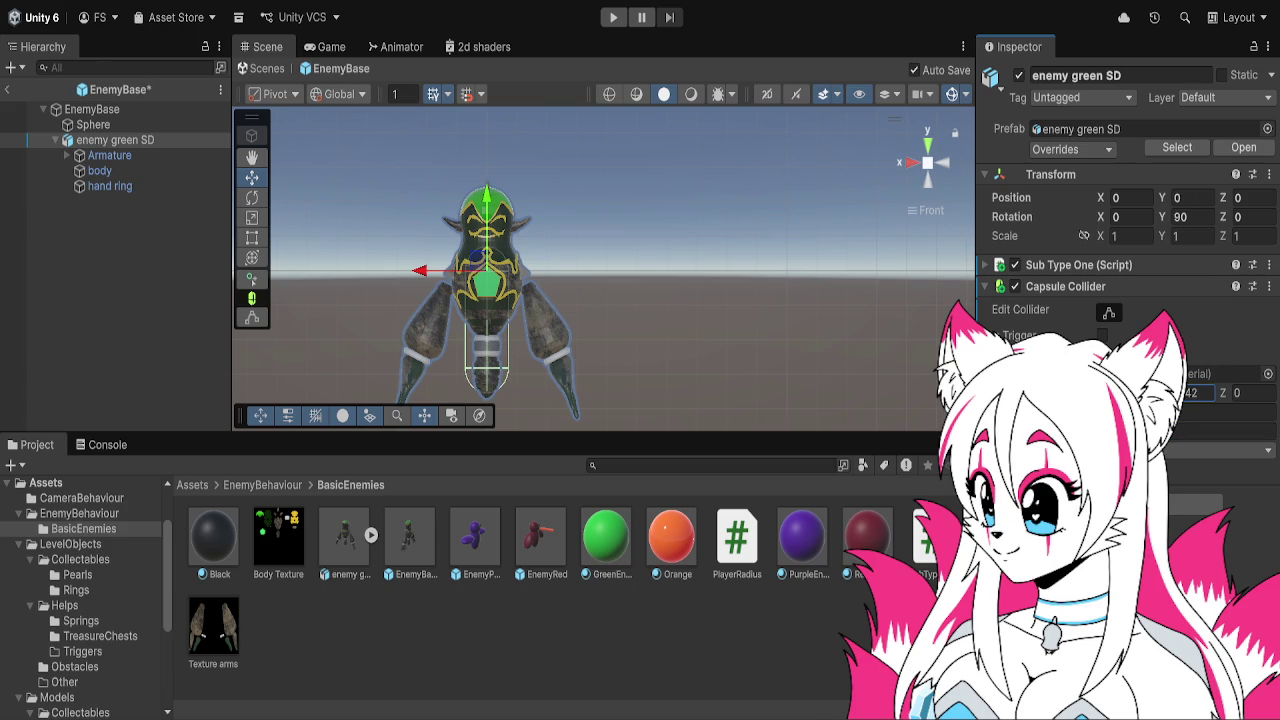
{"action": "key", "text": "ctrl+s"}
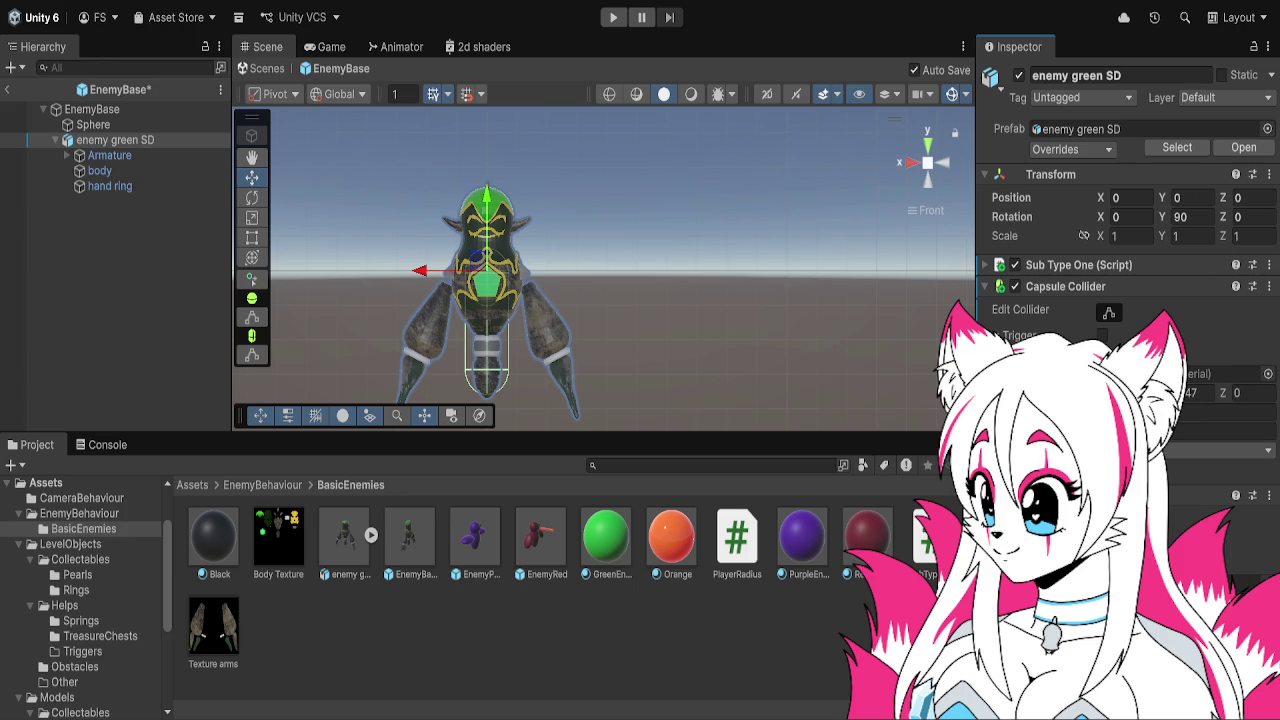
Save the EnemyBase prefab and collapse the body mesh's Skinned Mesh Renderer component
{"action": "key", "text": "ctrl+s"}
{"action": "left_click", "coordinate": [204, 245]}
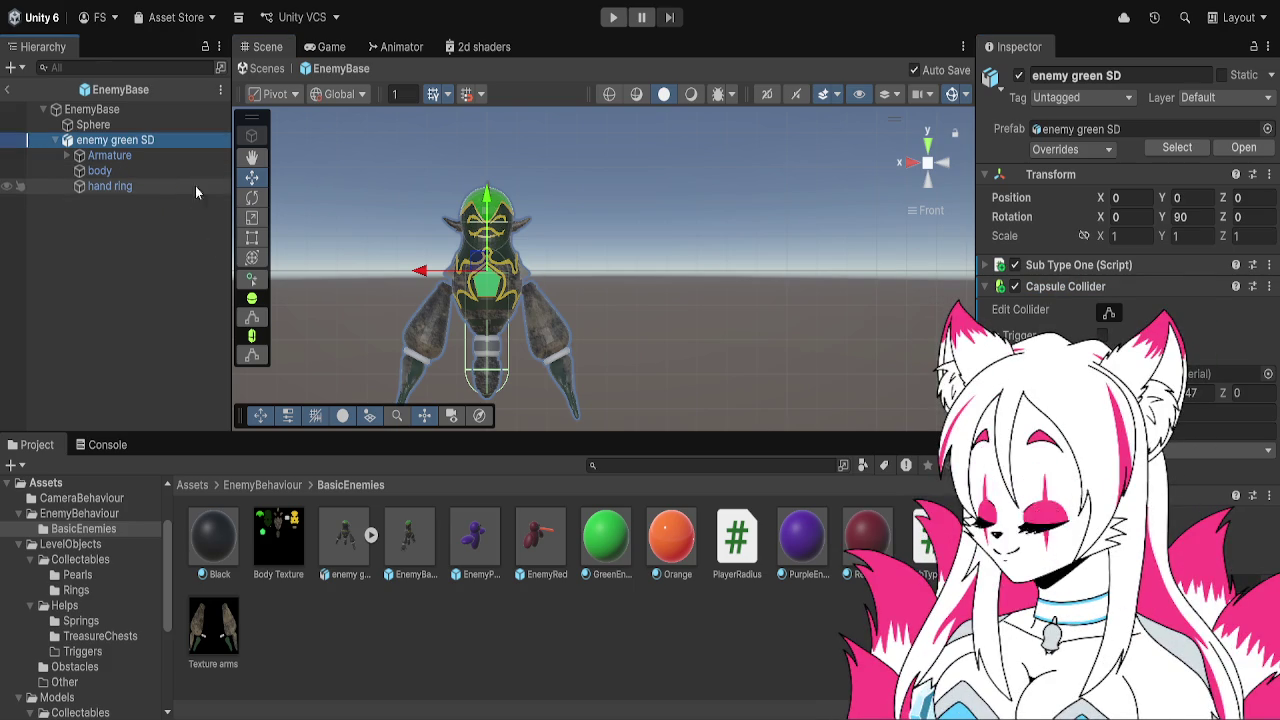
{"action": "mouse_move", "coordinate": [110, 140]}
{"action": "left_mouse_down"}
{"action": "mouse_move", "coordinate": [14, 140]}
{"action": "mouse_move", "coordinate": [91, 170]}
{"action": "left_mouse_up"}
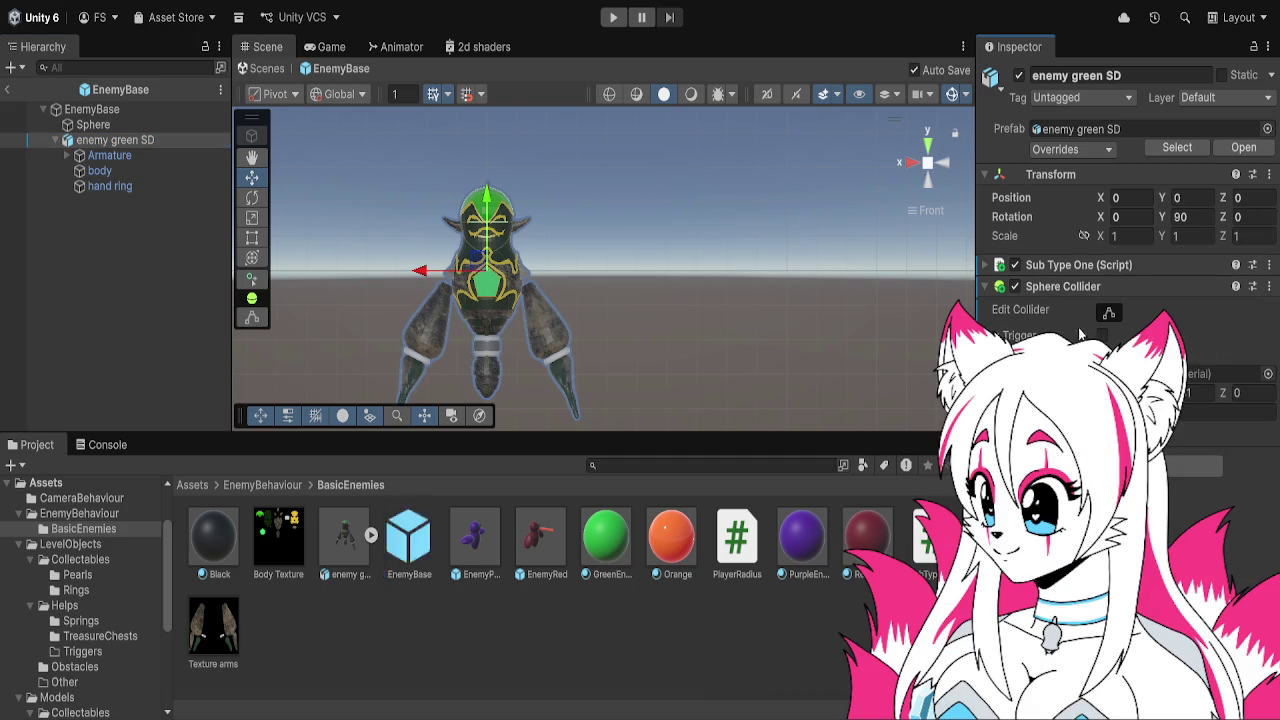
{"action": "left_click", "coordinate": [126, 168]}
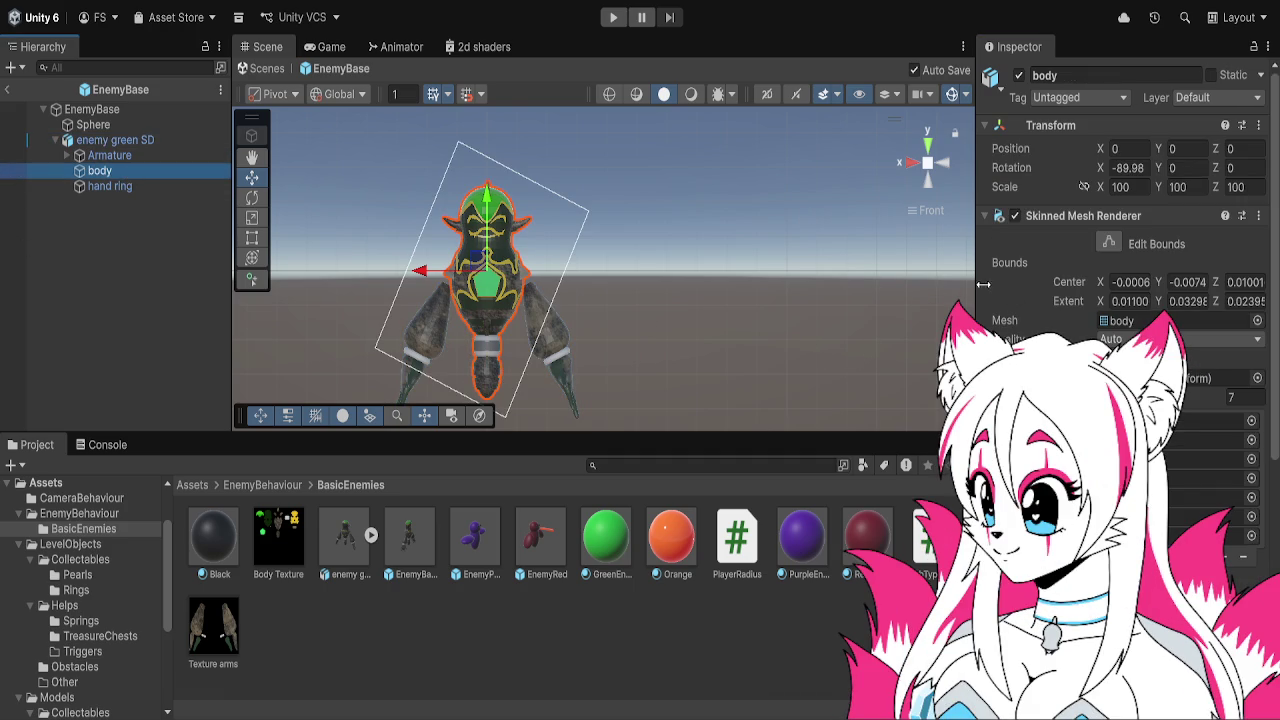
{"action": "scroll", "coordinate": [1050, 275], "scroll_direction": "down", "scroll_amount": 6}
{"action": "scroll", "coordinate": [1050, 275], "scroll_direction": "up", "scroll_amount": 6}
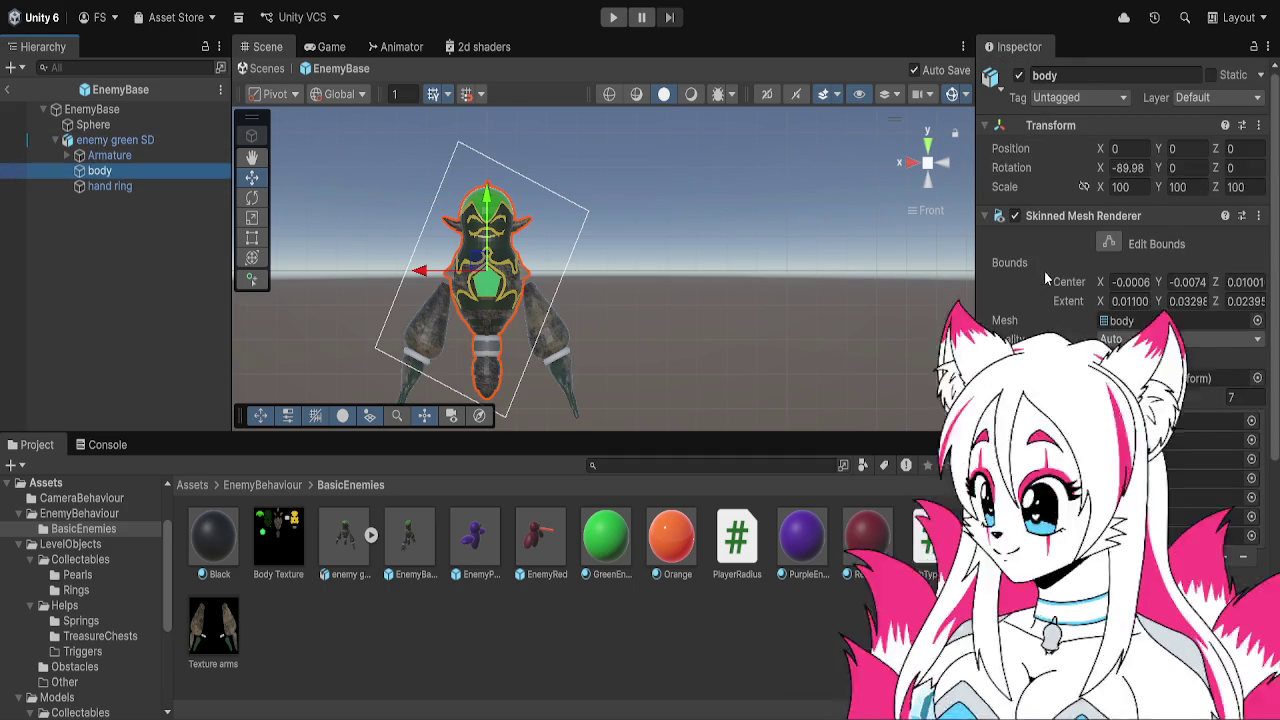
{"action": "left_click", "coordinate": [983, 217]}
Create an empty child GameObject under enemy green SD with Alt+Shift+N
{"action": "mouse_move", "coordinate": [578, 270]}
{"action": "left_mouse_down"}
{"action": "mouse_move", "coordinate": [790, 276]}
{"action": "mouse_move", "coordinate": [584, 277]}
{"action": "left_mouse_up"}
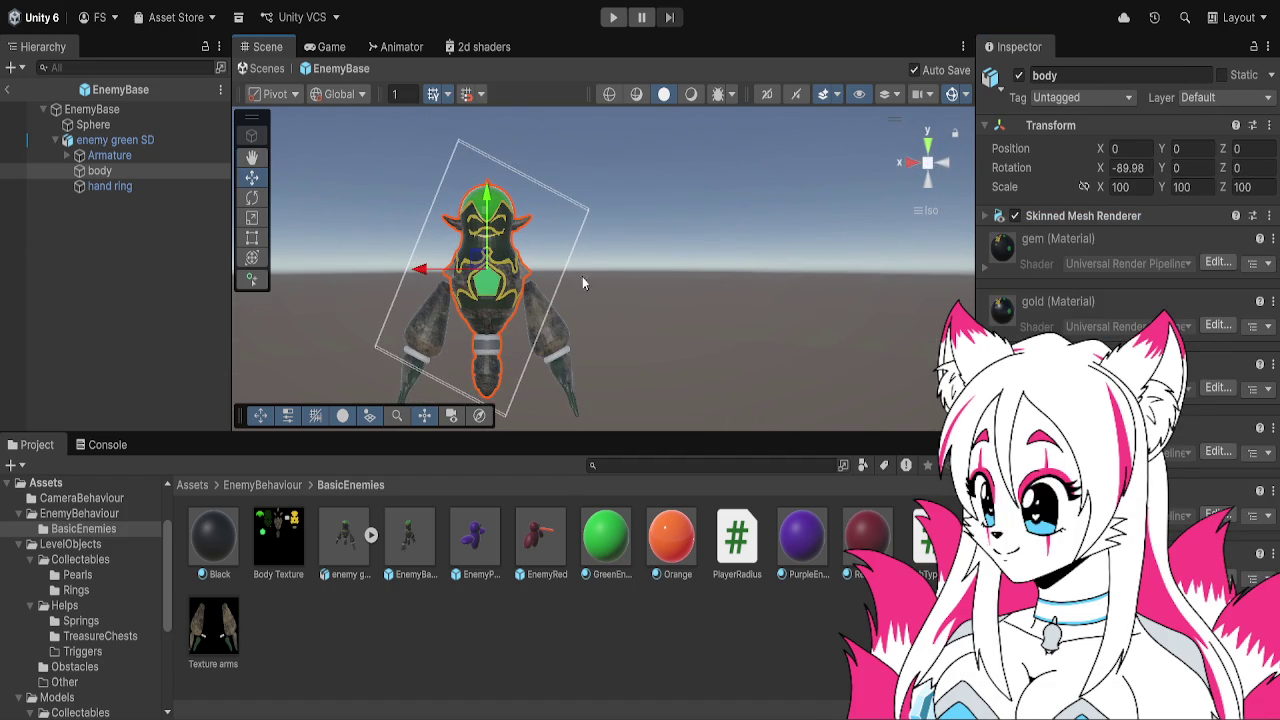
{"action": "left_click", "coordinate": [943, 172]}
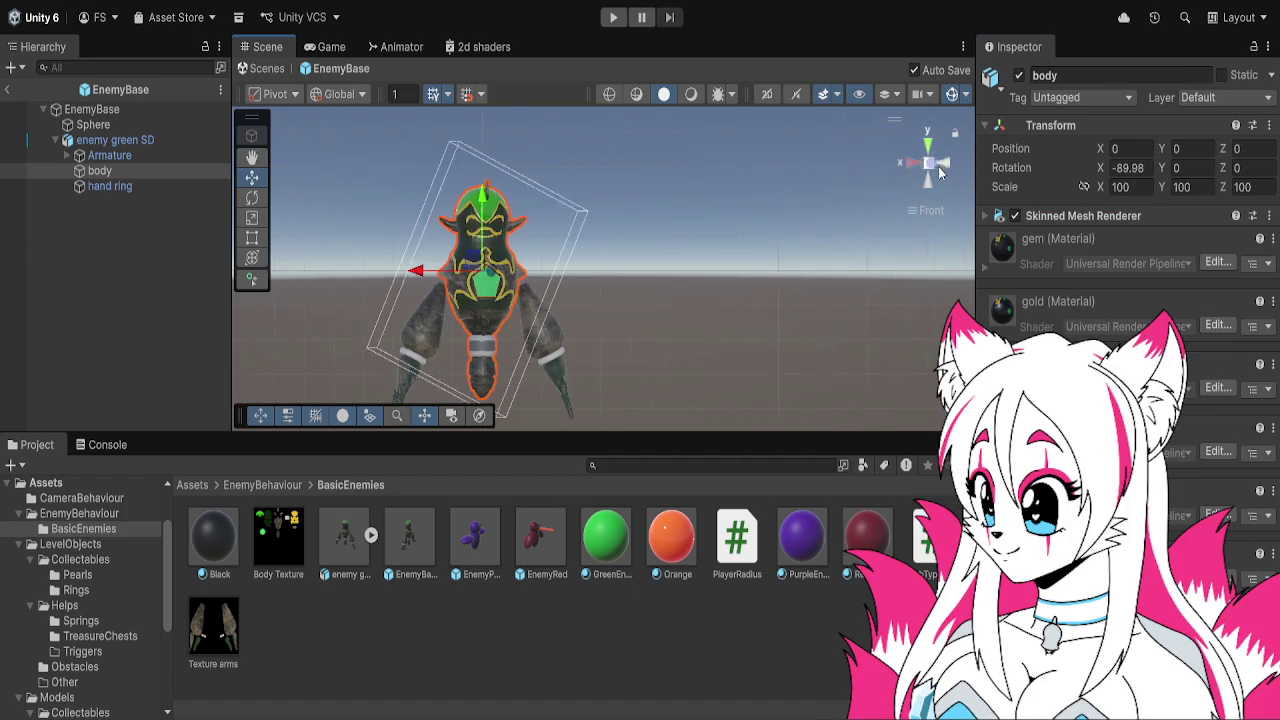
{"action": "left_click", "coordinate": [126, 157]}
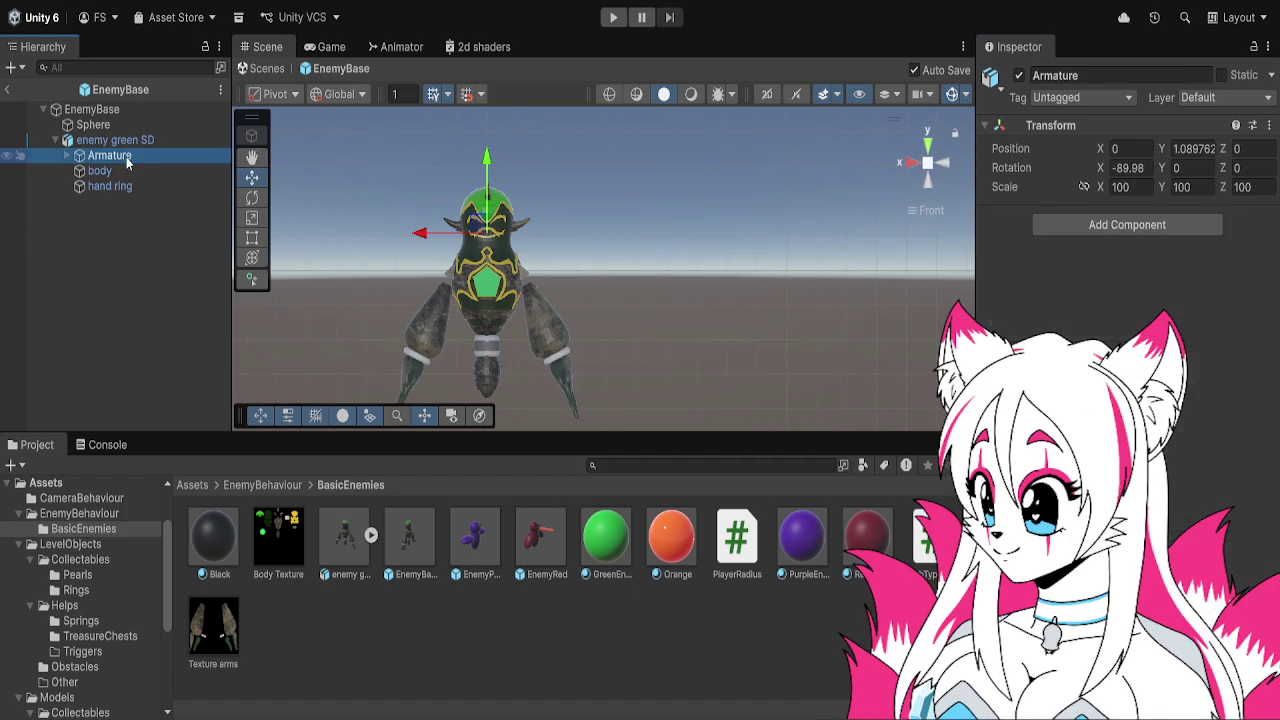
{"action": "left_click", "coordinate": [123, 142]}
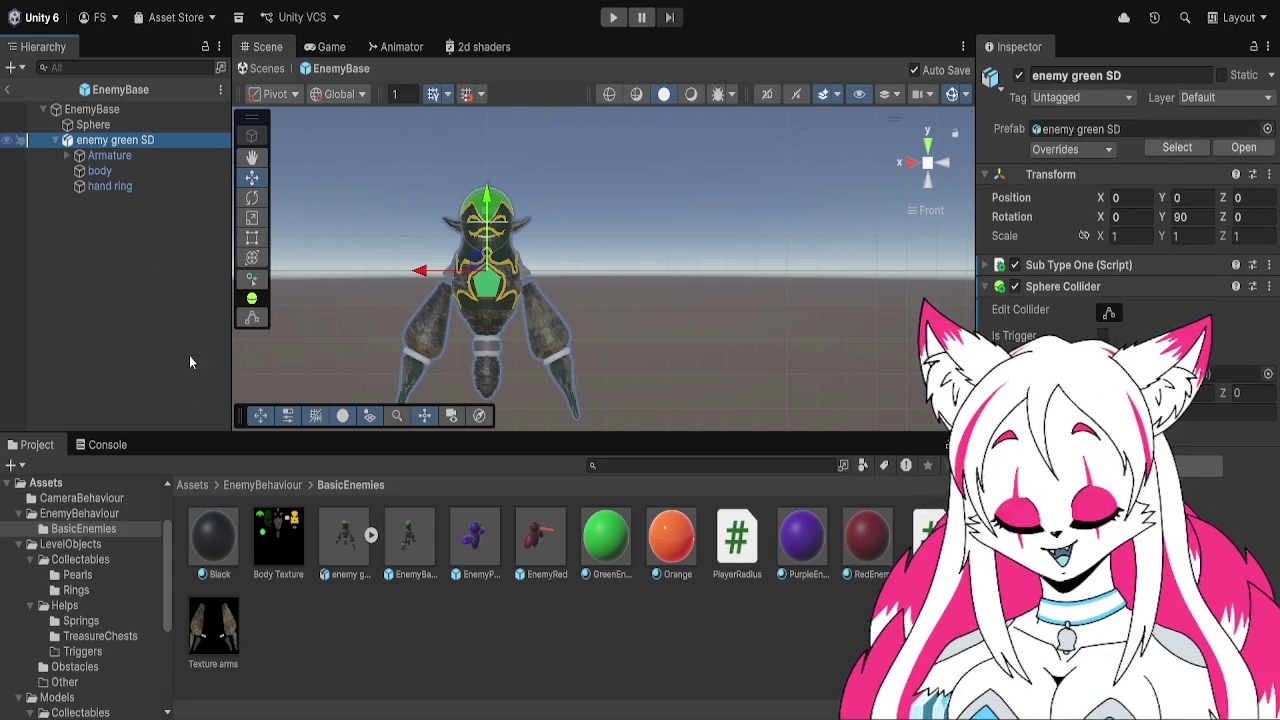
{"action": "key", "text": "alt+shift+n"}
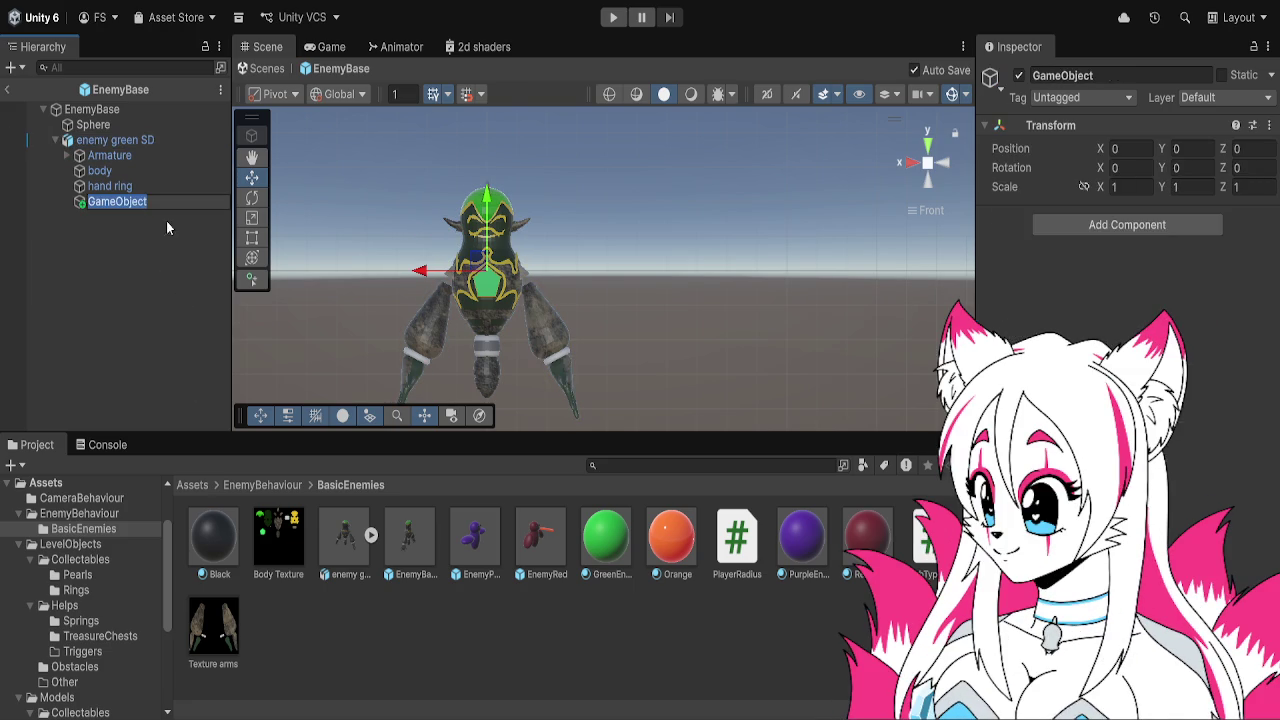
Rename the new empty child GameObject under enemy green SD to 'HurtBox'
{"action": "left_click", "coordinate": [180, 264]}
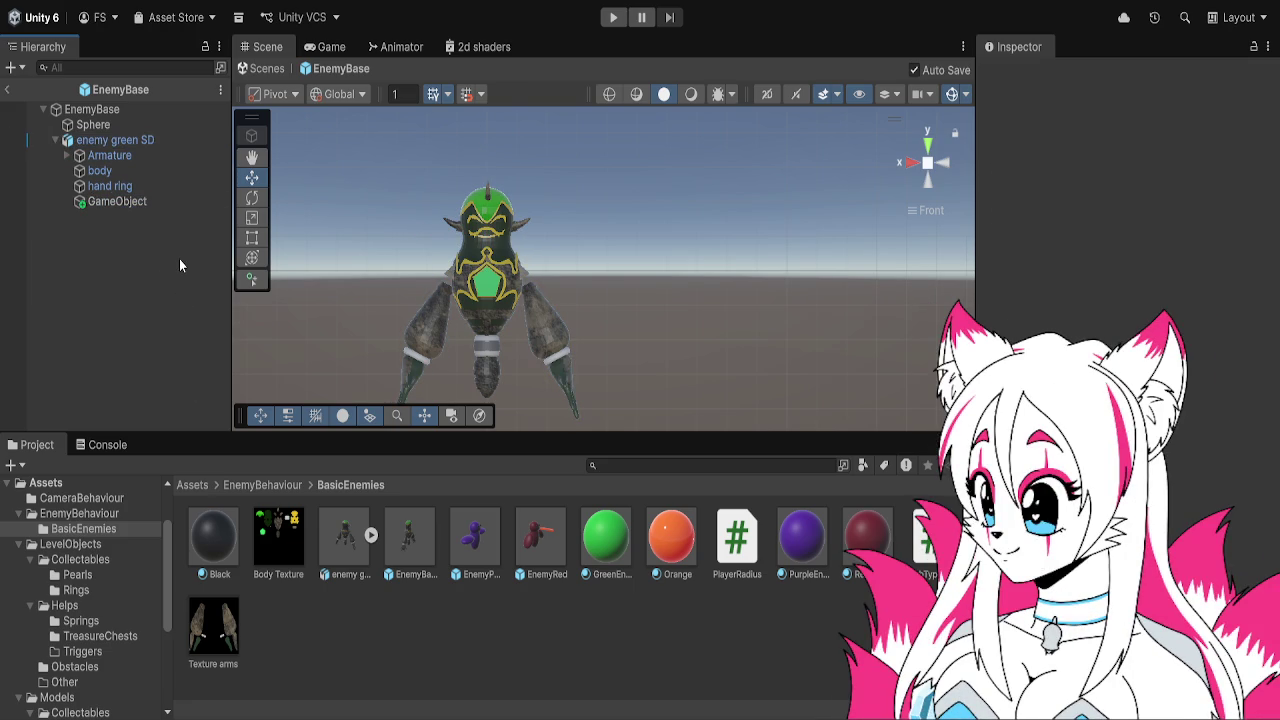
{"action": "double_click", "coordinate": [150, 199]}
{"action": "left_click", "coordinate": [1053, 79]}
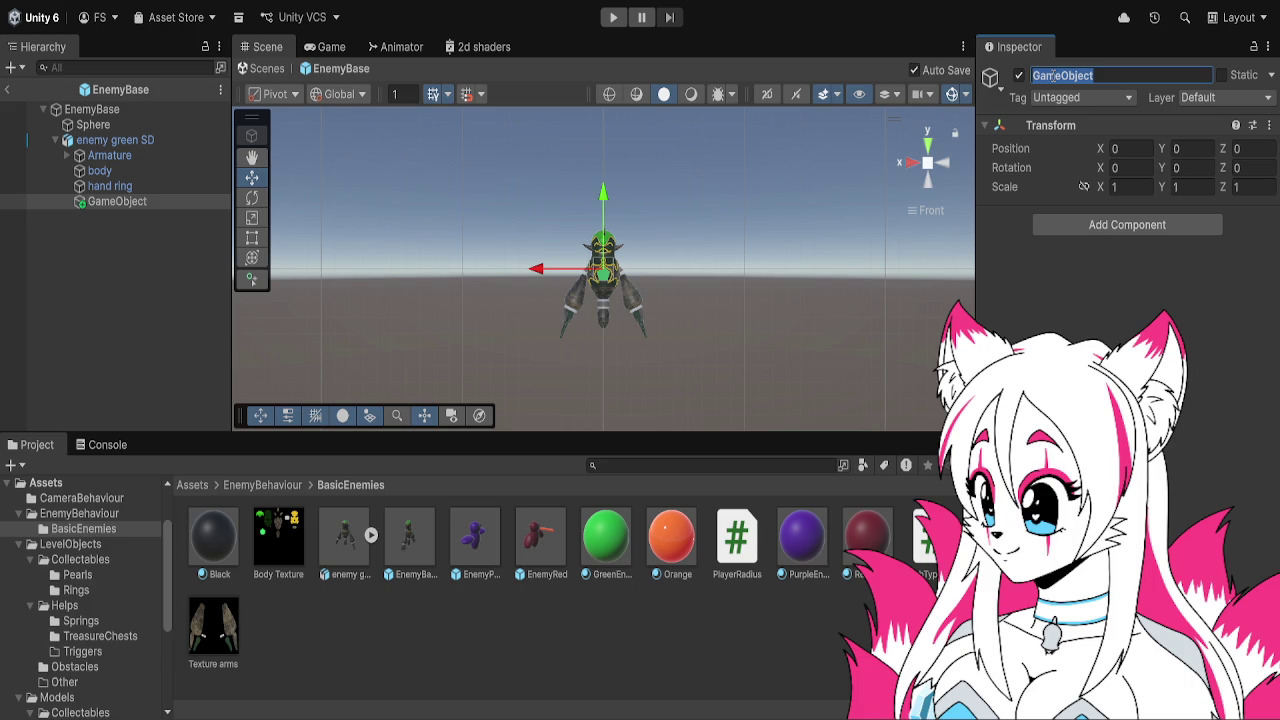
{"action": "type", "text": "HurtBox"}
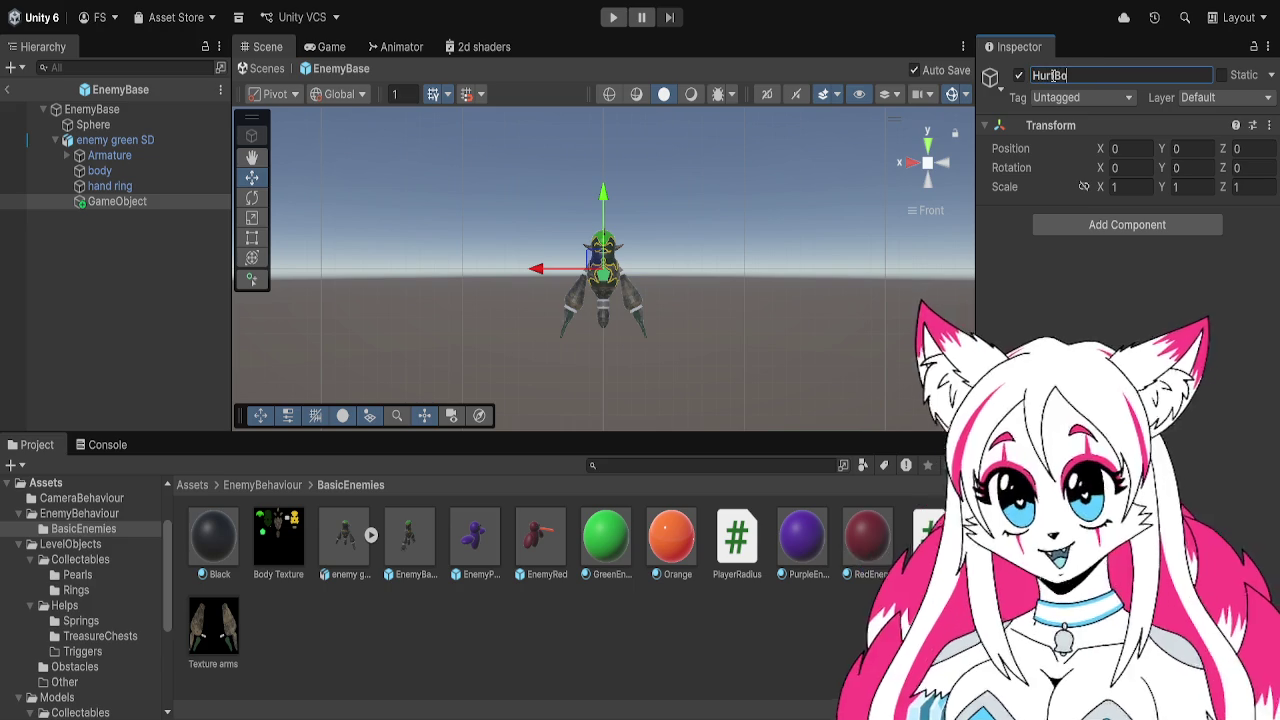
{"action": "key", "text": "Return"}
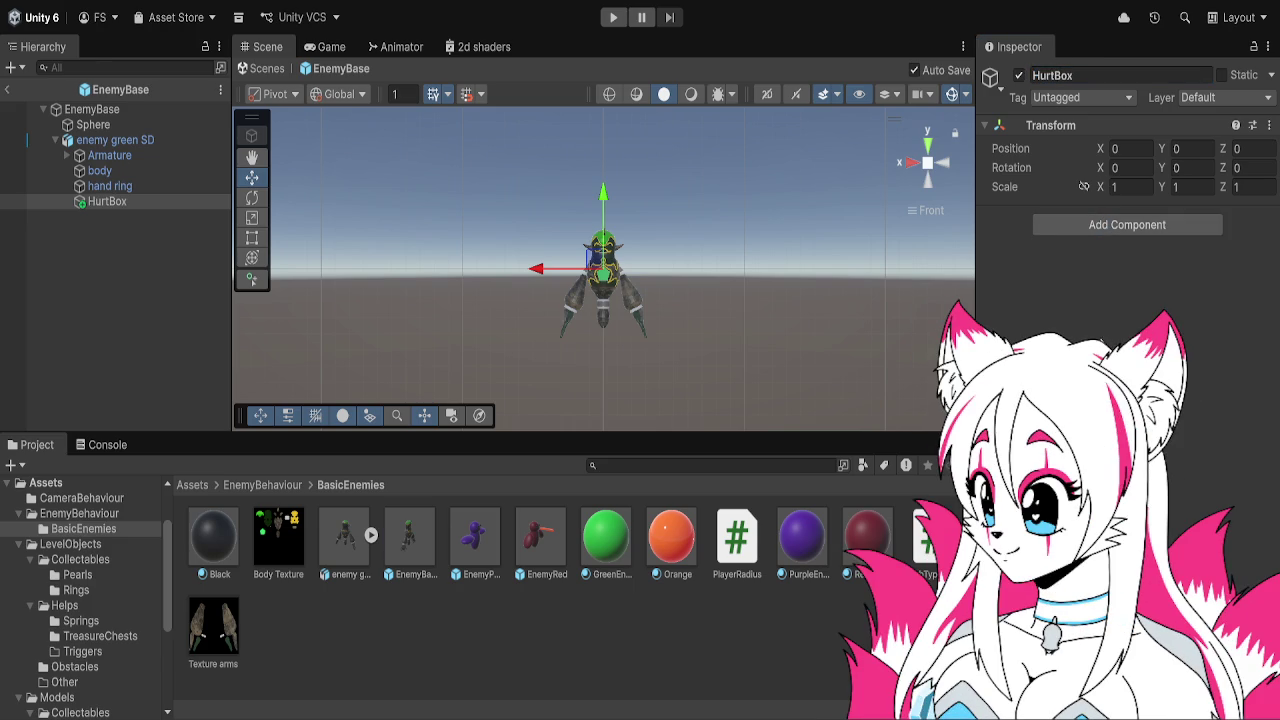
{"action": "scroll", "coordinate": [656, 214], "scroll_direction": "up", "scroll_amount": 5}
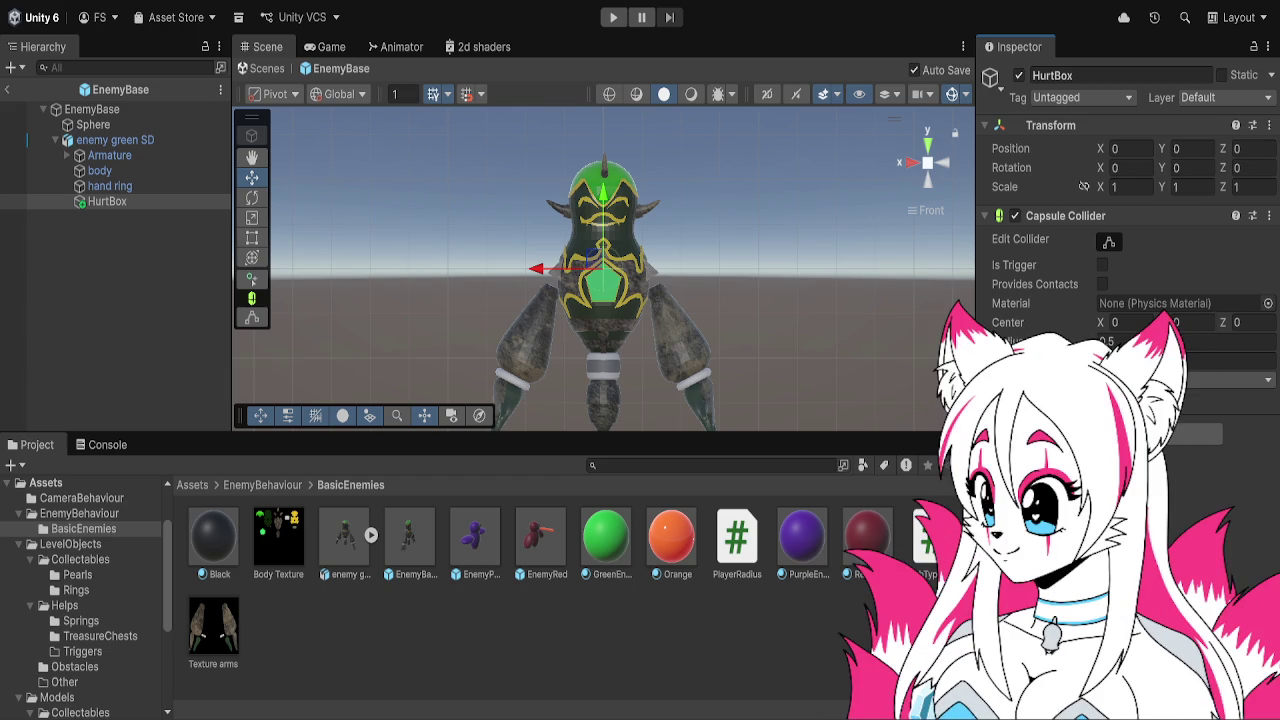
Roughly enlarge HurtBox's capsule collider radius and lower its center, comparing against enemy green SD
{"action": "mouse_move", "coordinate": [1005, 341]}
{"action": "left_mouse_down"}
{"action": "mouse_move", "coordinate": [1060, 341]}
{"action": "mouse_move", "coordinate": [1005, 341]}
{"action": "left_mouse_up"}
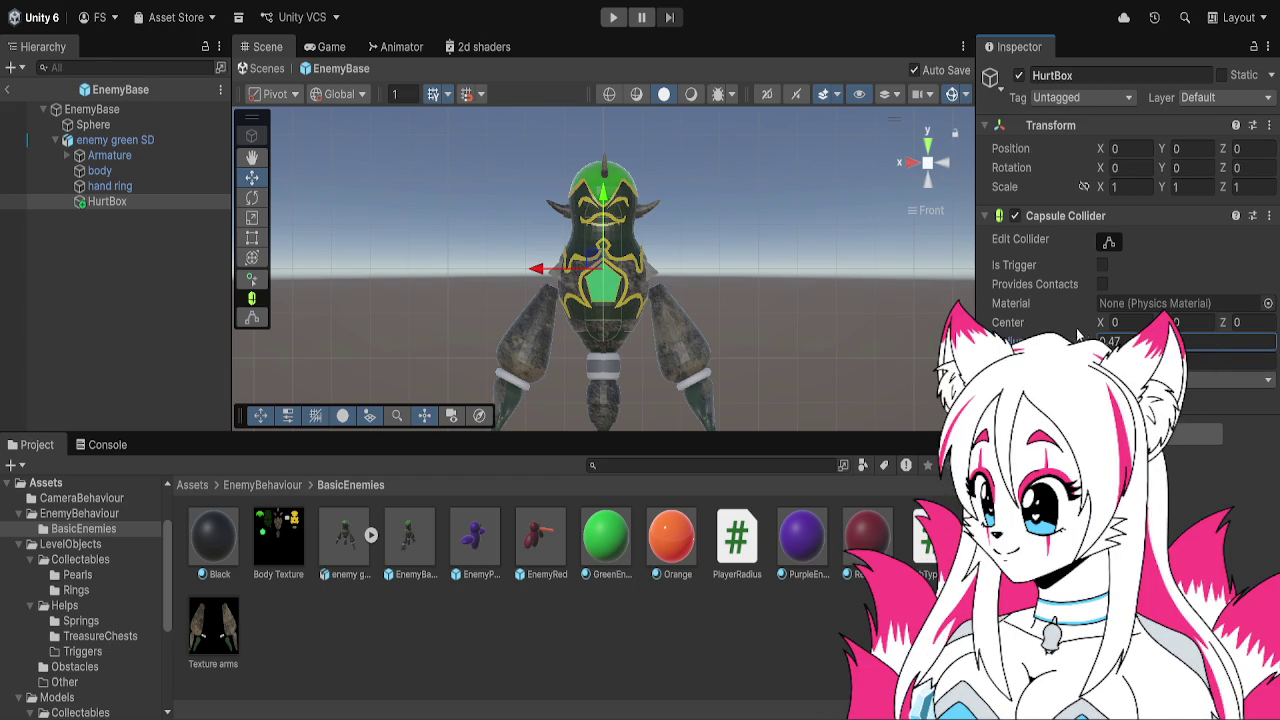
{"action": "left_click_drag", "start_coordinate": [1161, 322], "coordinate": [1120, 342]}
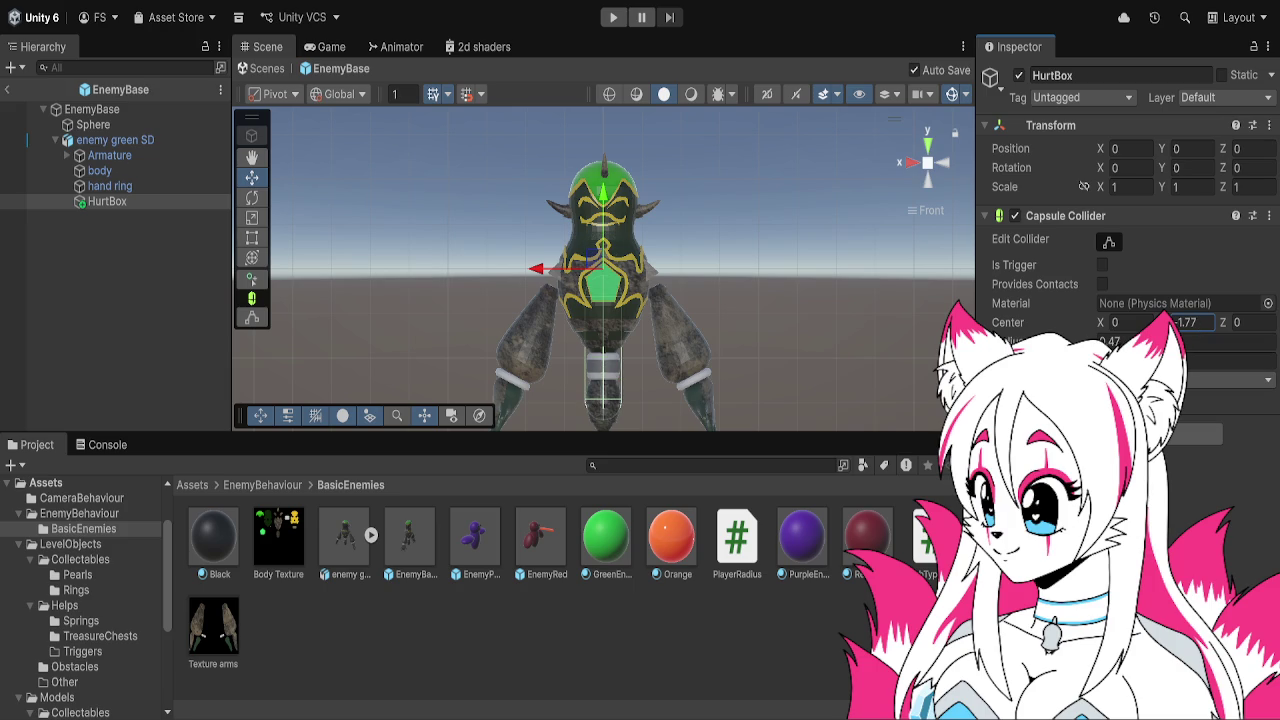
{"action": "left_click_drag", "start_coordinate": [1010, 361], "coordinate": [1020, 361]}
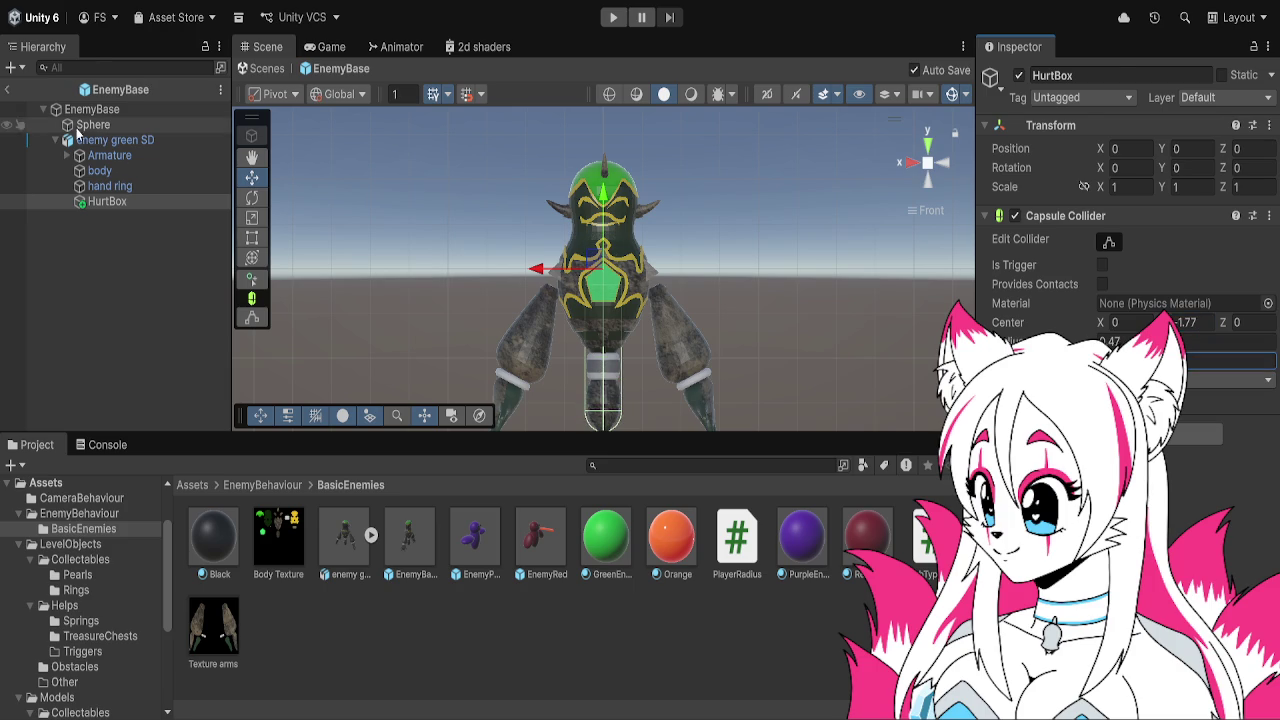
{"action": "left_click", "coordinate": [86, 141]}
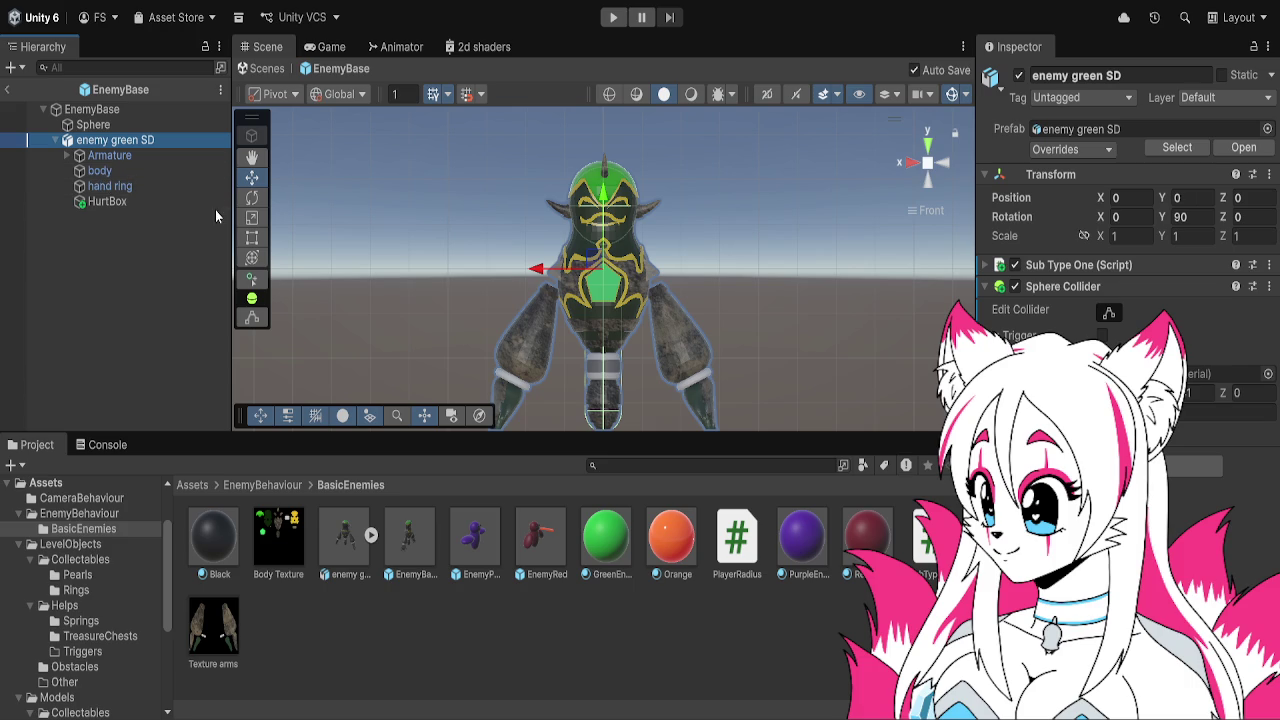
{"action": "left_click_drag", "start_coordinate": [482, 286], "coordinate": [703, 277]}
{"action": "left_click", "coordinate": [118, 201]}
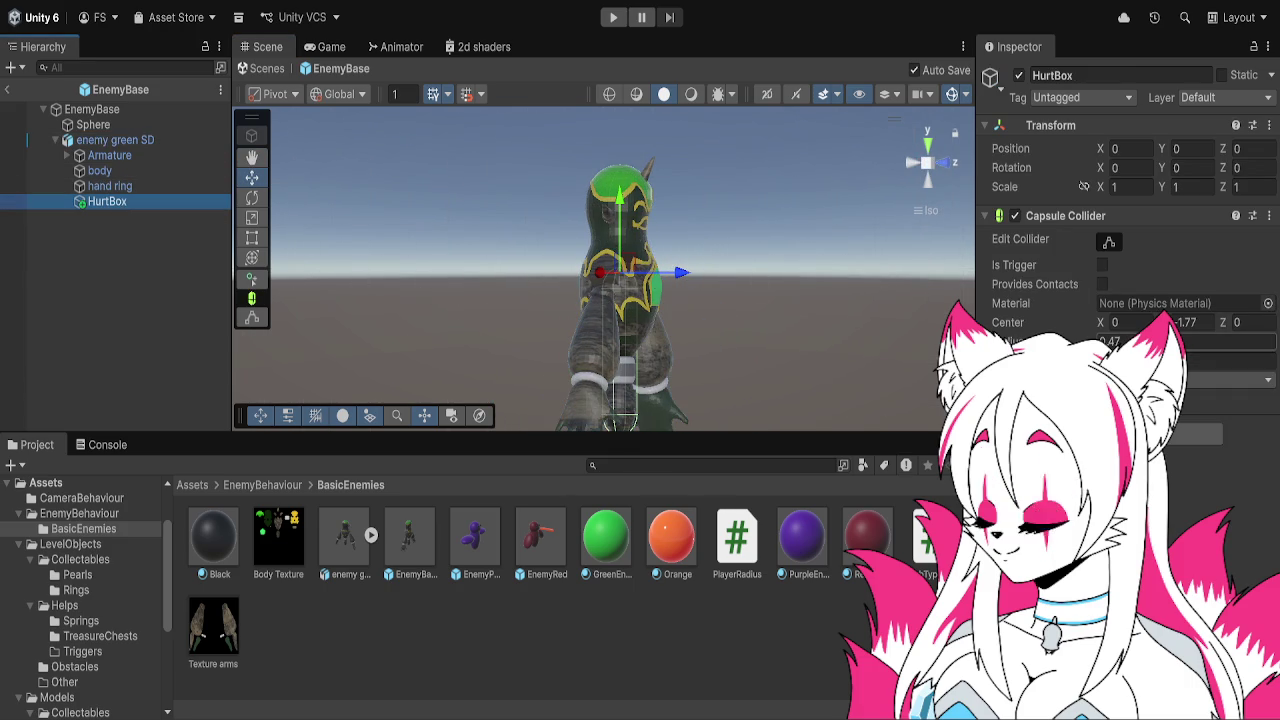
Set the HurtBox capsule collider's center Y to -1.34 and radius to 0.63
{"action": "left_click", "coordinate": [1230, 360]}
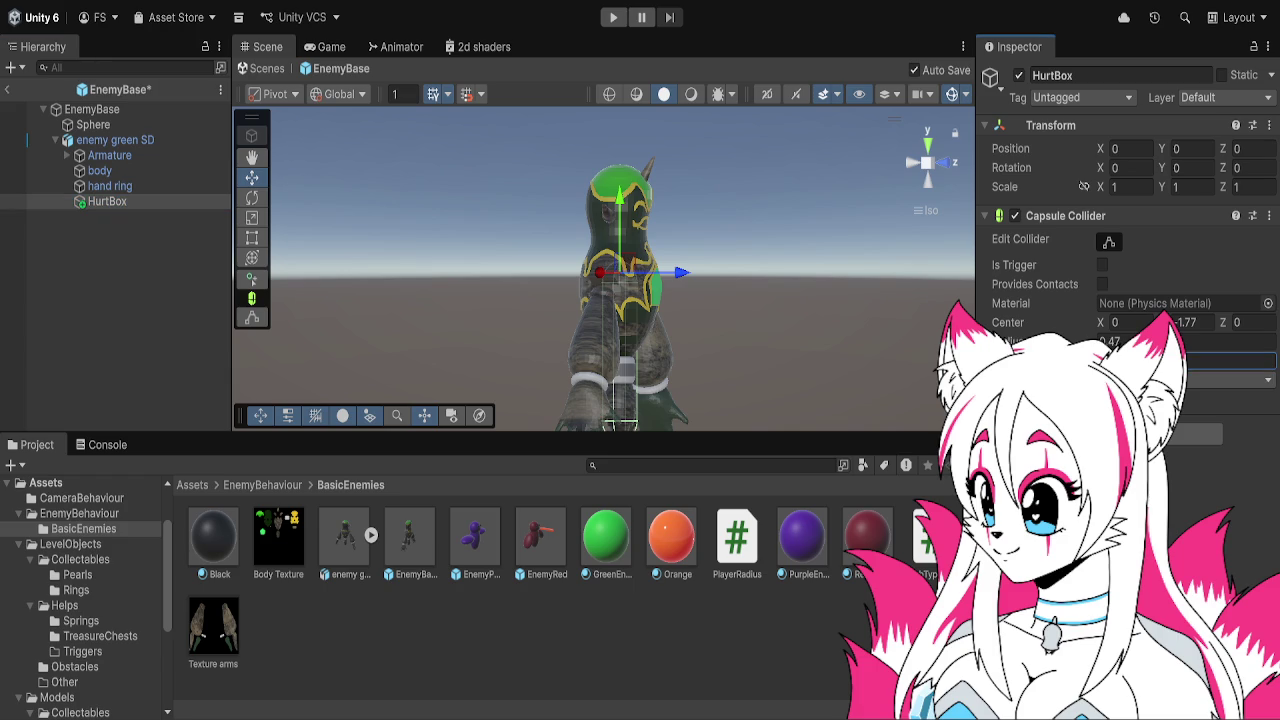
{"action": "left_click_drag", "start_coordinate": [1165, 322], "coordinate": [1160, 322]}
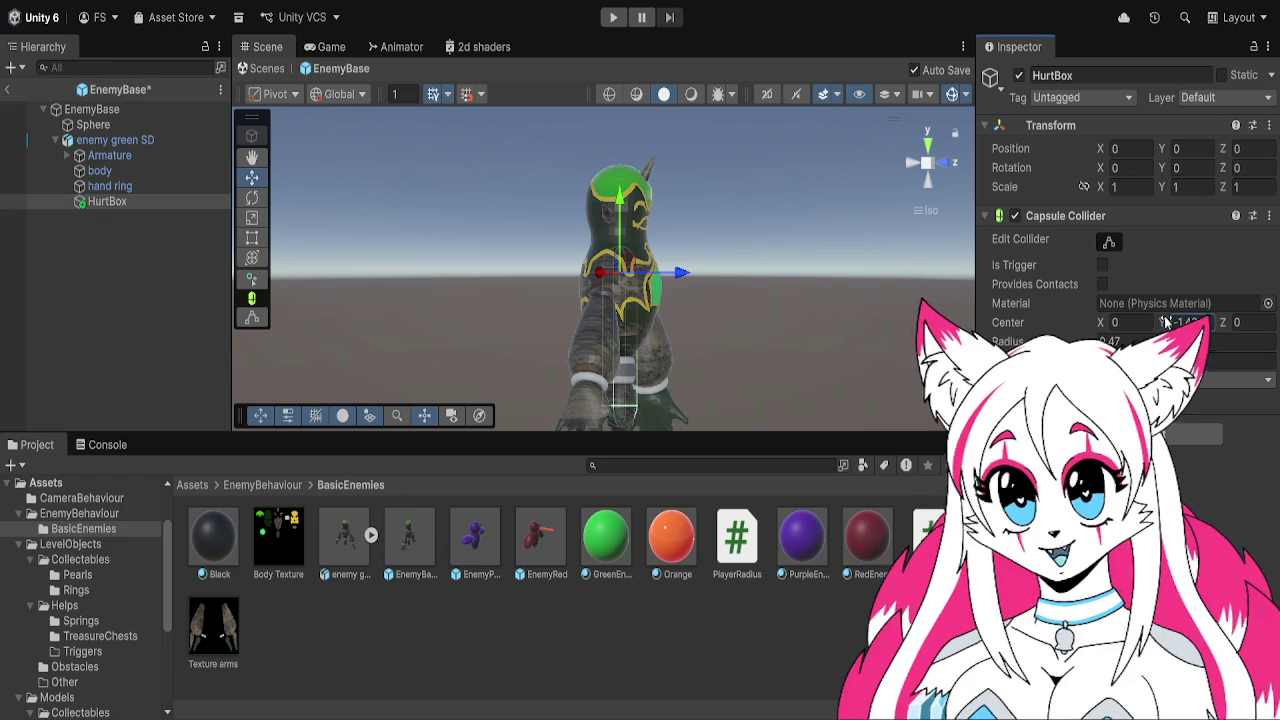
{"action": "type", "text": "-1.34"}
{"action": "key", "text": "Return"}
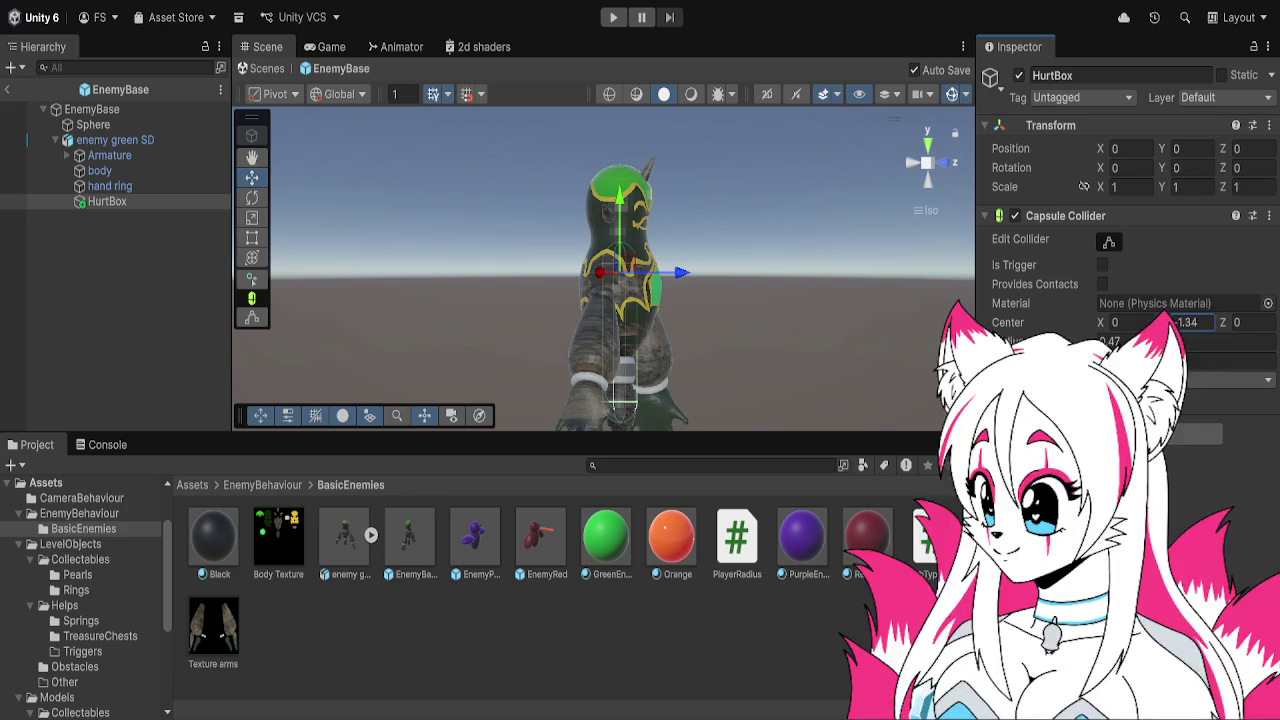
{"action": "left_click", "coordinate": [1185, 341]}
{"action": "type", "text": "0.63"}
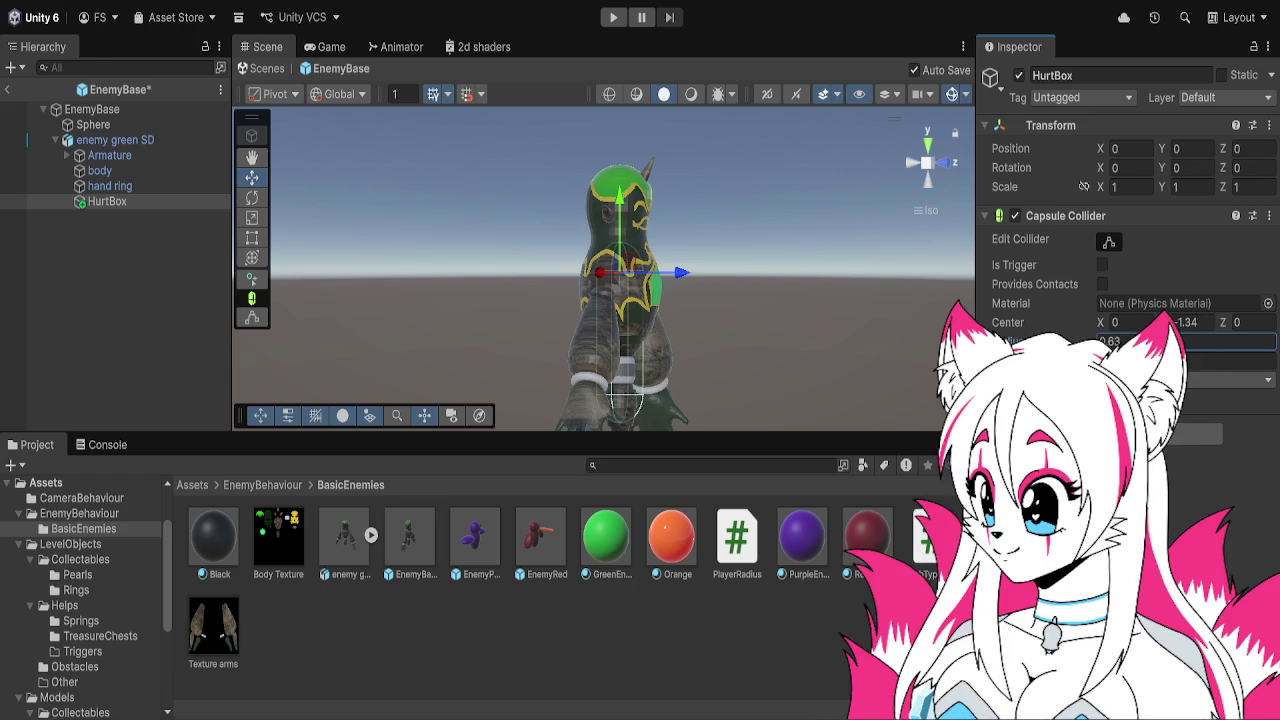
{"action": "left_click", "coordinate": [110, 157]}
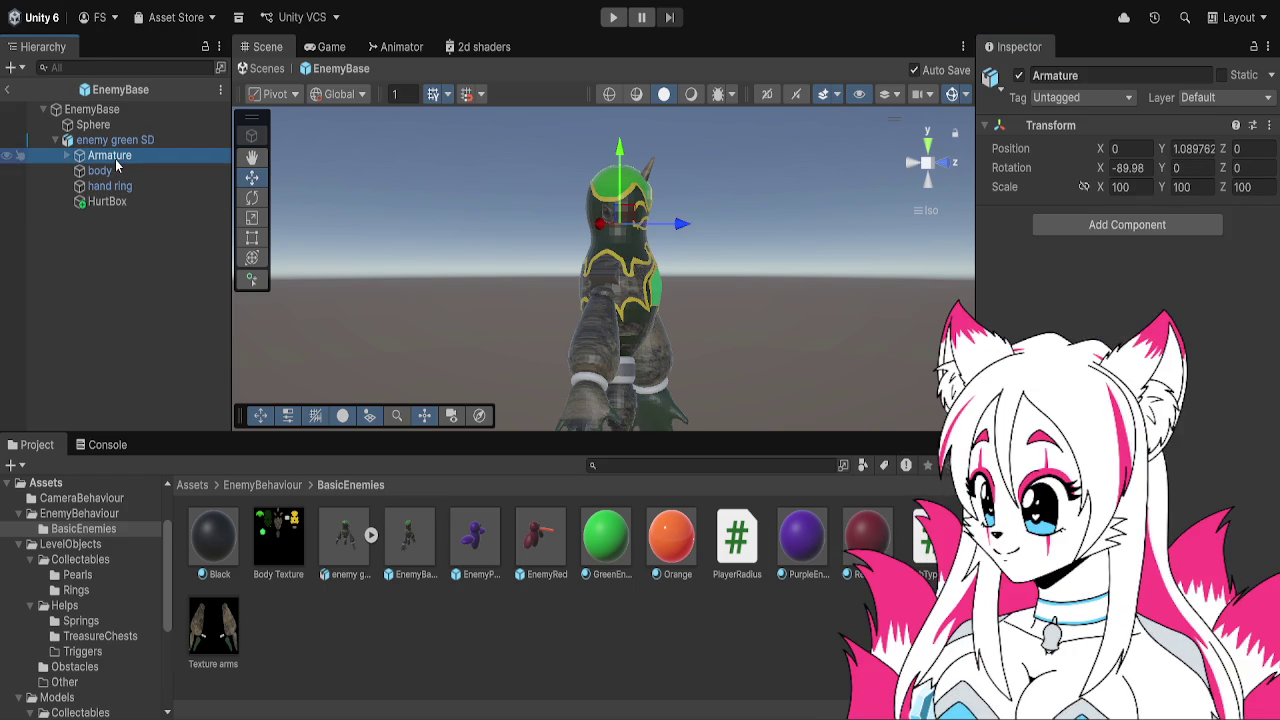
Review enemy green SD and HurtBox, then display the SubTypeOne script asset in the Inspector
{"action": "left_click", "coordinate": [112, 142]}
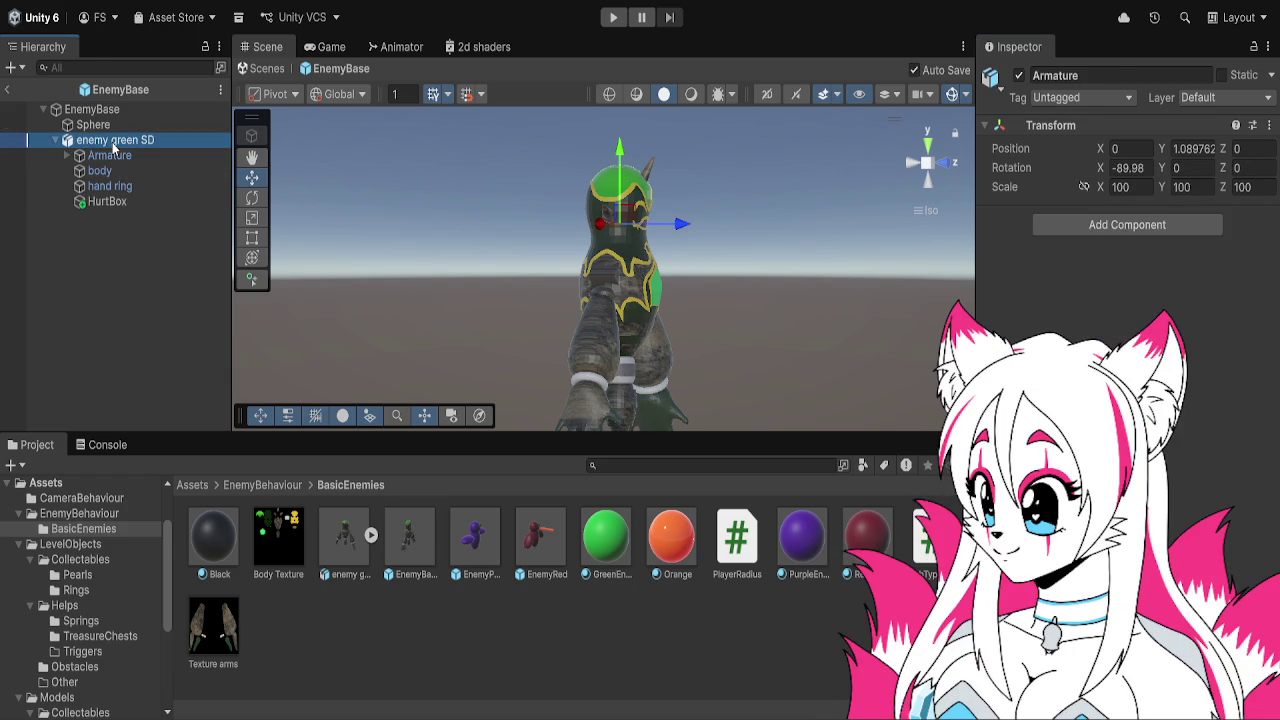
{"action": "mouse_move", "coordinate": [688, 206]}
{"action": "left_mouse_down"}
{"action": "mouse_move", "coordinate": [387, 208]}
{"action": "mouse_move", "coordinate": [453, 235]}
{"action": "mouse_move", "coordinate": [728, 281]}
{"action": "mouse_move", "coordinate": [702, 308]}
{"action": "mouse_move", "coordinate": [696, 248]}
{"action": "left_mouse_up"}
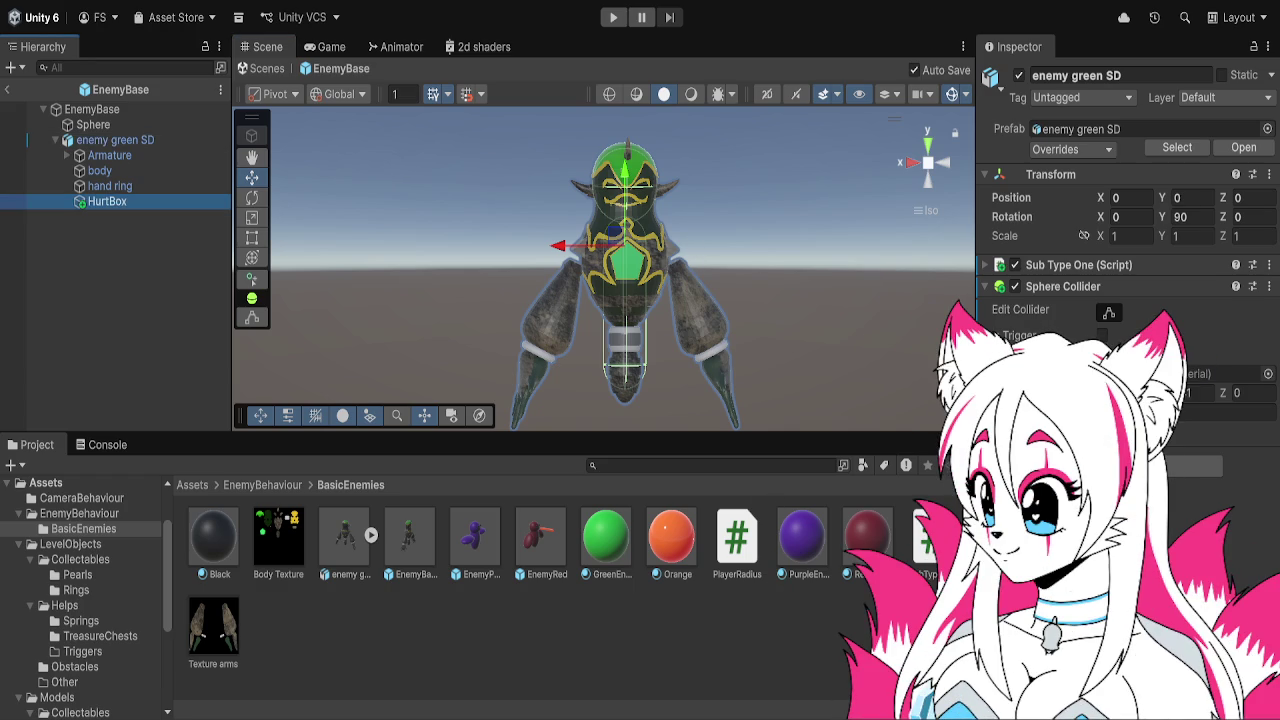
{"action": "left_click", "coordinate": [145, 203]}
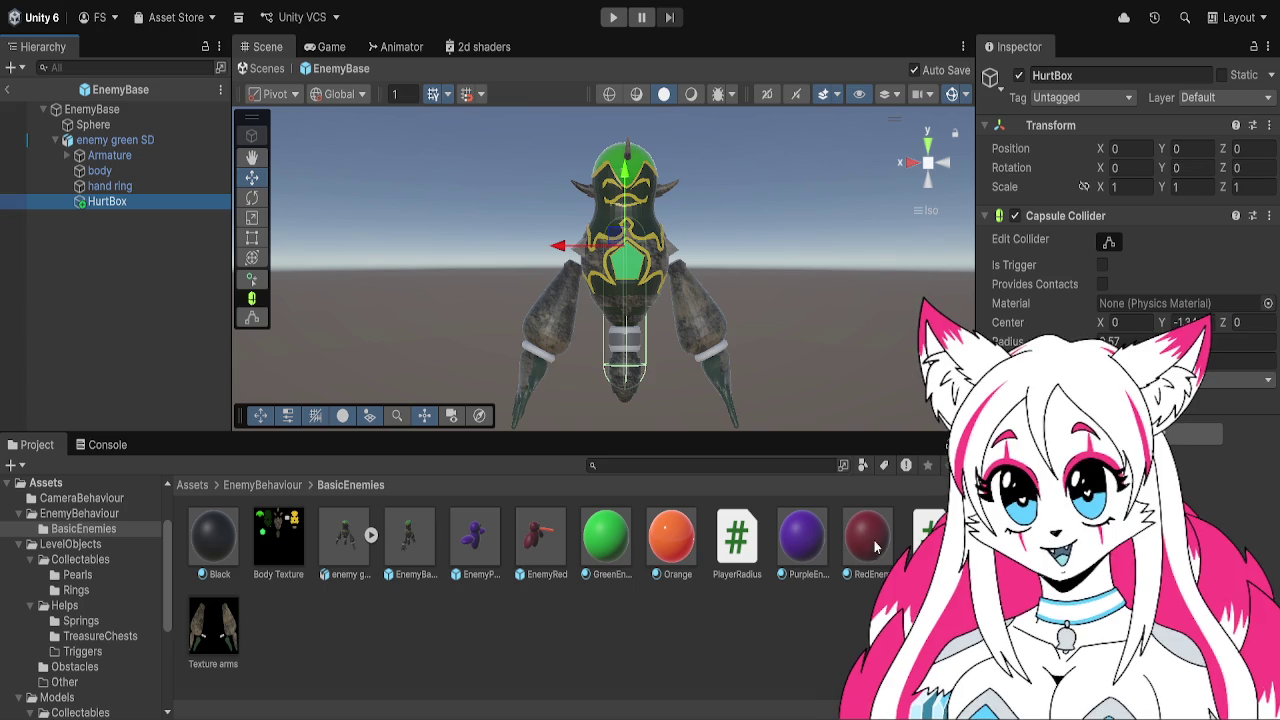
{"action": "left_click", "coordinate": [930, 540]}
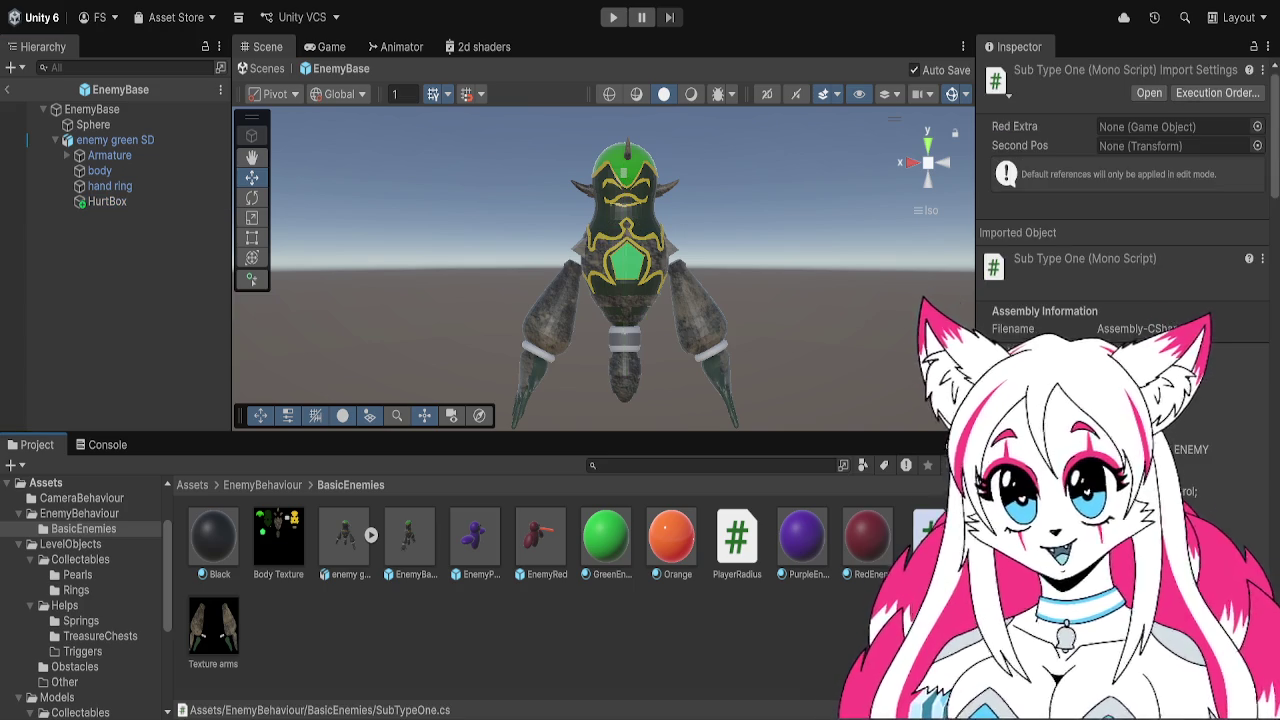
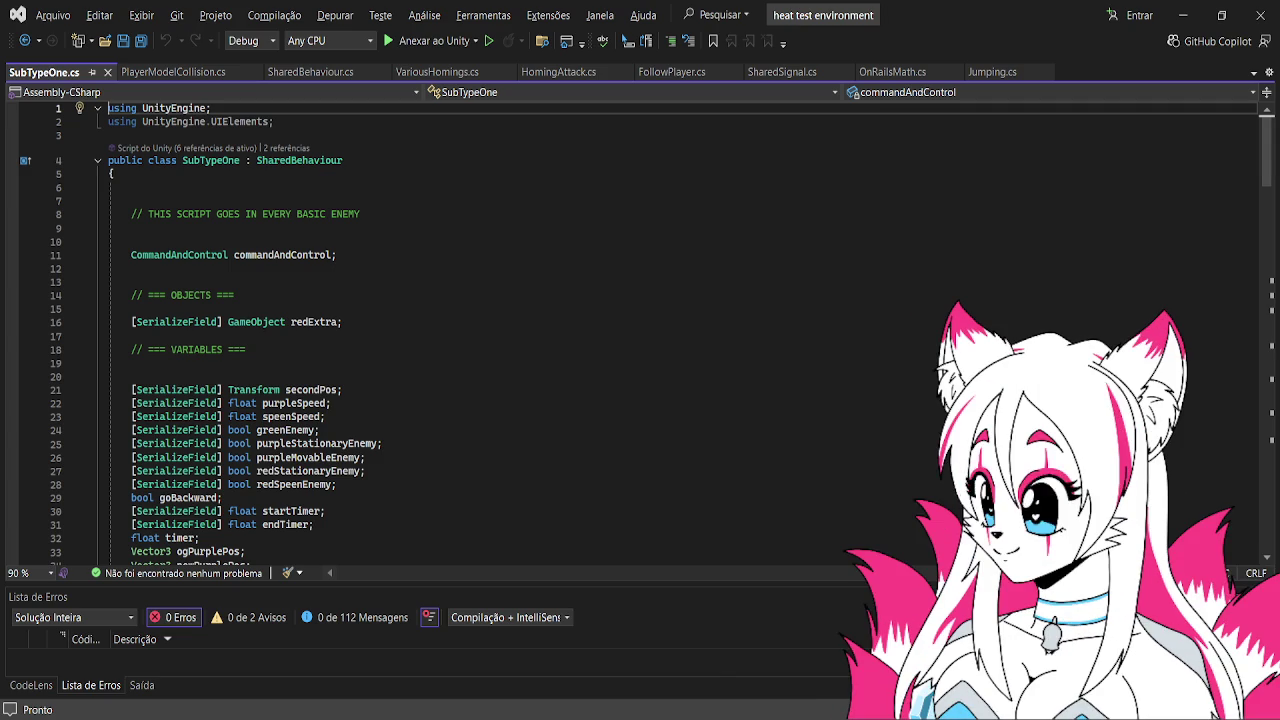
Read through SubTypeOne.cs in Visual Studio and glance at SharedBehaviour.cs
{"action": "scroll", "coordinate": [533, 368], "scroll_direction": "down", "scroll_amount": 6}
{"action": "scroll", "coordinate": [520, 364], "scroll_direction": "down", "scroll_amount": 5}
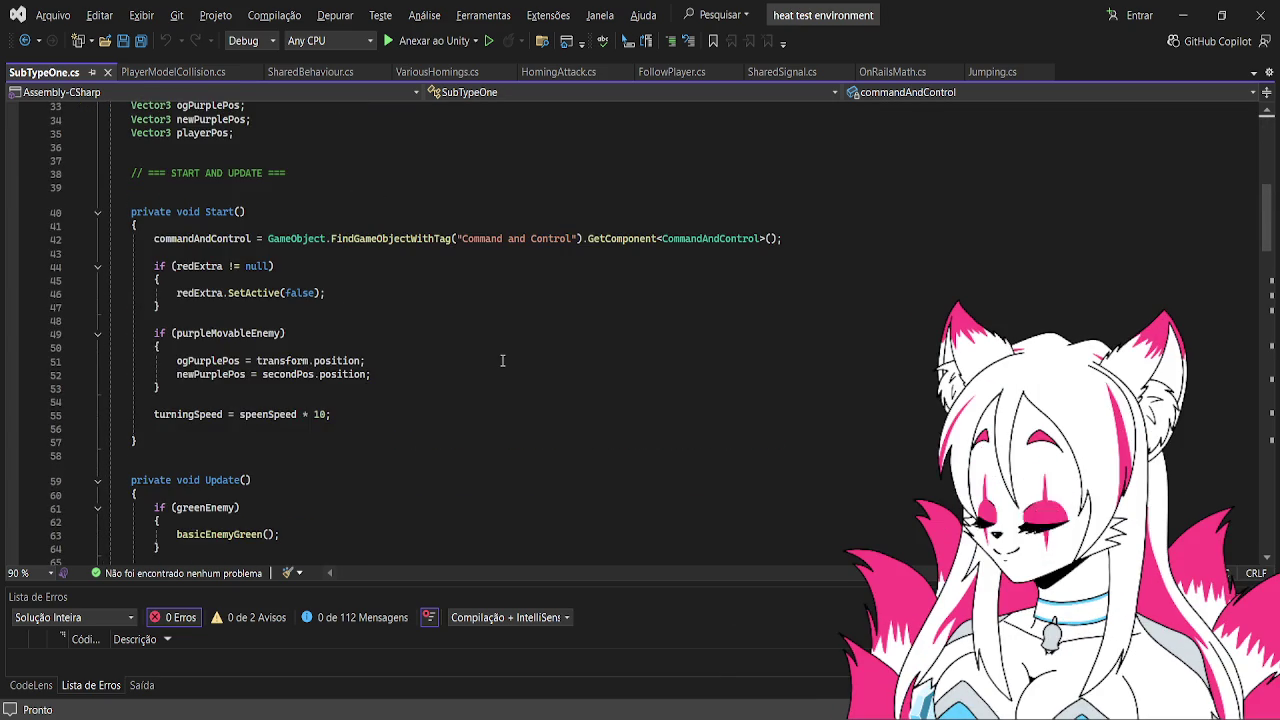
{"action": "scroll", "coordinate": [502, 358], "scroll_direction": "down", "scroll_amount": 1}
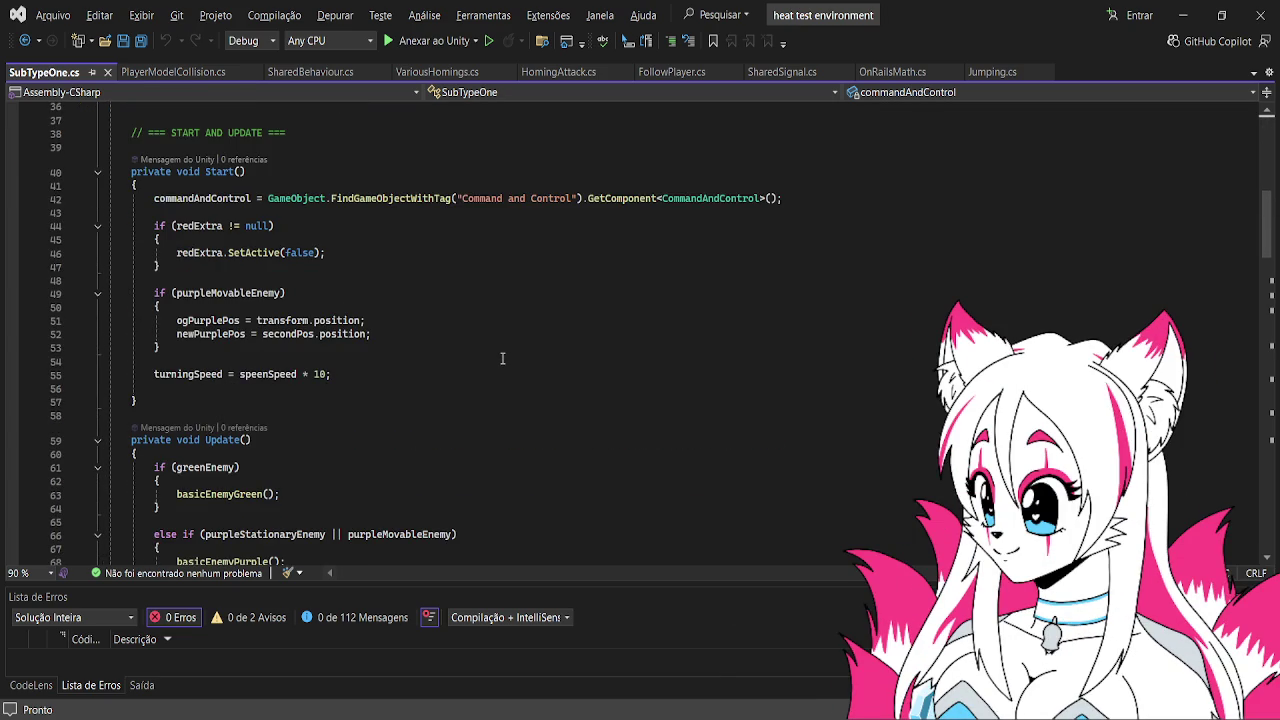
{"action": "scroll", "coordinate": [502, 358], "scroll_direction": "down", "scroll_amount": 20}
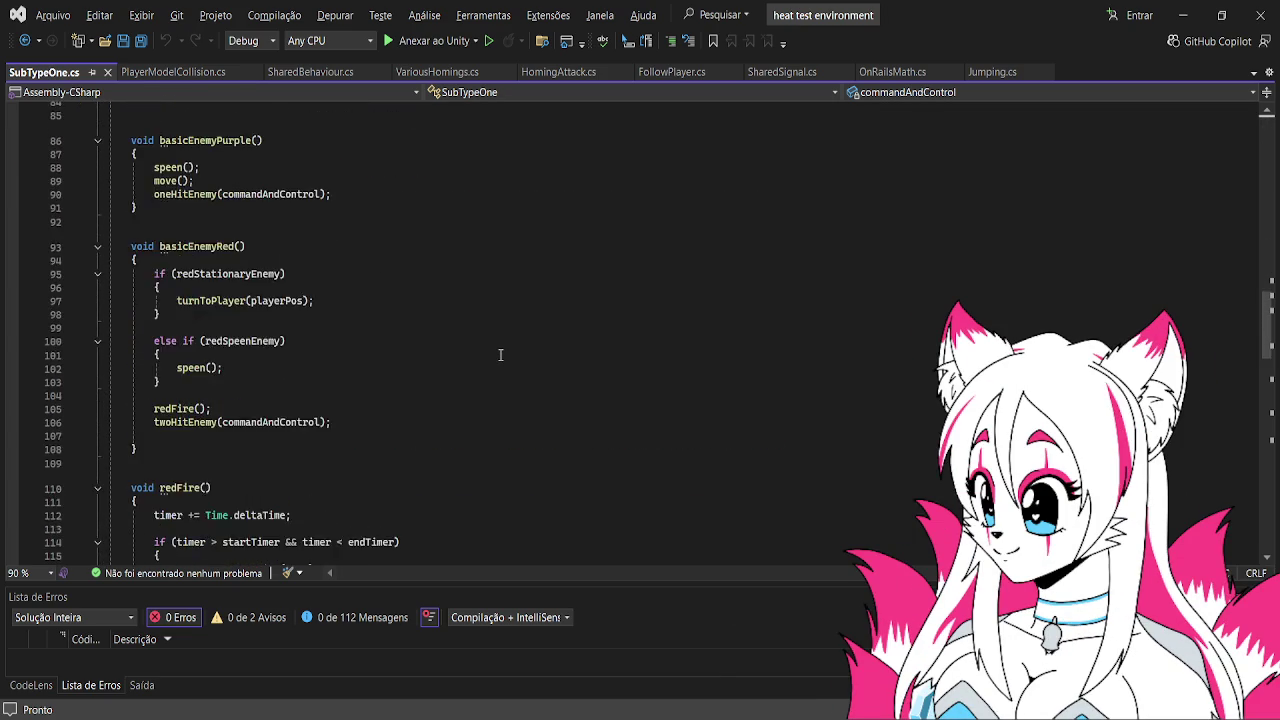
{"action": "scroll", "coordinate": [500, 355], "scroll_direction": "down", "scroll_amount": 10}
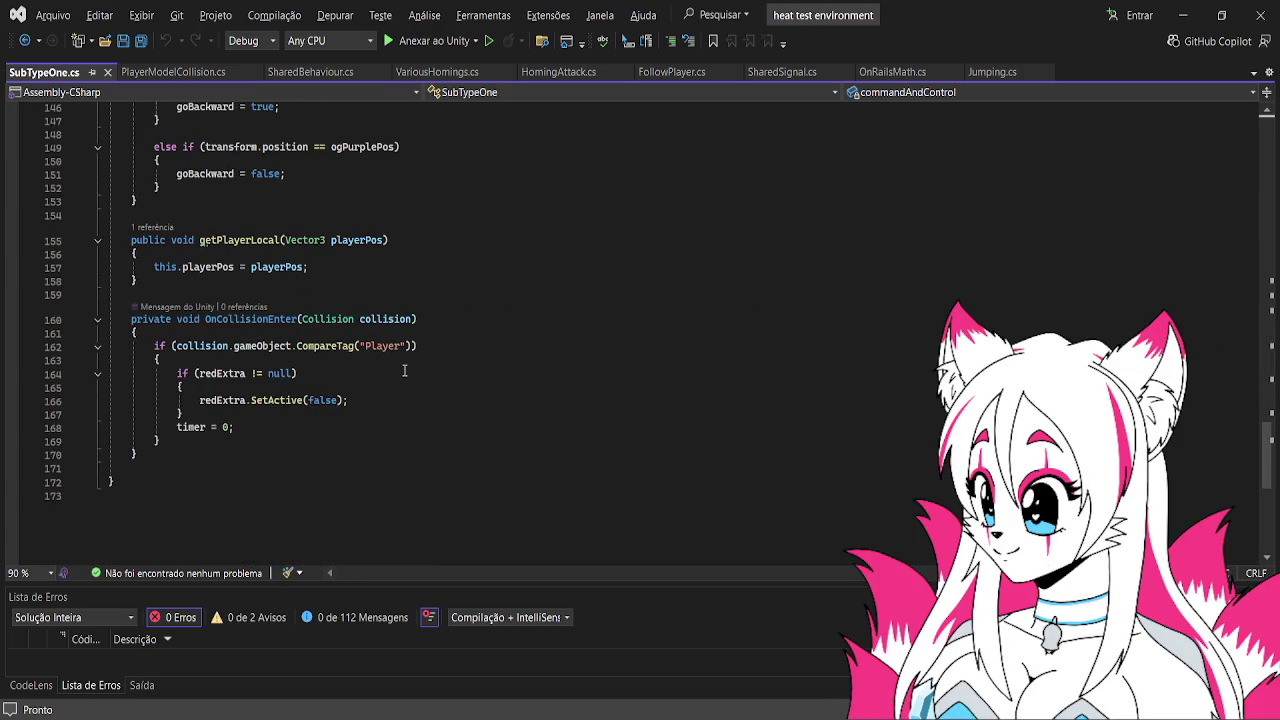
{"action": "scroll", "coordinate": [406, 372], "scroll_direction": "up", "scroll_amount": 7}
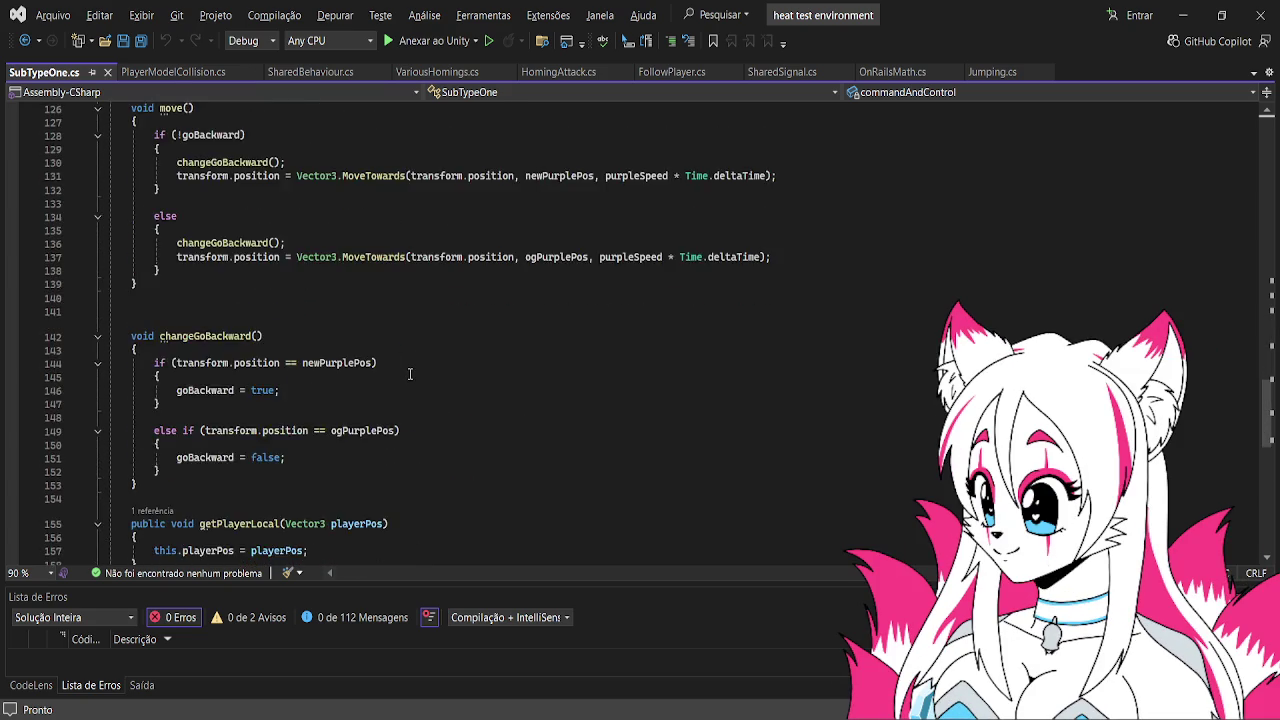
{"action": "scroll", "coordinate": [409, 374], "scroll_direction": "down", "scroll_amount": 6}
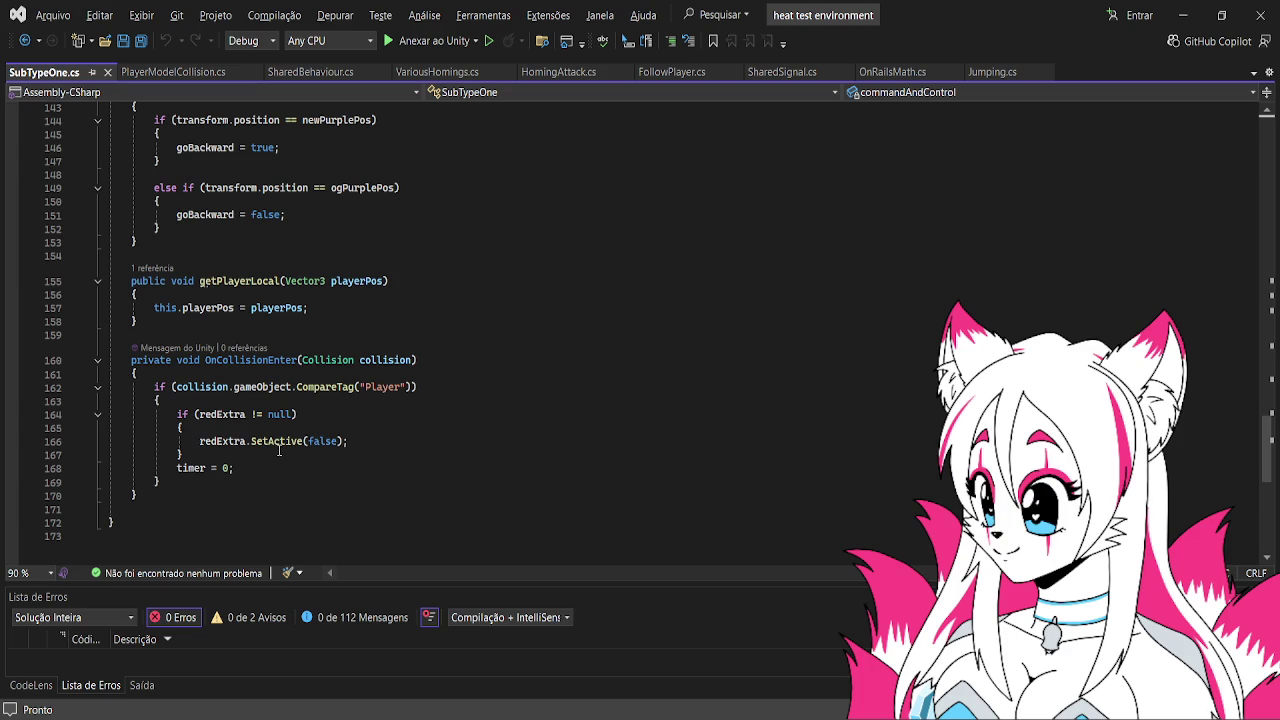
{"action": "scroll", "coordinate": [279, 450], "scroll_direction": "up", "scroll_amount": 2}
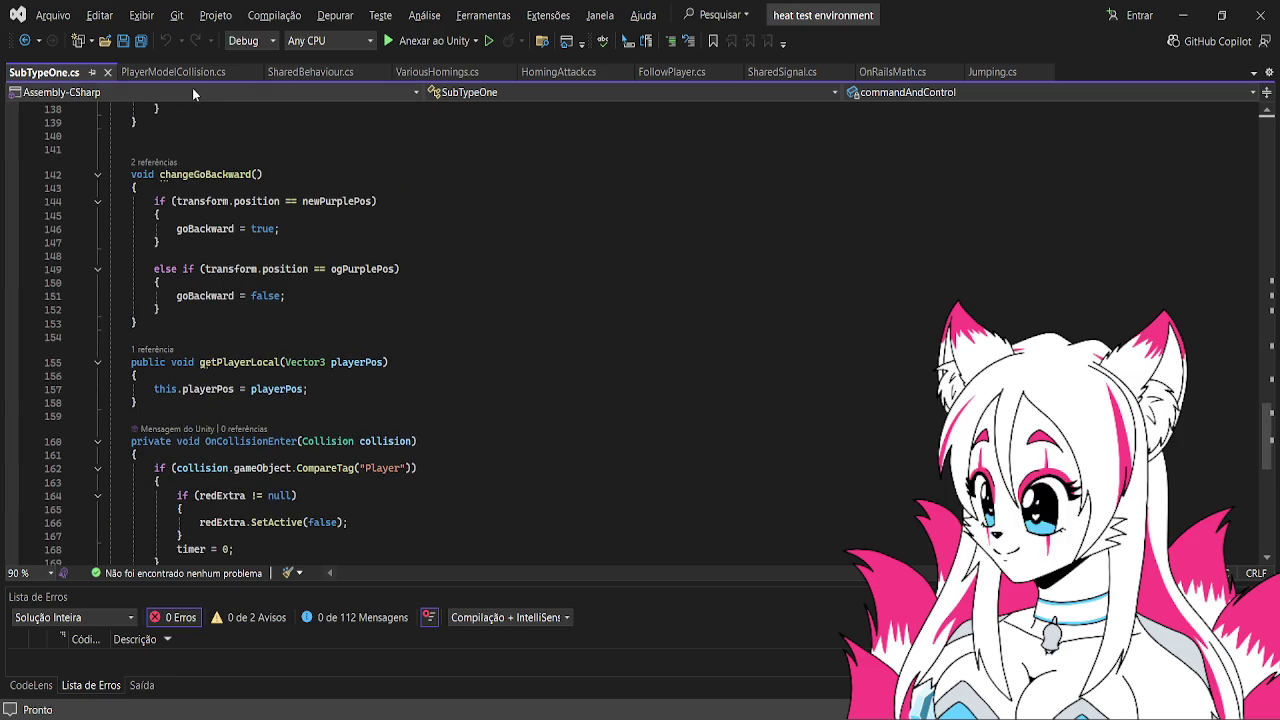
{"action": "left_click", "coordinate": [335, 74]}
{"action": "scroll", "coordinate": [410, 282], "scroll_direction": "down", "scroll_amount": 5}
{"action": "scroll", "coordinate": [410, 282], "scroll_direction": "up", "scroll_amount": 15}
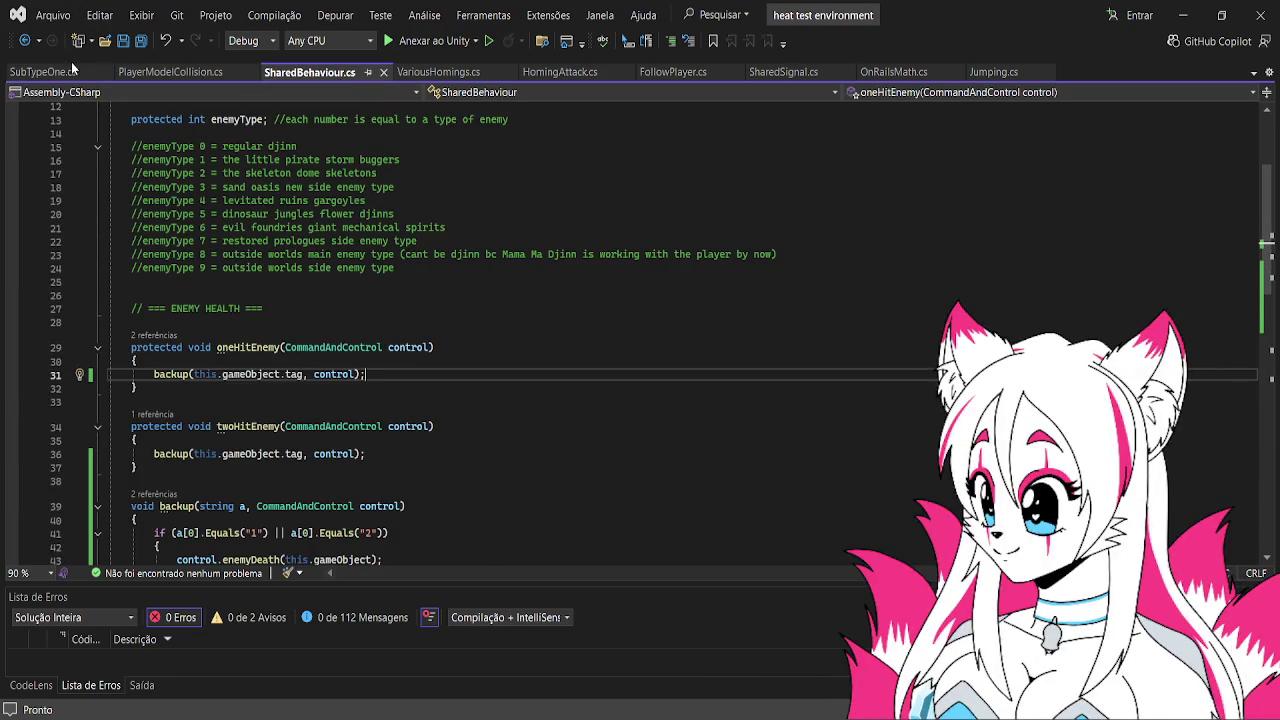
Return to SubTypeOne.cs and re-read its OnCollisionEnter code
{"action": "left_click", "coordinate": [72, 70]}
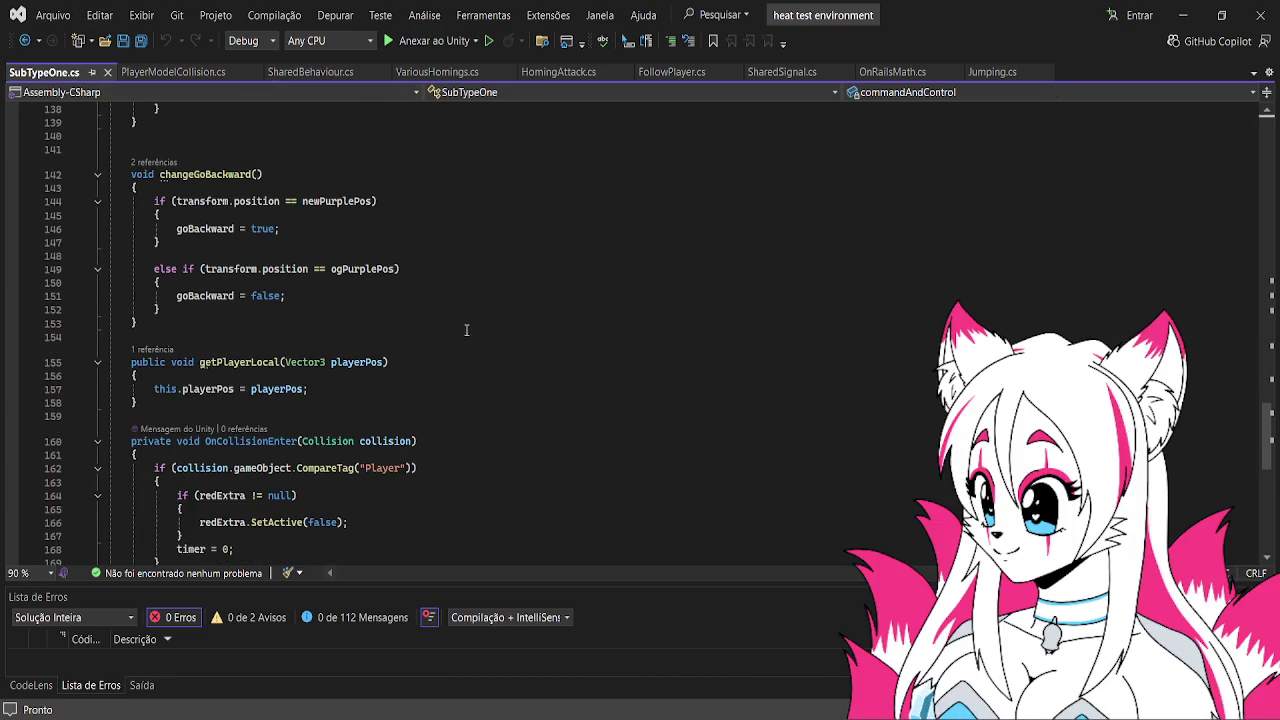
{"action": "scroll", "coordinate": [452, 323], "scroll_direction": "down", "scroll_amount": 2}
{"action": "scroll", "coordinate": [457, 302], "scroll_direction": "up", "scroll_amount": 4}
{"action": "scroll", "coordinate": [455, 298], "scroll_direction": "up", "scroll_amount": 18}
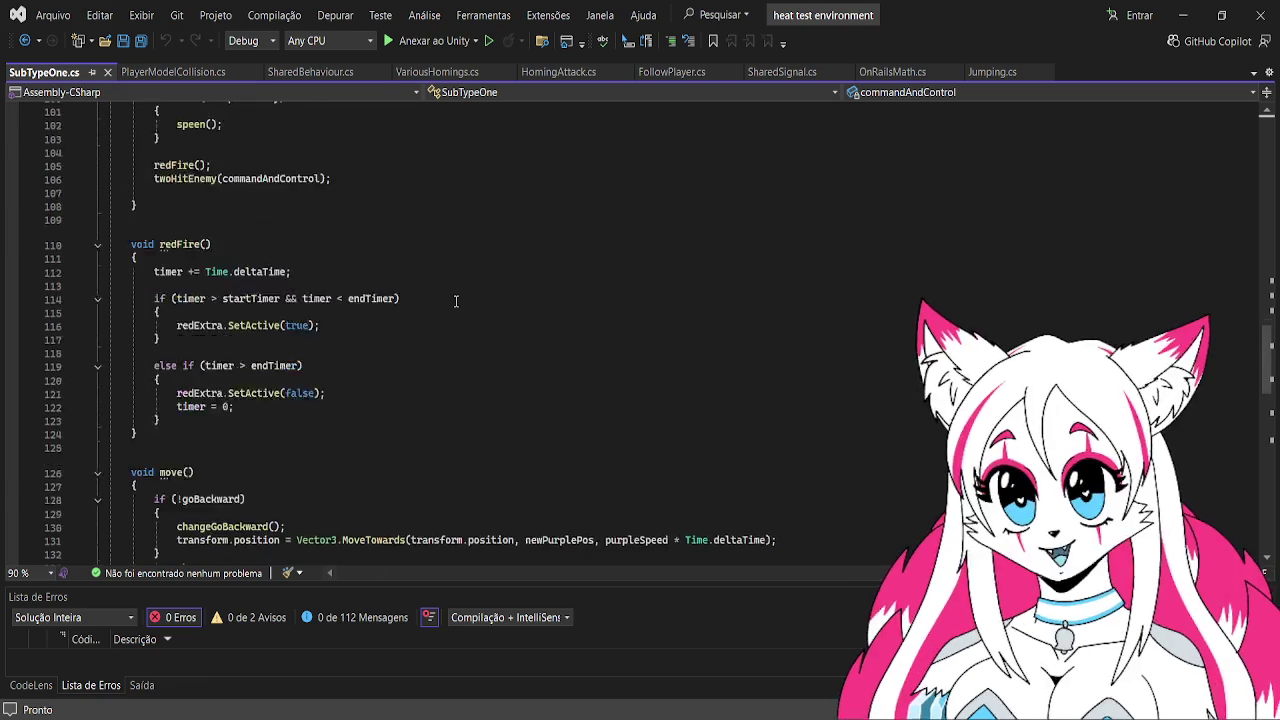
{"action": "scroll", "coordinate": [452, 297], "scroll_direction": "up", "scroll_amount": 9}
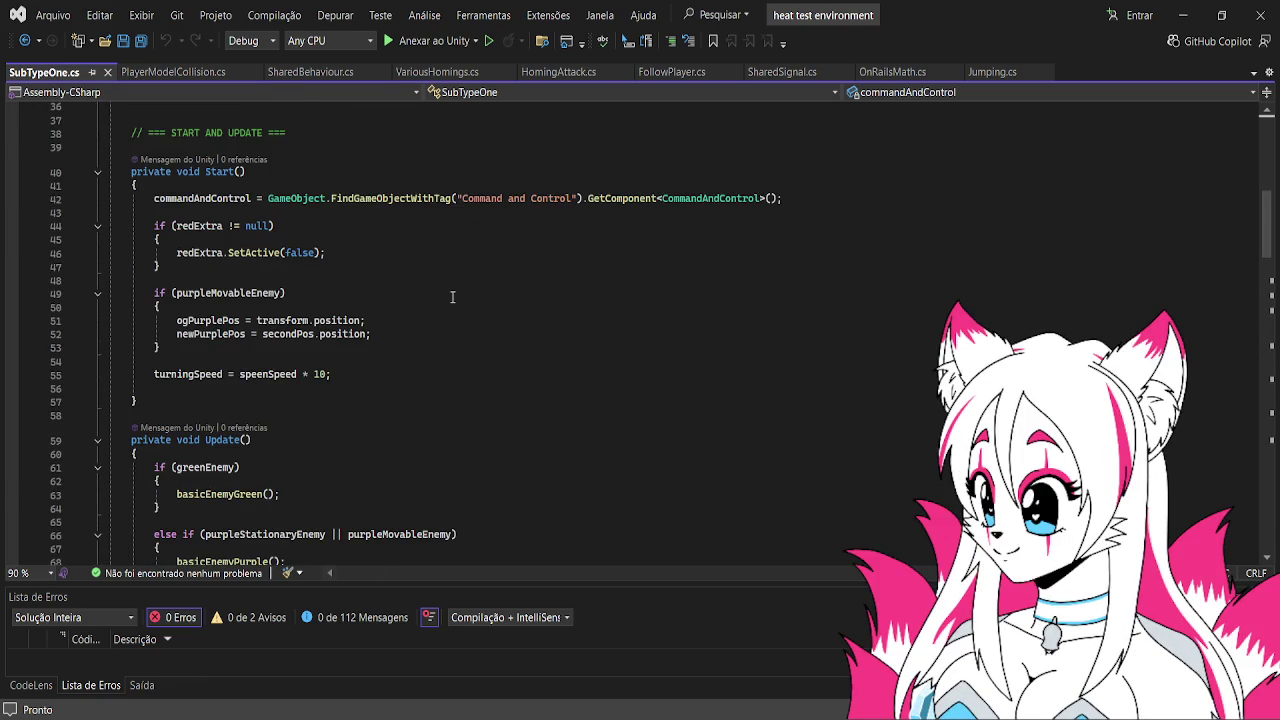
{"action": "scroll", "coordinate": [452, 297], "scroll_direction": "down", "scroll_amount": 20}
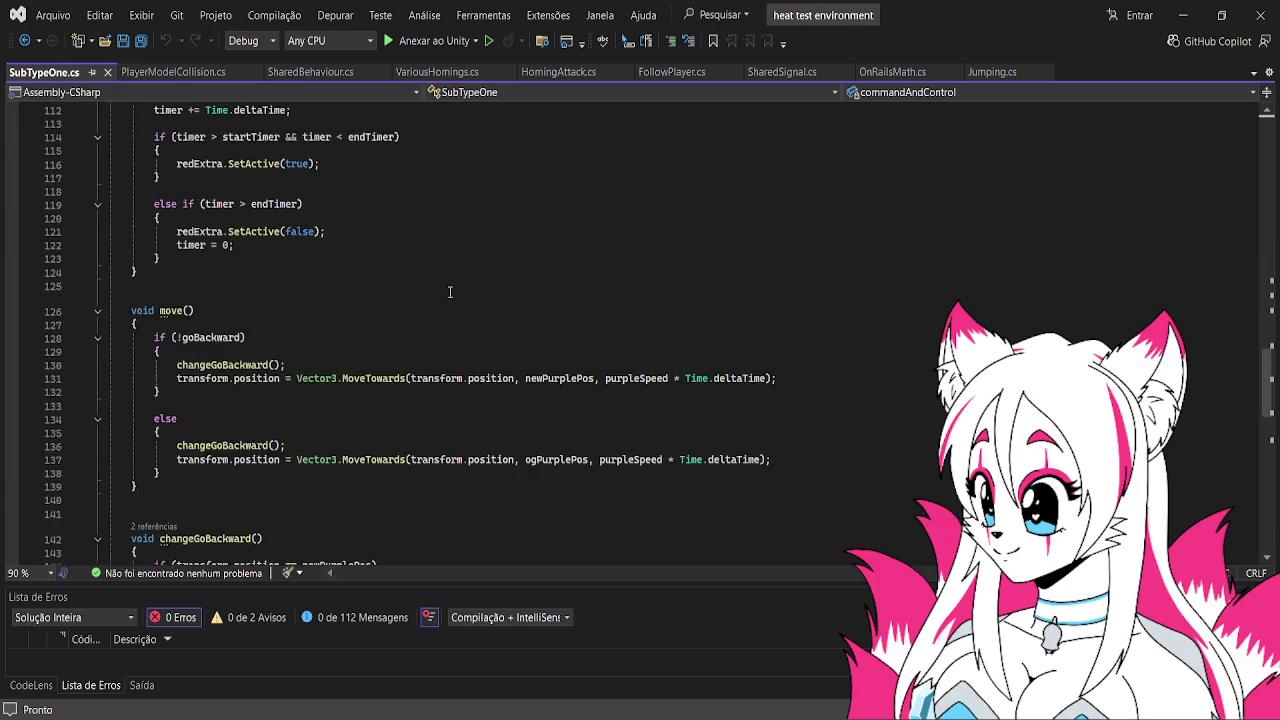
{"action": "scroll", "coordinate": [450, 292], "scroll_direction": "down", "scroll_amount": 7}
{"action": "scroll", "coordinate": [450, 292], "scroll_direction": "up", "scroll_amount": 2}
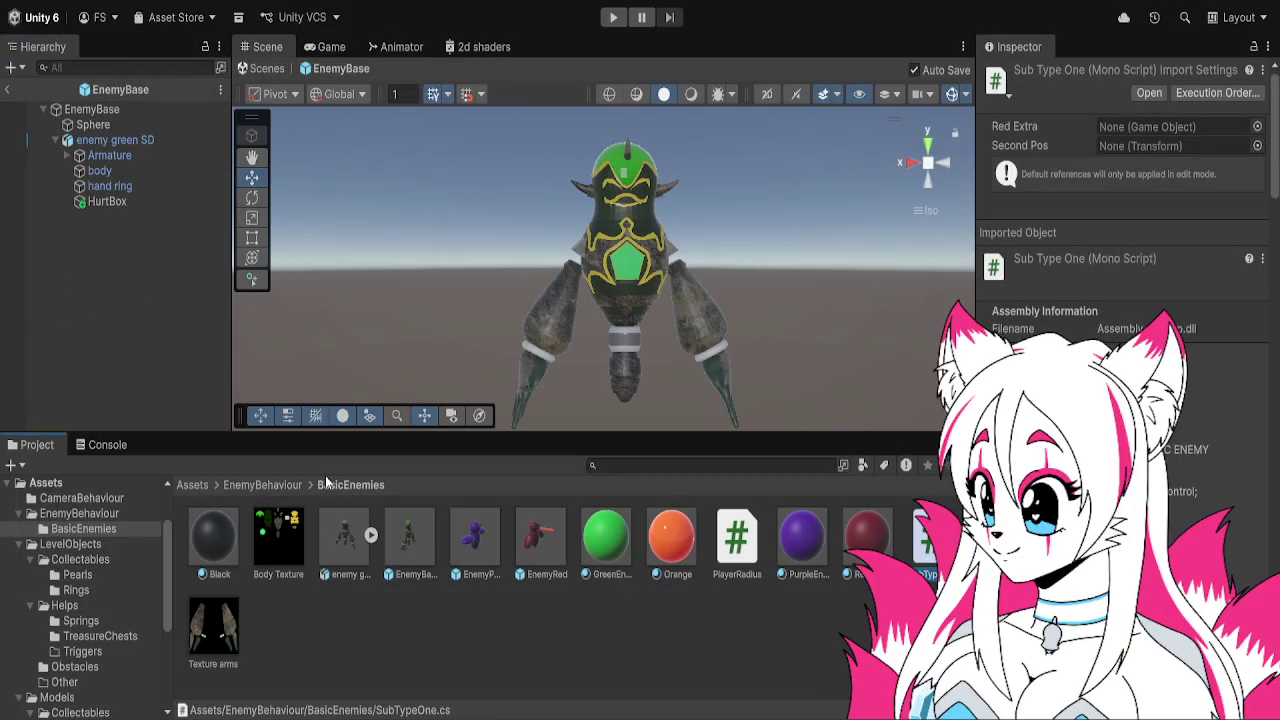
Tag HurtBox as enemy and give its capsule collider radius 1.21 with a raised center
{"action": "left_click", "coordinate": [340, 540]}
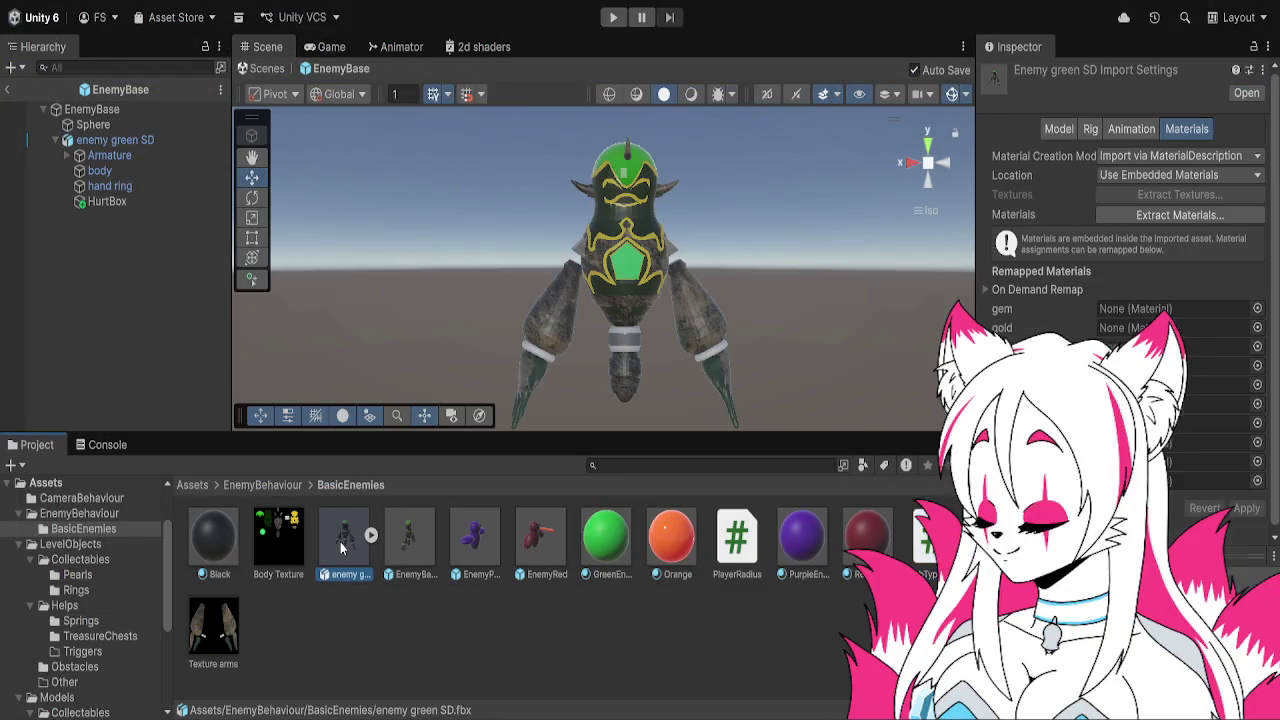
{"action": "left_click", "coordinate": [137, 203]}
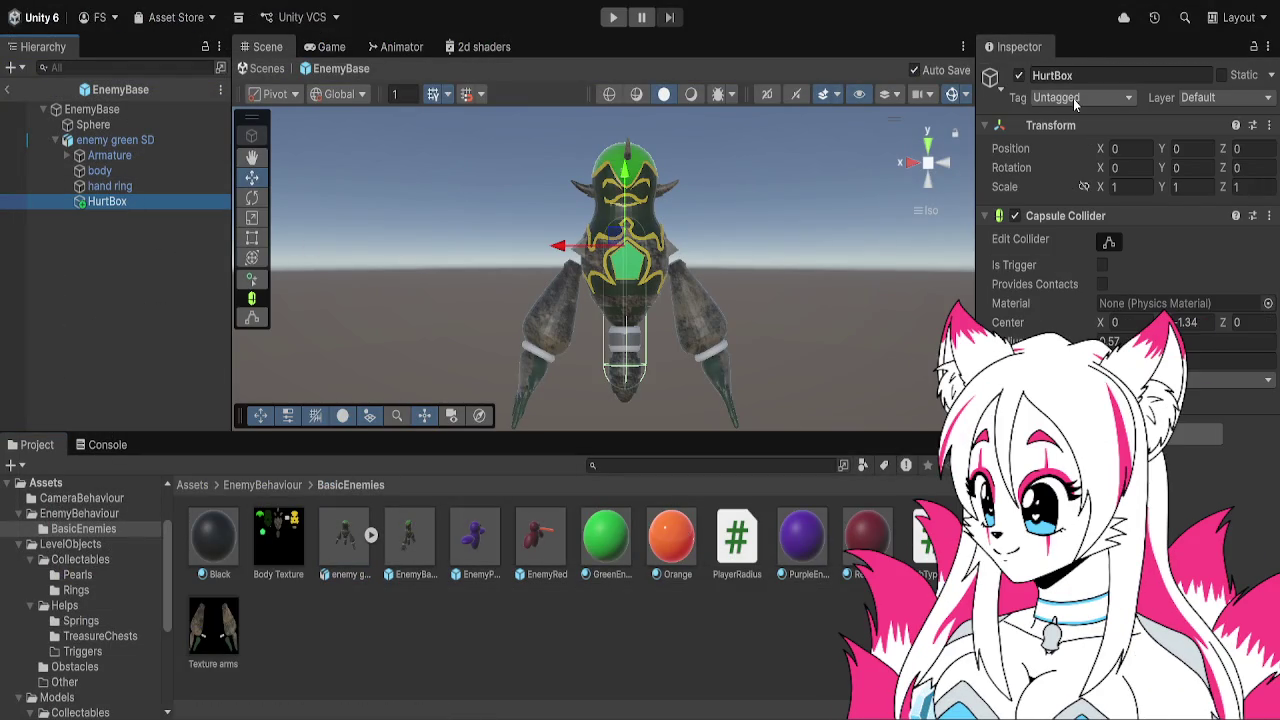
{"action": "left_click", "coordinate": [1083, 97]}
{"action": "left_click", "coordinate": [1075, 250]}
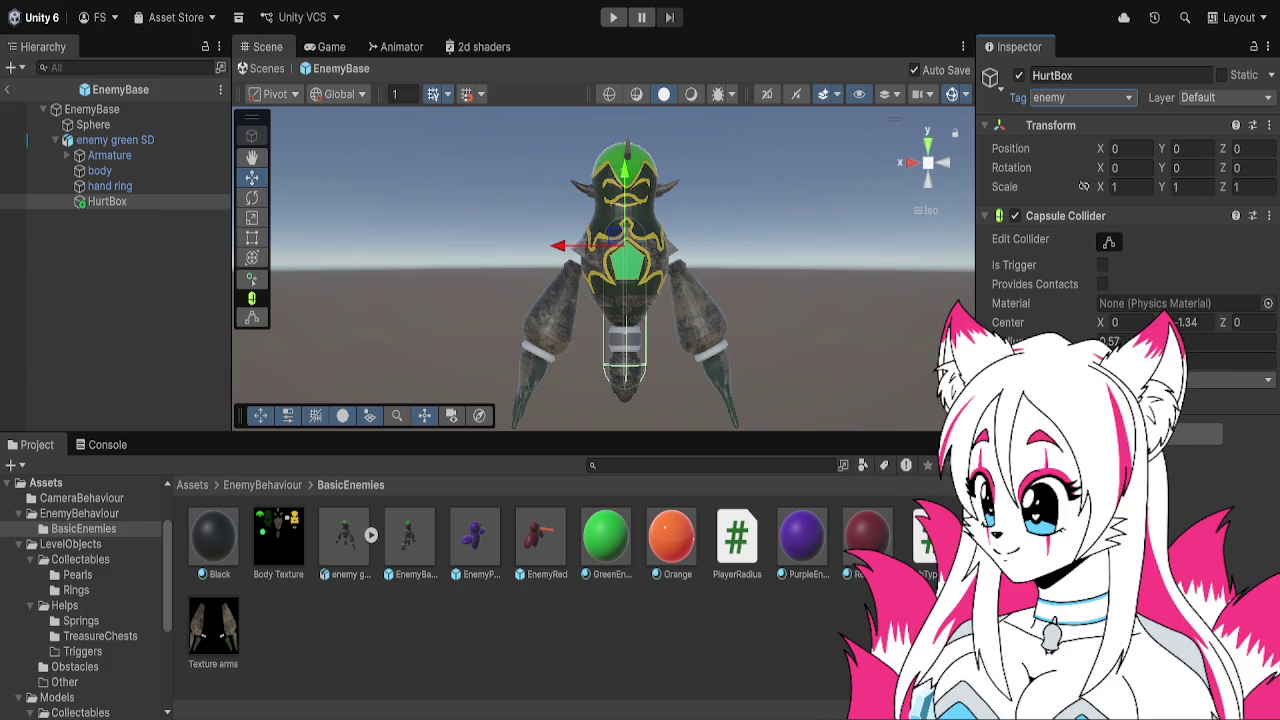
{"action": "mouse_move", "coordinate": [1010, 341]}
{"action": "left_mouse_down"}
{"action": "mouse_move", "coordinate": [1070, 341]}
{"action": "mouse_move", "coordinate": [980, 360]}
{"action": "left_mouse_up"}
{"action": "left_click_drag", "start_coordinate": [1162, 322], "coordinate": [1196, 322]}
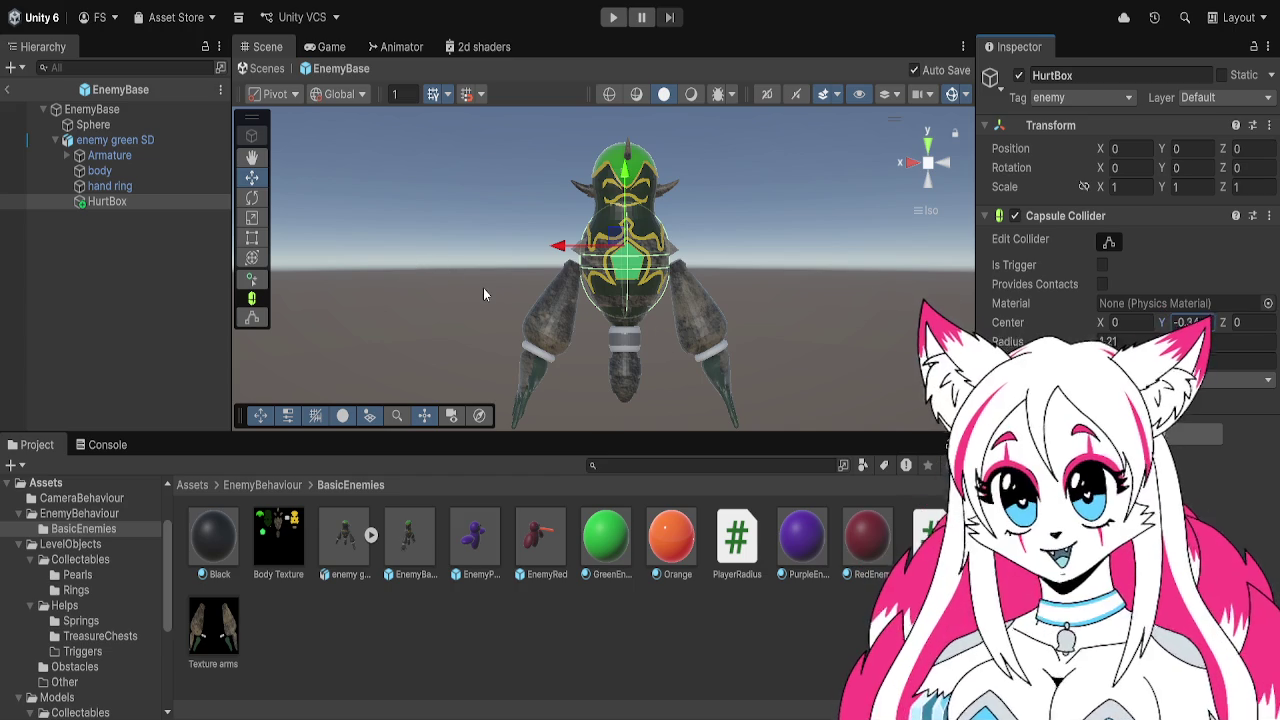
Pan the scene around the enemy and reselect Armature, enemy green SD, then HurtBox
{"action": "key", "text": "q"}
{"action": "left_click_drag", "start_coordinate": [684, 290], "coordinate": [683, 282]}
{"action": "key", "text": "w"}
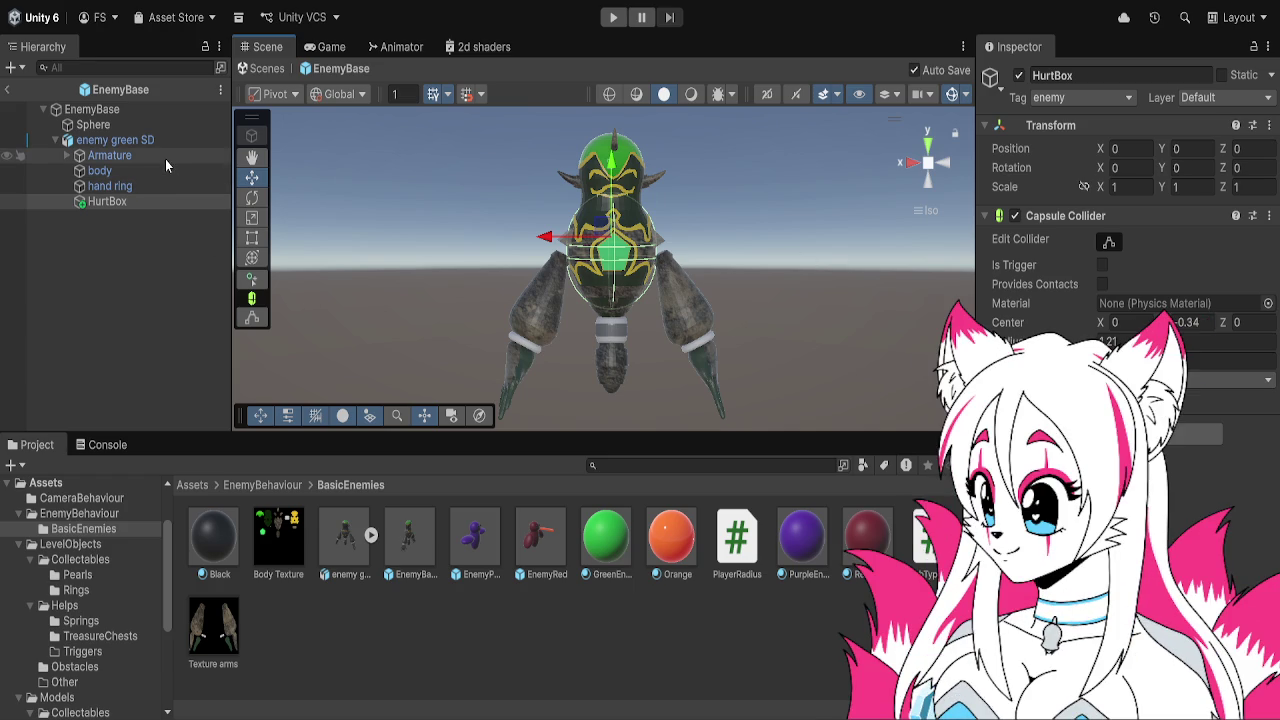
{"action": "left_click", "coordinate": [166, 156]}
{"action": "left_click", "coordinate": [172, 139]}
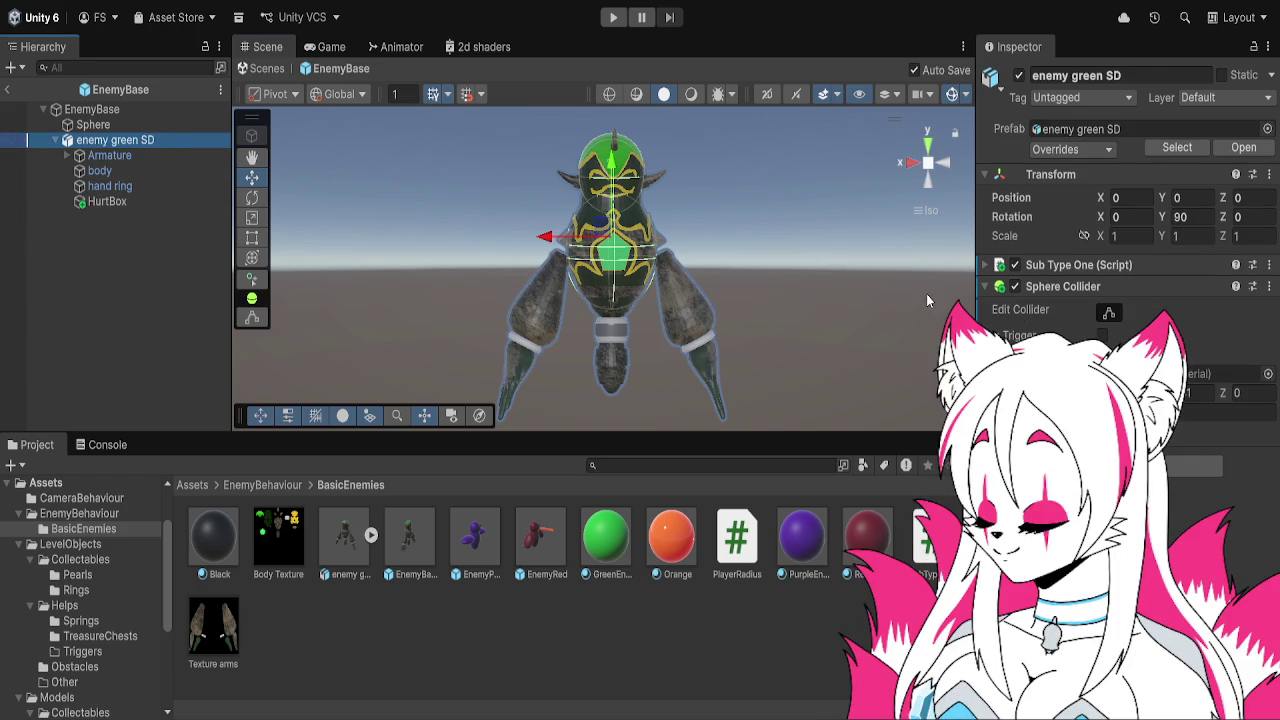
{"action": "left_click", "coordinate": [156, 200]}
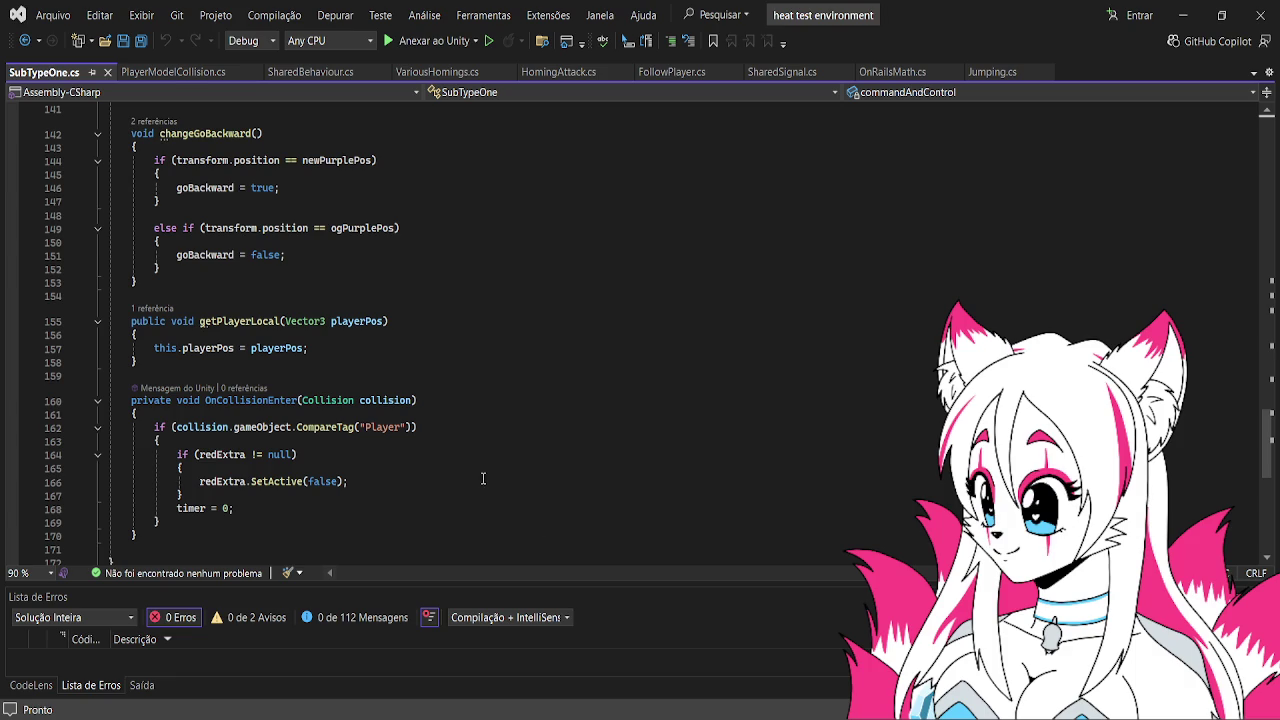
{"action": "scroll", "coordinate": [483, 479], "scroll_direction": "up", "scroll_amount": 20}
{"action": "scroll", "coordinate": [471, 460], "scroll_direction": "up", "scroll_amount": 14}
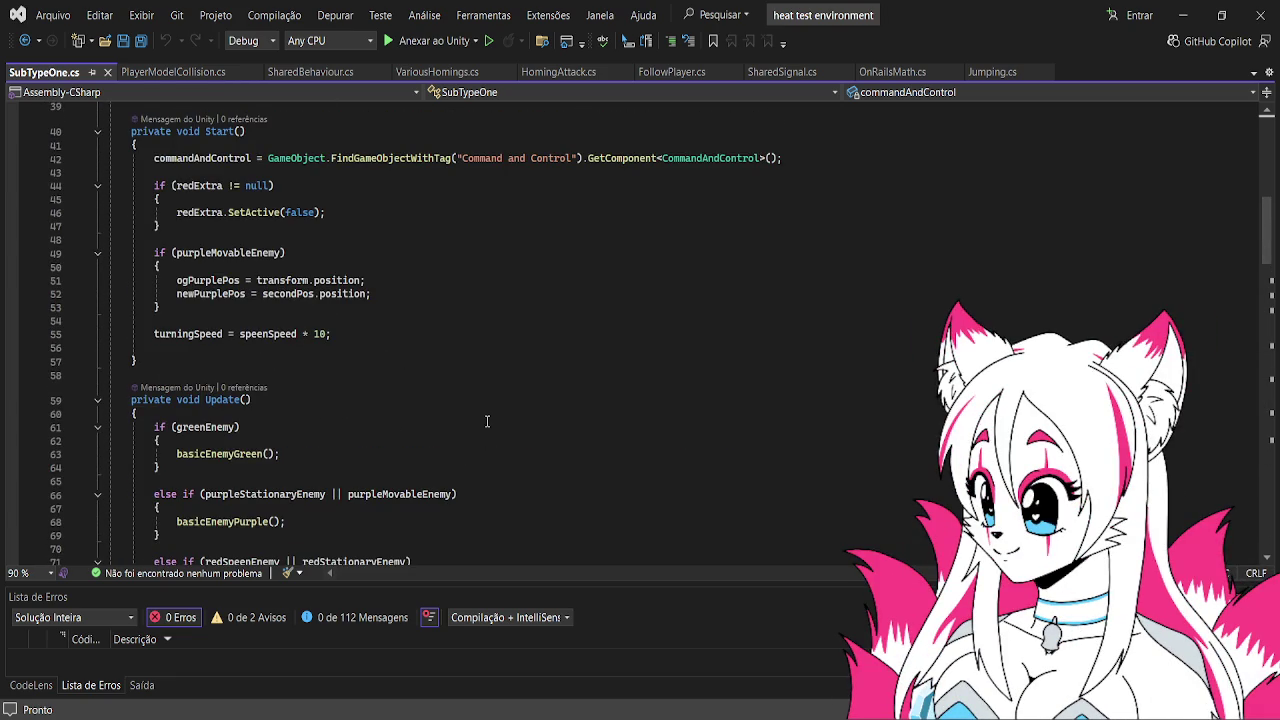
{"action": "scroll", "coordinate": [486, 418], "scroll_direction": "up", "scroll_amount": 2}
{"action": "scroll", "coordinate": [349, 396], "scroll_direction": "down", "scroll_amount": 1}
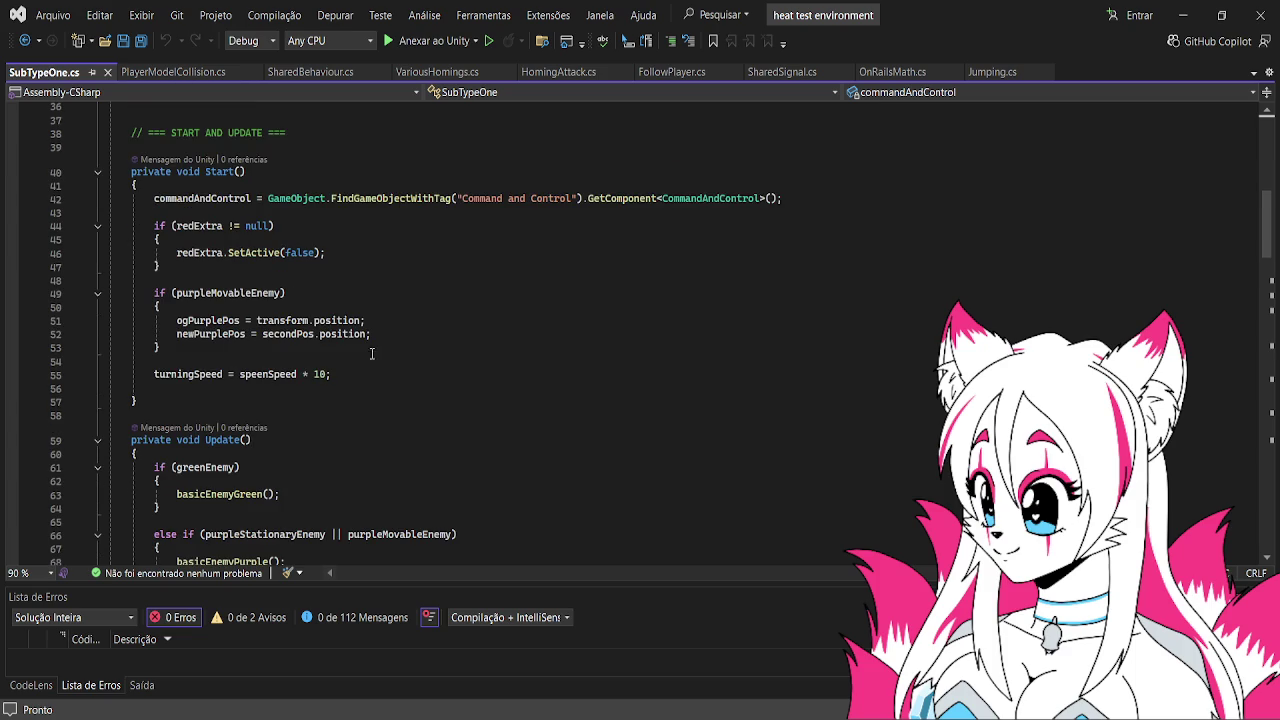
{"action": "scroll", "coordinate": [363, 310], "scroll_direction": "down", "scroll_amount": 1}
{"action": "scroll", "coordinate": [363, 302], "scroll_direction": "down", "scroll_amount": 3}
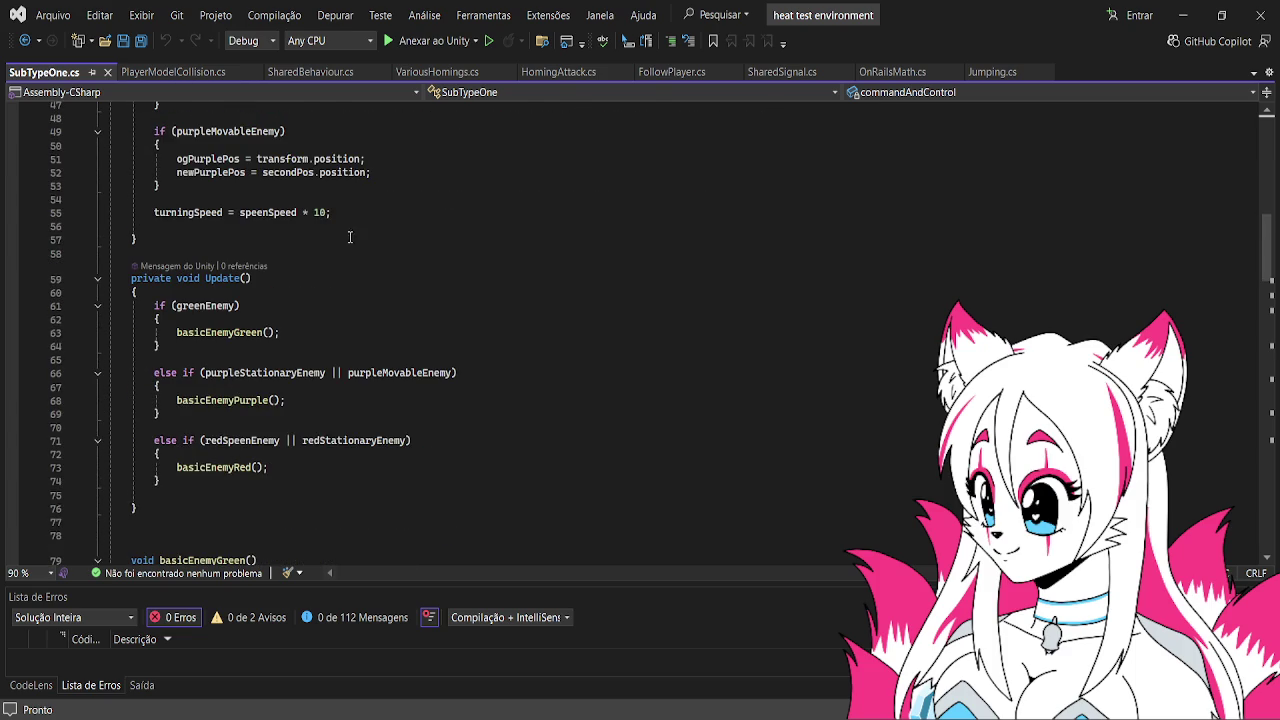
{"action": "scroll", "coordinate": [341, 195], "scroll_direction": "down", "scroll_amount": 8}
{"action": "scroll", "coordinate": [341, 195], "scroll_direction": "down", "scroll_amount": 13}
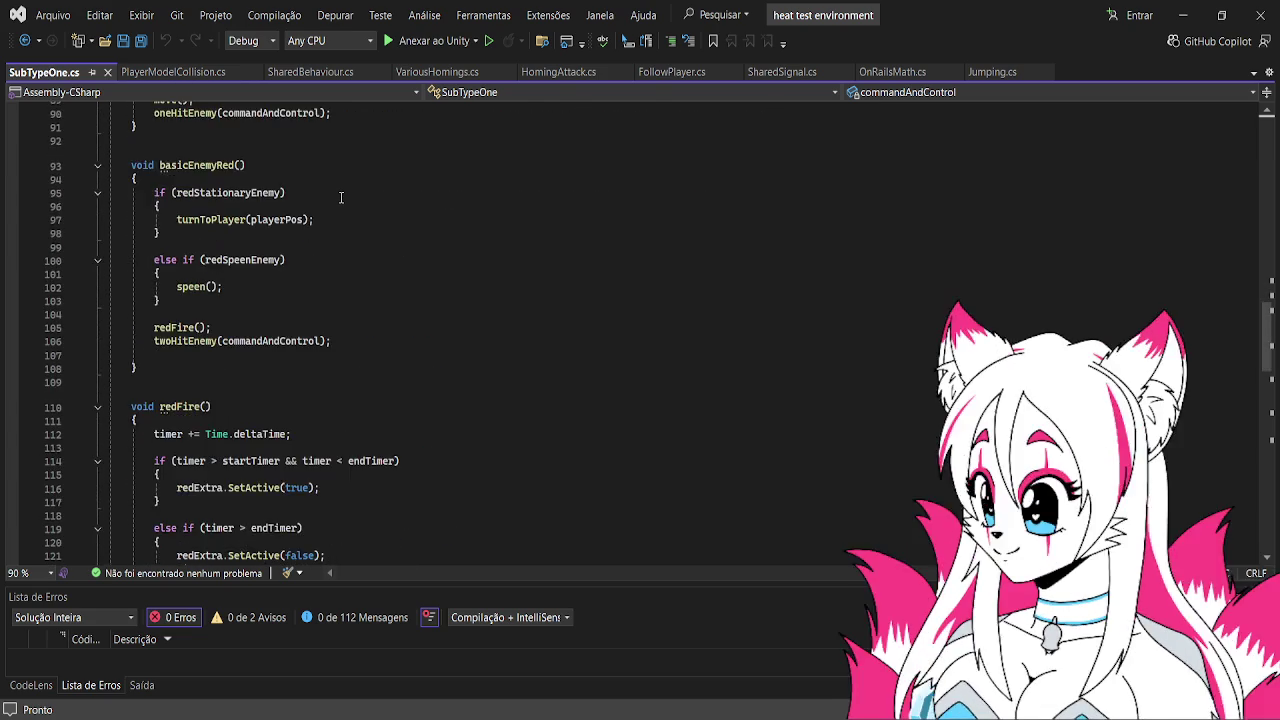
{"action": "scroll", "coordinate": [341, 198], "scroll_direction": "down", "scroll_amount": 10}
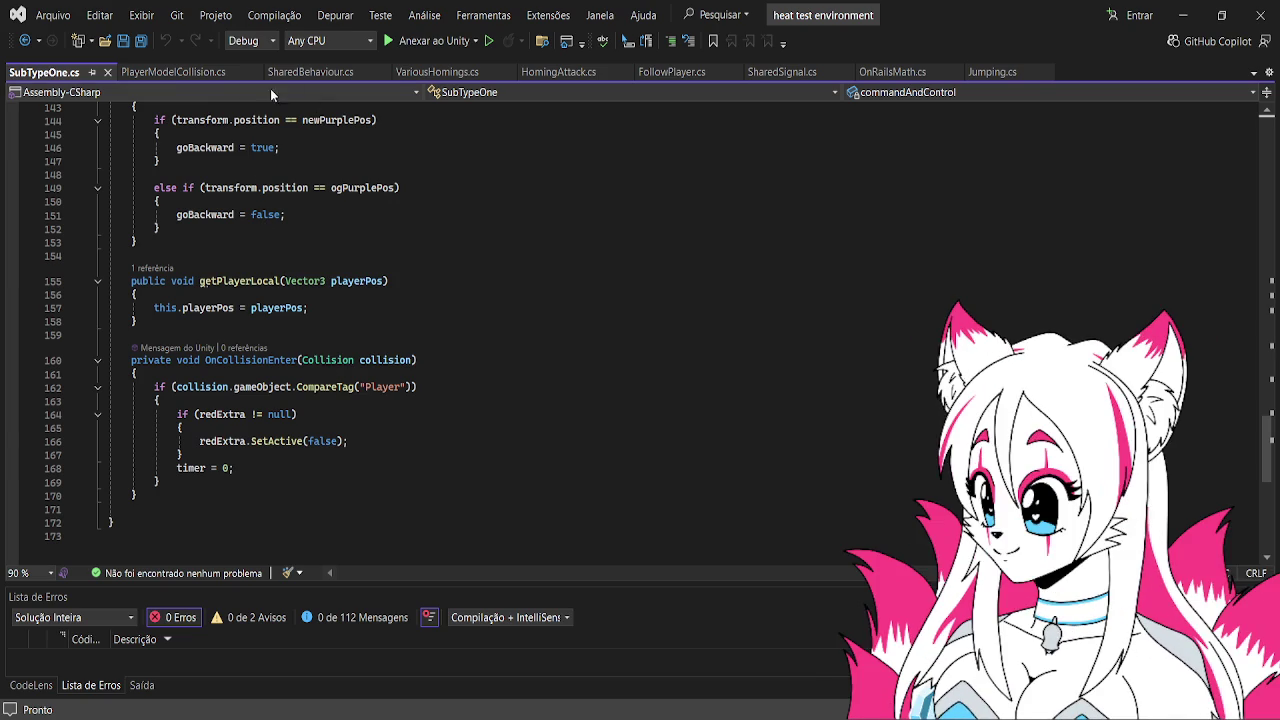
{"action": "left_click", "coordinate": [191, 76]}
Scroll through the tag checks in PlayerModelCollision.cs, then return to the Unity editor
{"action": "scroll", "coordinate": [456, 408], "scroll_direction": "up", "scroll_amount": 5}
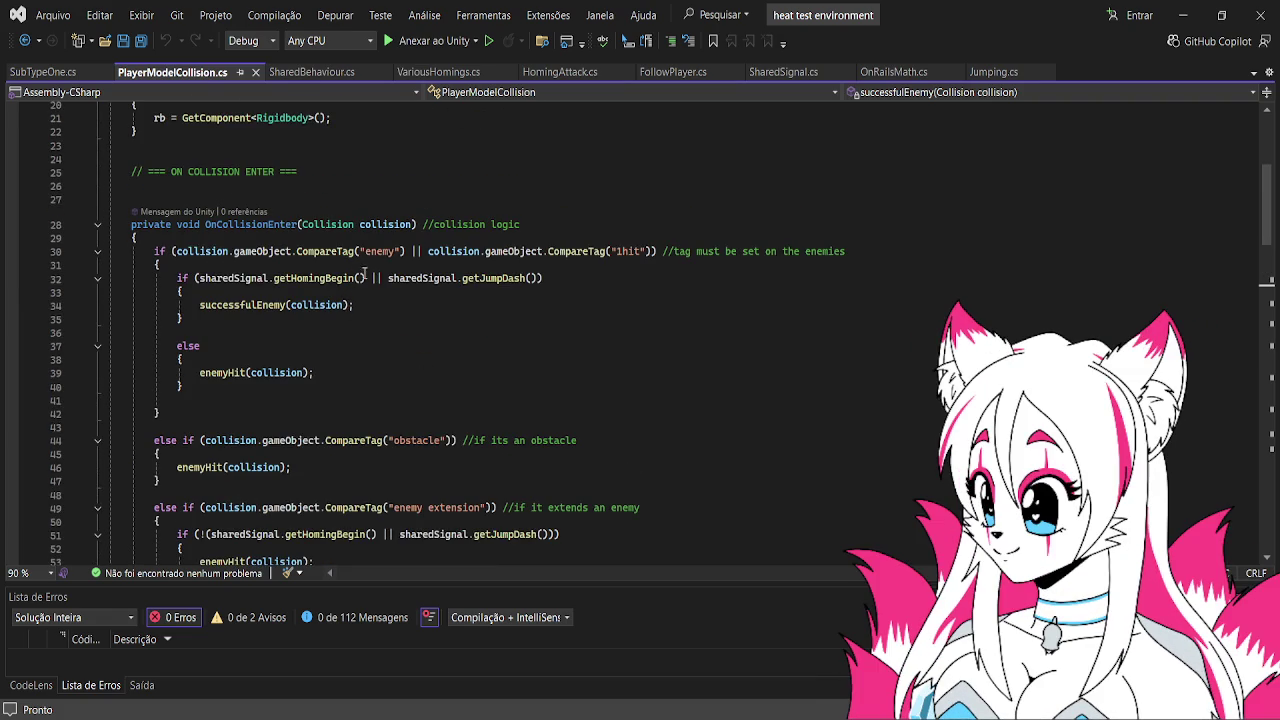
{"action": "scroll", "coordinate": [336, 288], "scroll_direction": "down", "scroll_amount": 12}
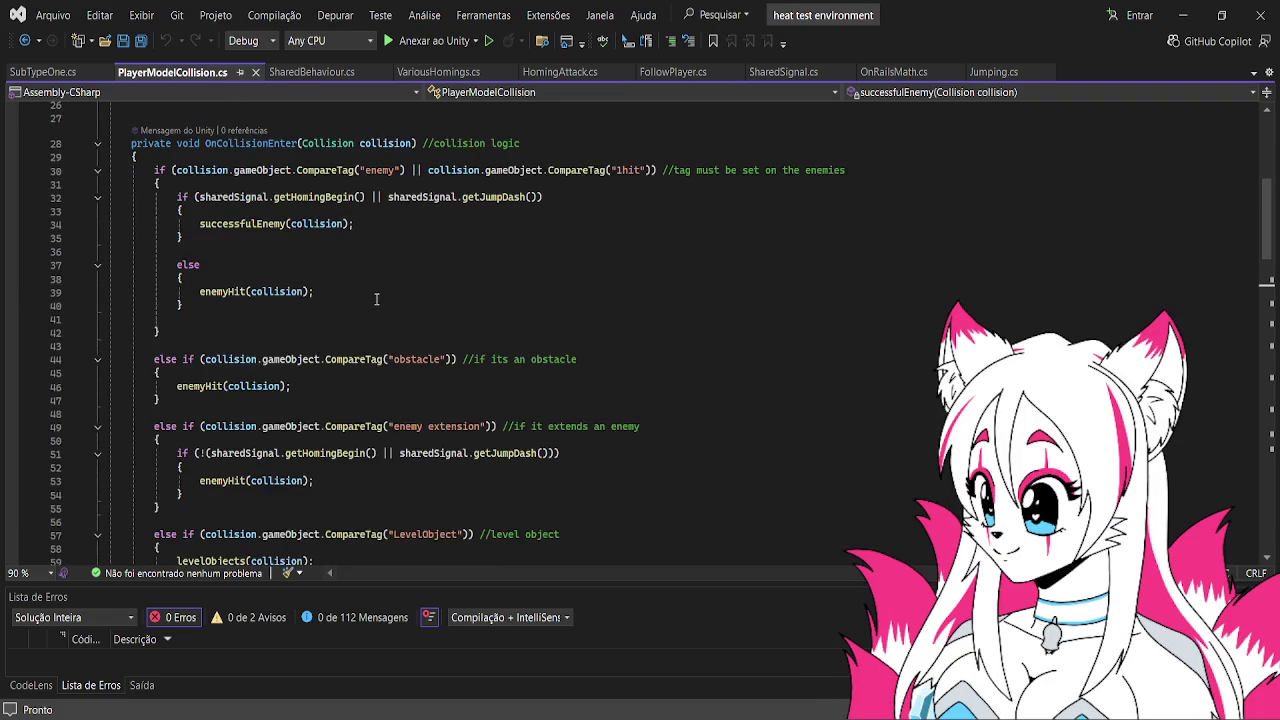
{"action": "scroll", "coordinate": [336, 288], "scroll_direction": "down", "scroll_amount": 5}
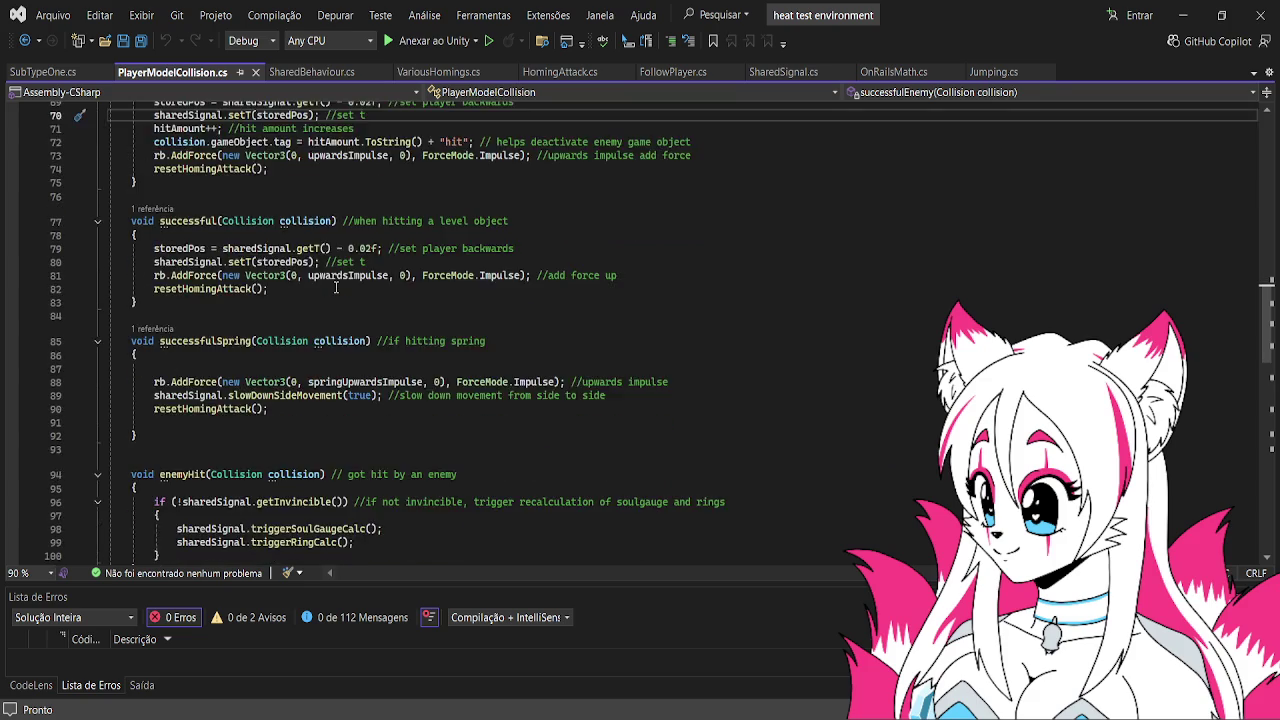
{"action": "scroll", "coordinate": [336, 288], "scroll_direction": "down", "scroll_amount": 3}
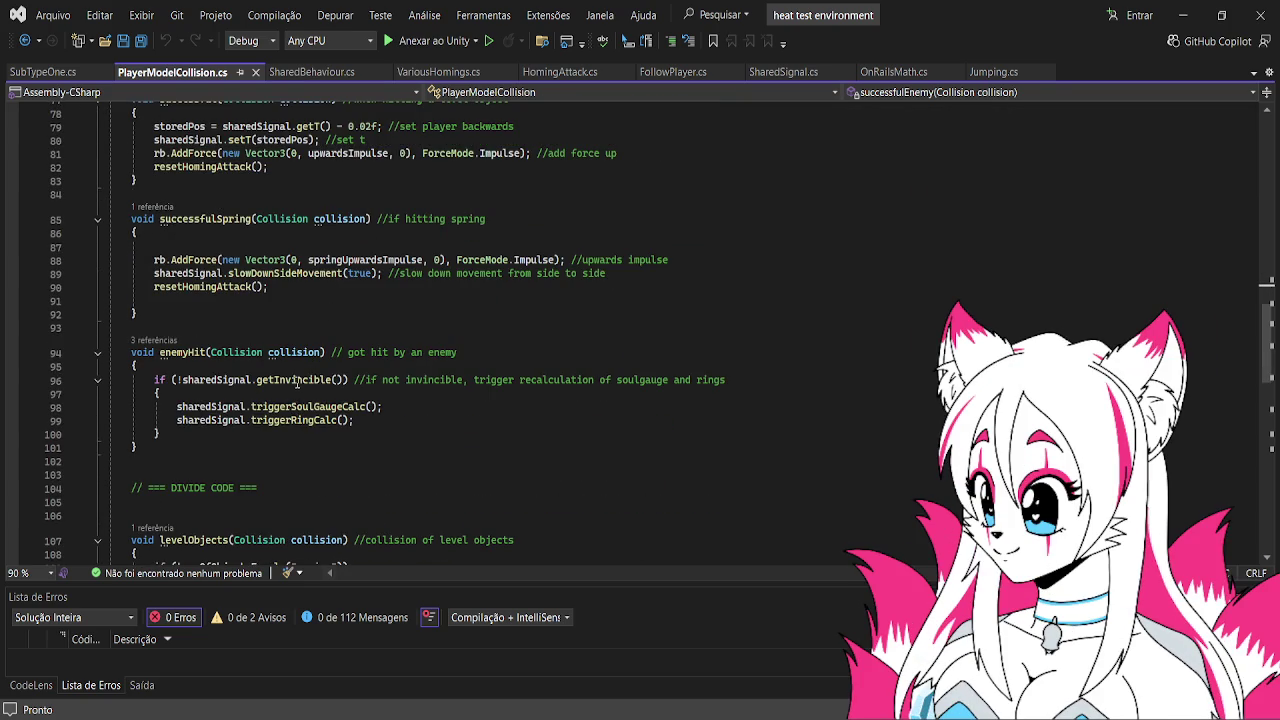
{"action": "scroll", "coordinate": [296, 395], "scroll_direction": "up", "scroll_amount": 15}
{"action": "scroll", "coordinate": [296, 377], "scroll_direction": "up", "scroll_amount": 3}
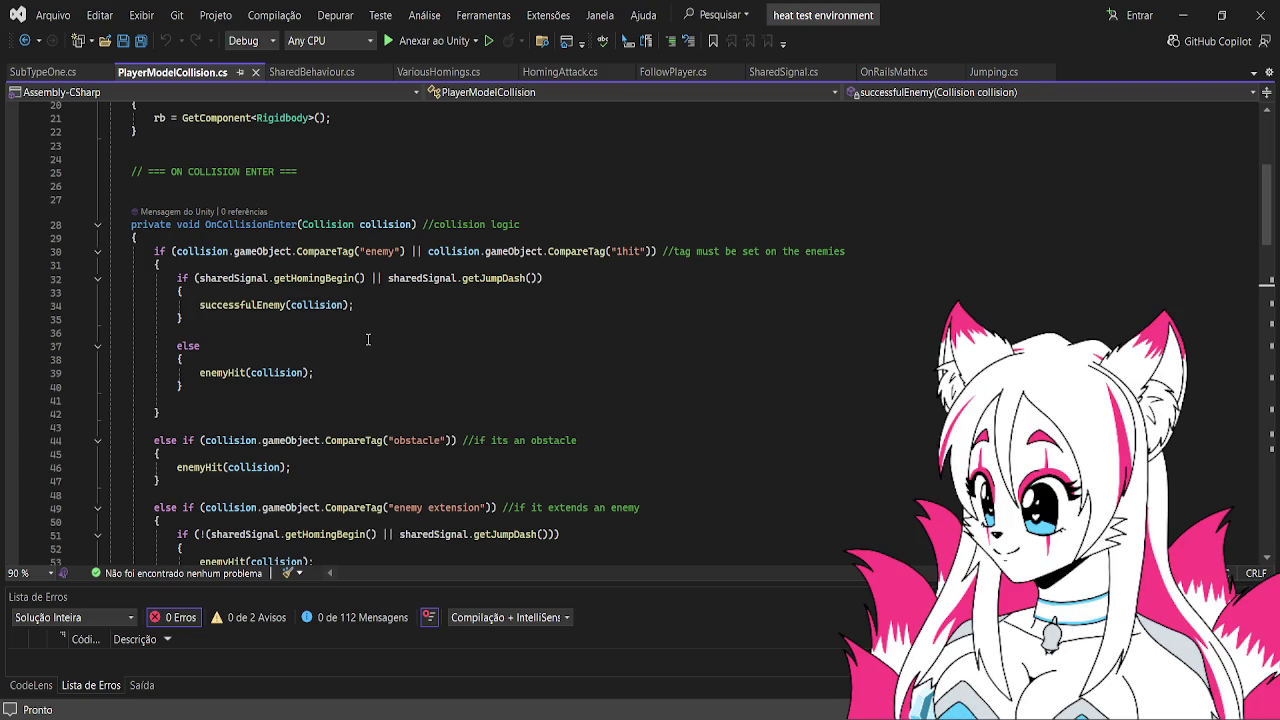
{"action": "scroll", "coordinate": [368, 340], "scroll_direction": "down", "scroll_amount": 3}
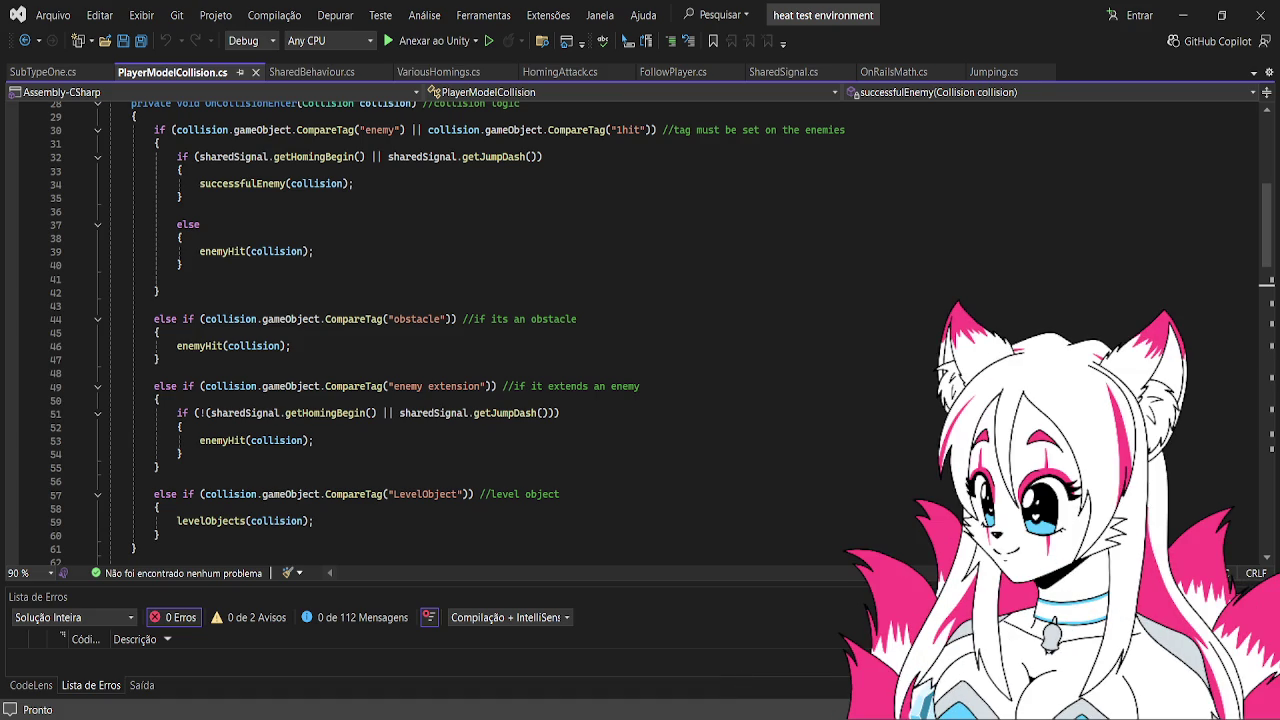
{"action": "key", "text": "alt+Tab"}
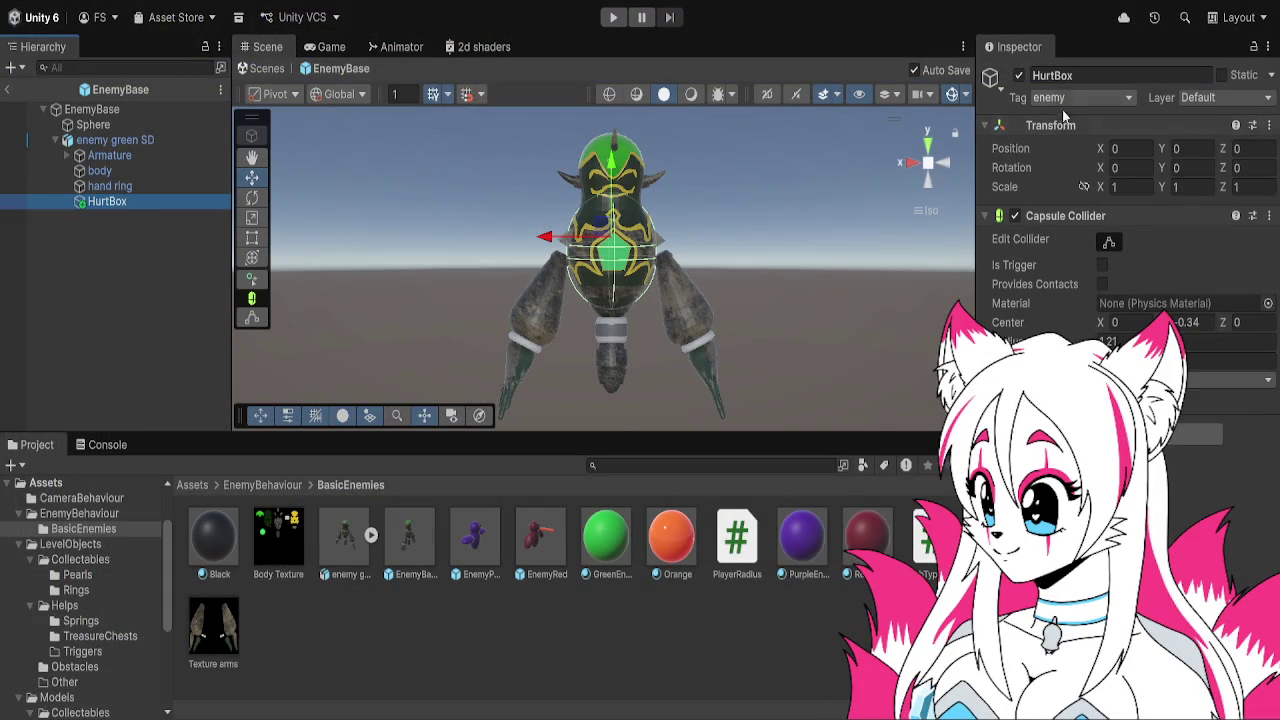
Revert HurtBox's tag to obstacle, expand enemy green SD's Sub Type One script, then exit the prefab
{"action": "key", "text": "ctrl+z"}
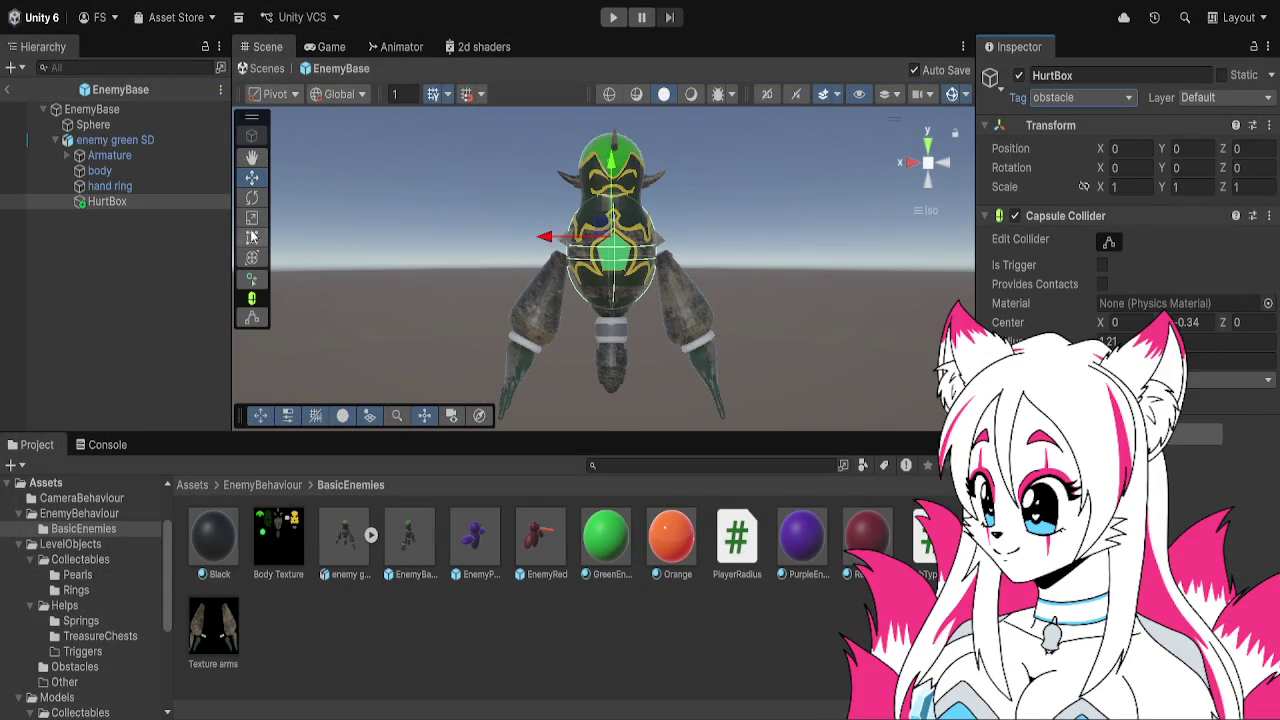
{"action": "left_click", "coordinate": [132, 155]}
{"action": "left_click", "coordinate": [115, 140]}
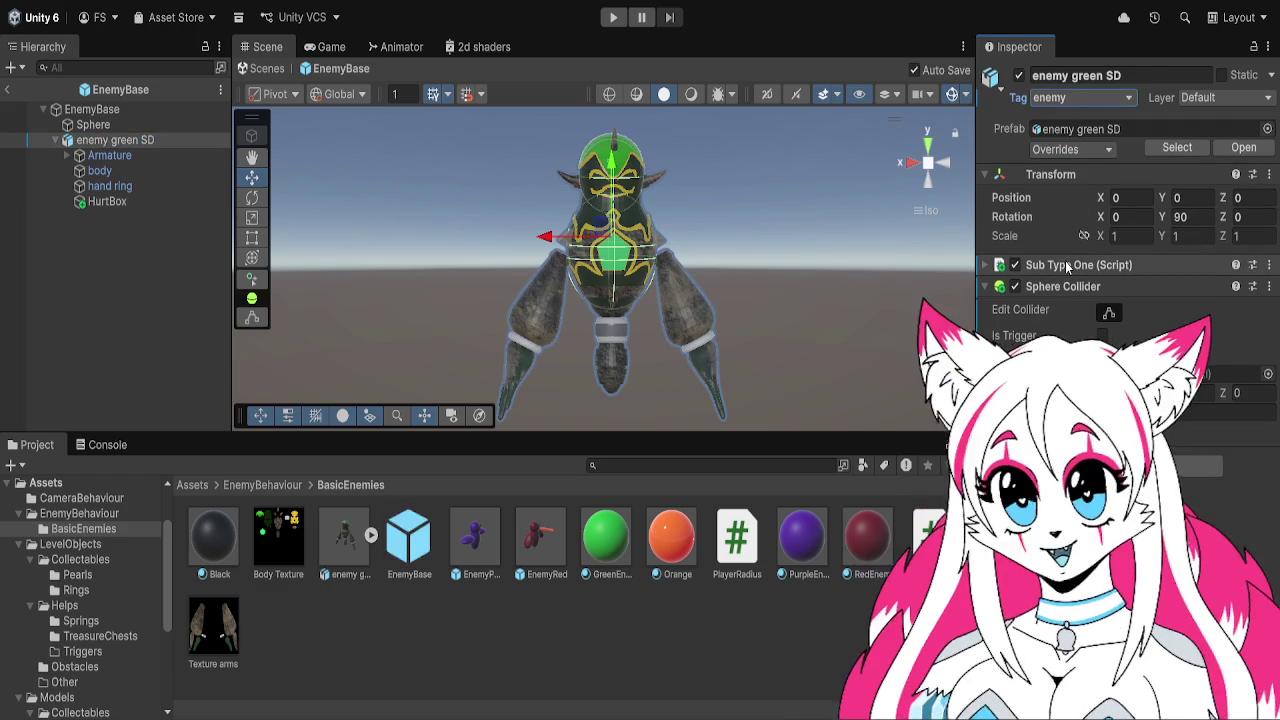
{"action": "left_click", "coordinate": [991, 265]}
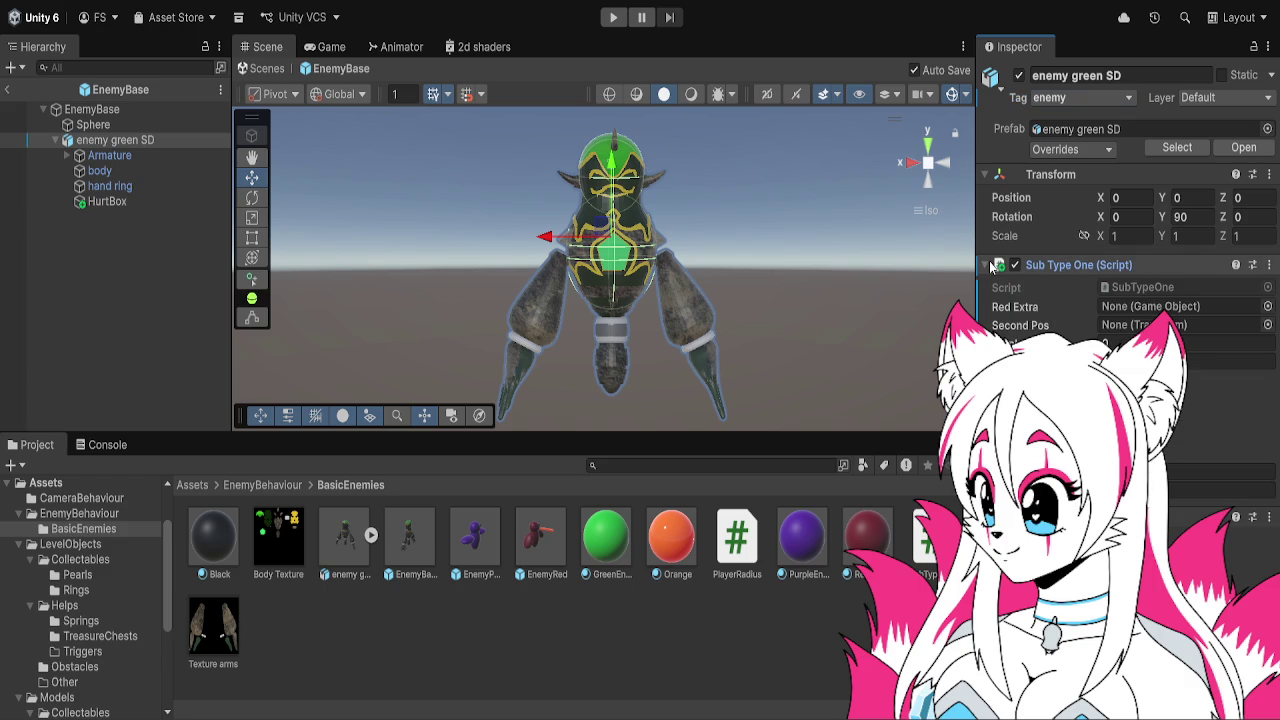
{"action": "left_click", "coordinate": [1110, 343]}
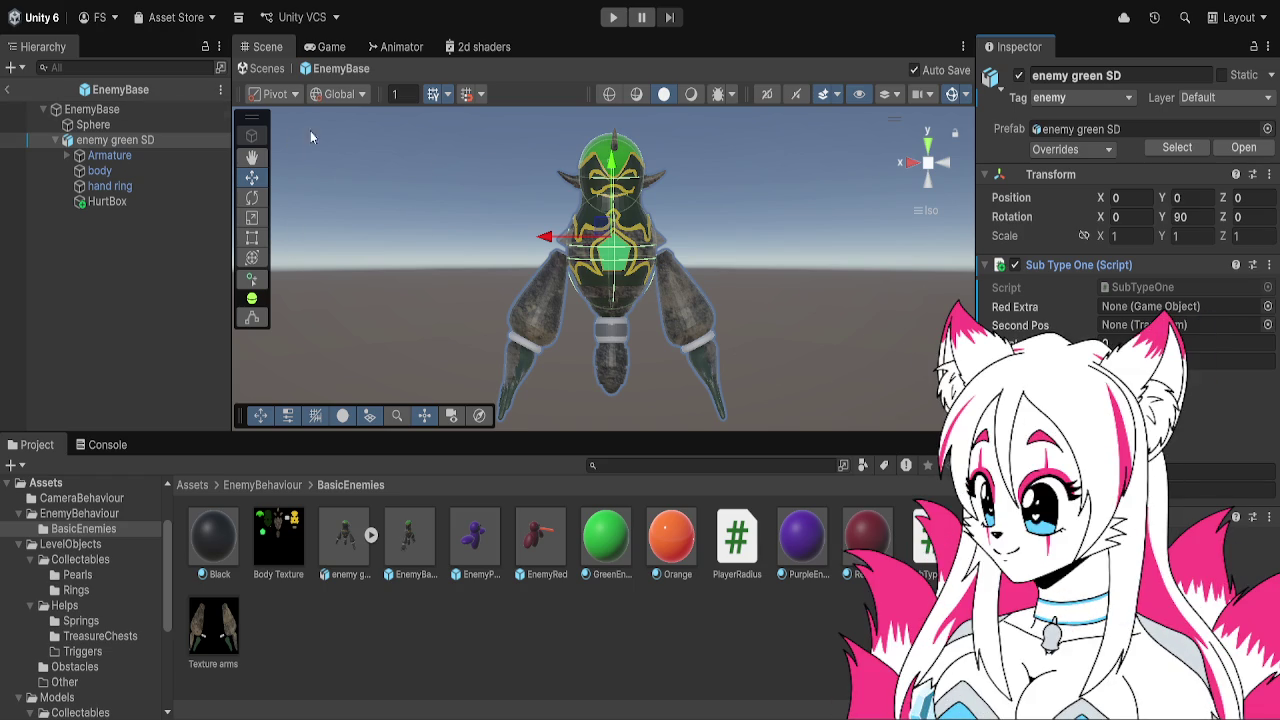
{"action": "left_click", "coordinate": [5, 91]}
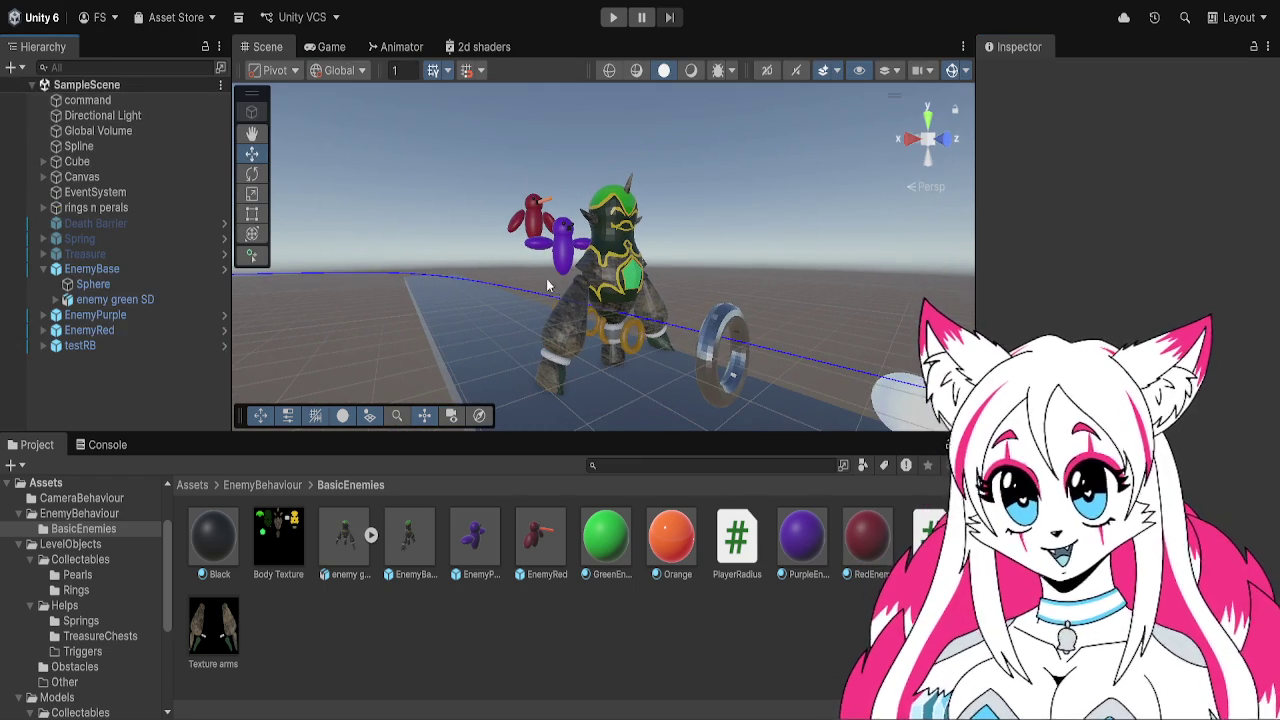
Scale EnemyBase uniformly down to 0.48 with proportions constrained
{"action": "left_click", "coordinate": [92, 269]}
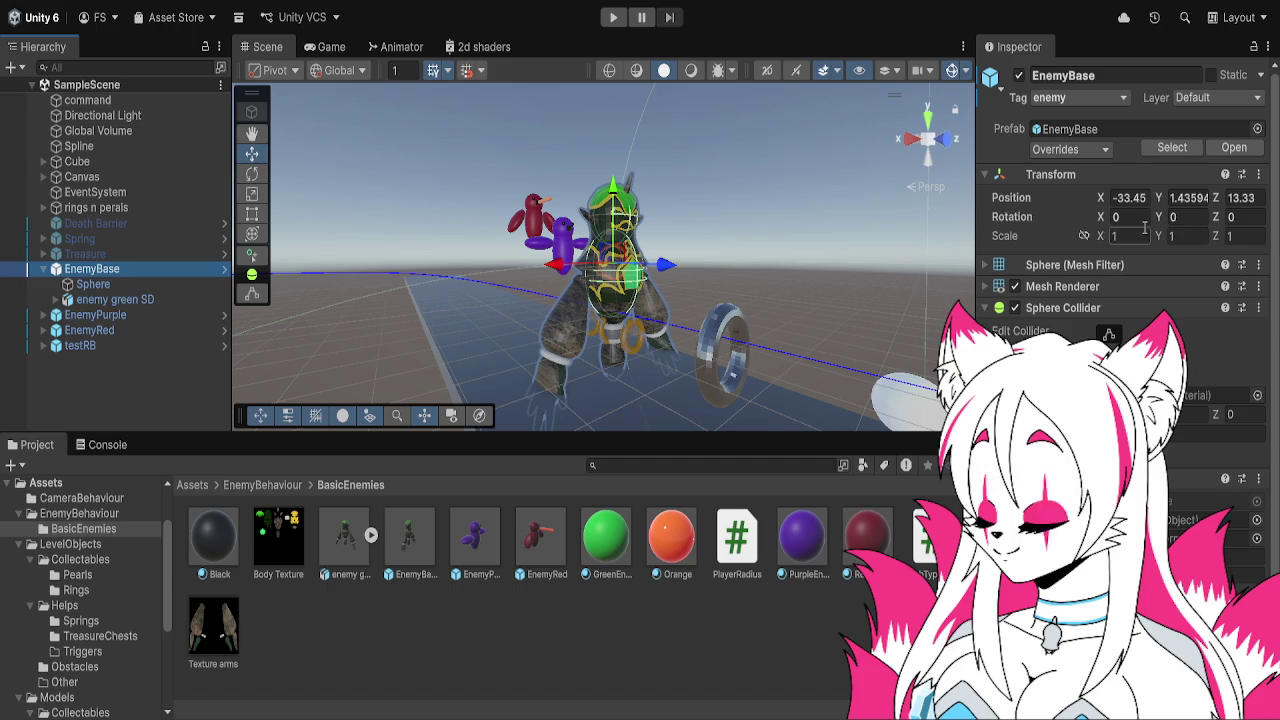
{"action": "left_click", "coordinate": [1086, 236]}
{"action": "left_click_drag", "start_coordinate": [1088, 237], "coordinate": [1085, 242]}
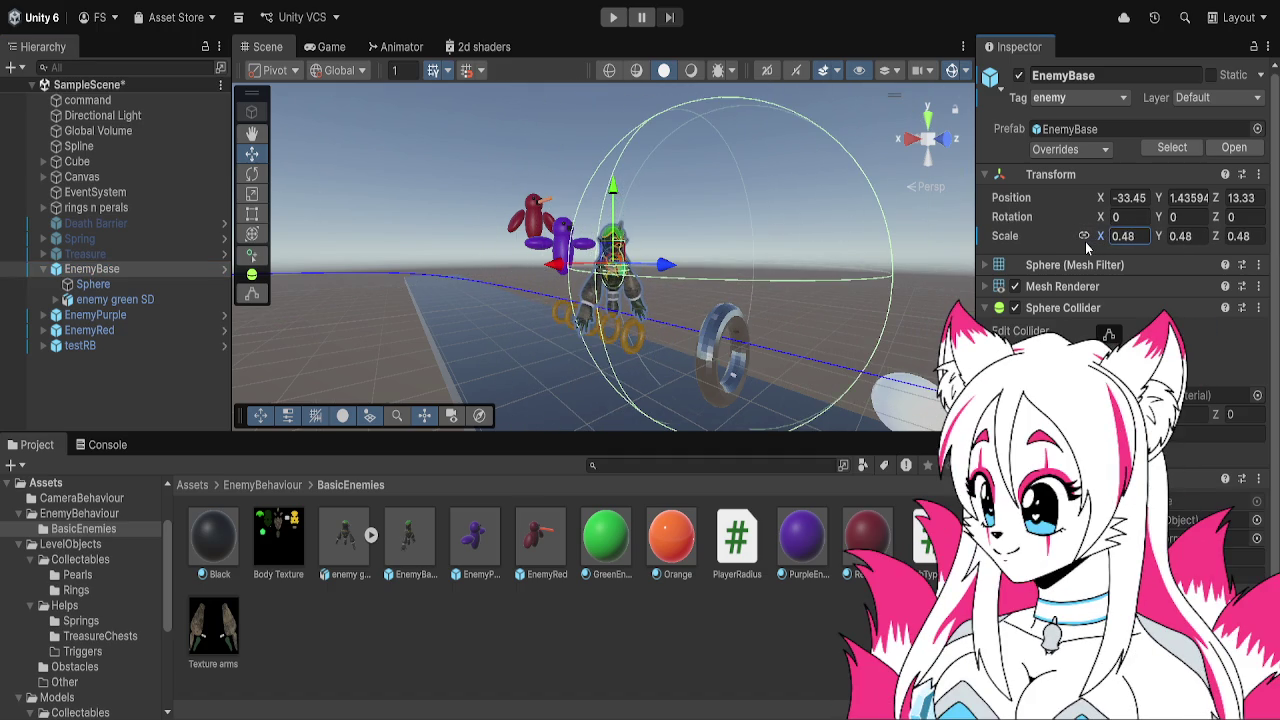
Play-test the scene, stop it, and open the Console to see the tag errors
{"action": "left_click", "coordinate": [607, 18]}
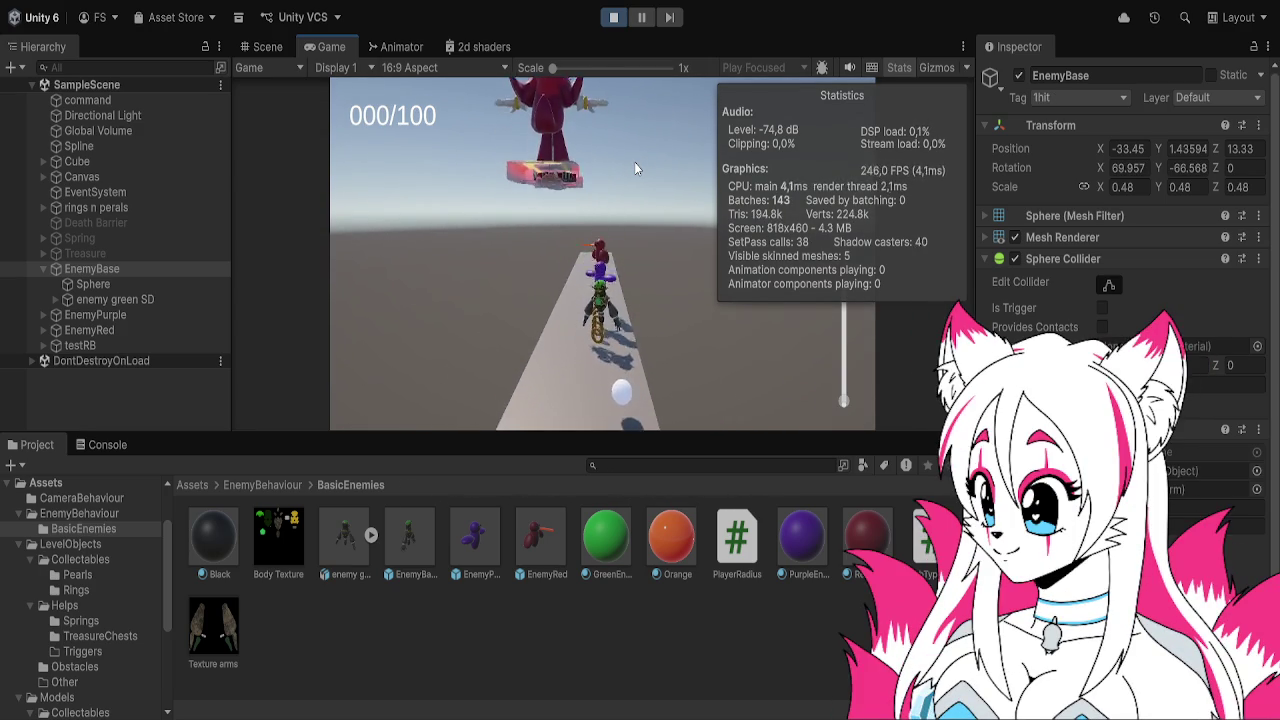
{"action": "left_click", "coordinate": [613, 17]}
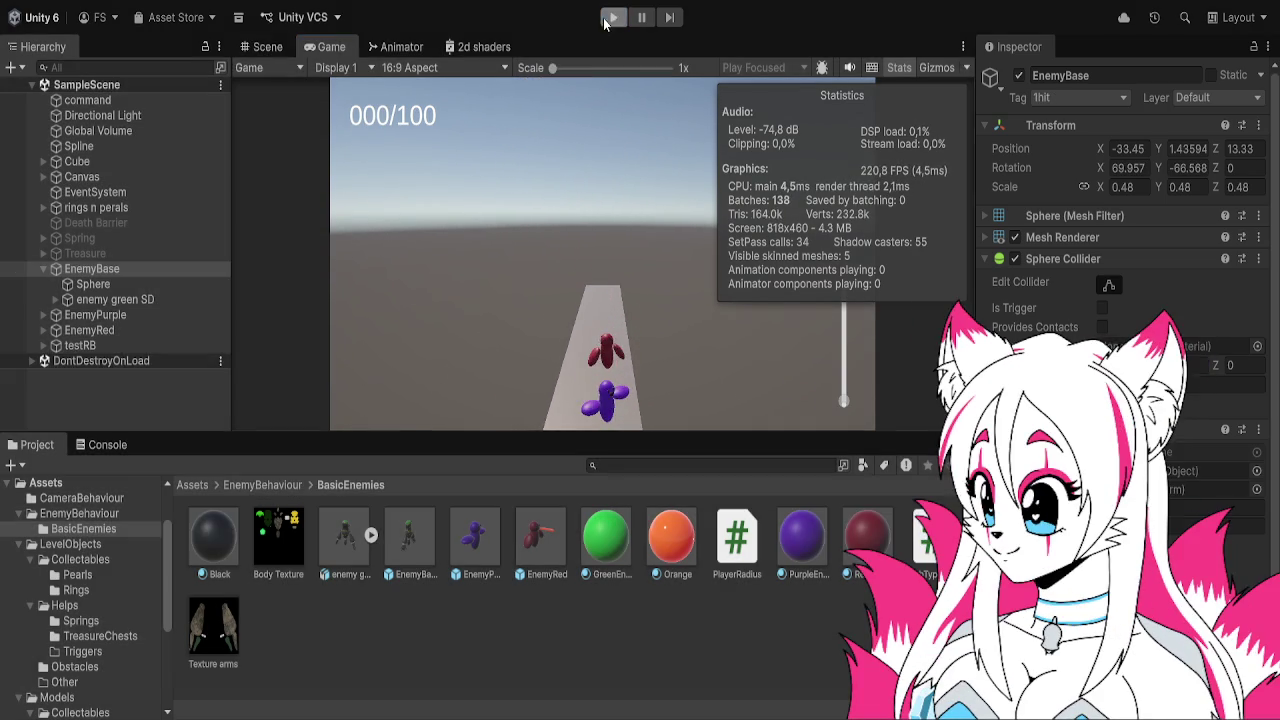
{"action": "left_click", "coordinate": [107, 444]}
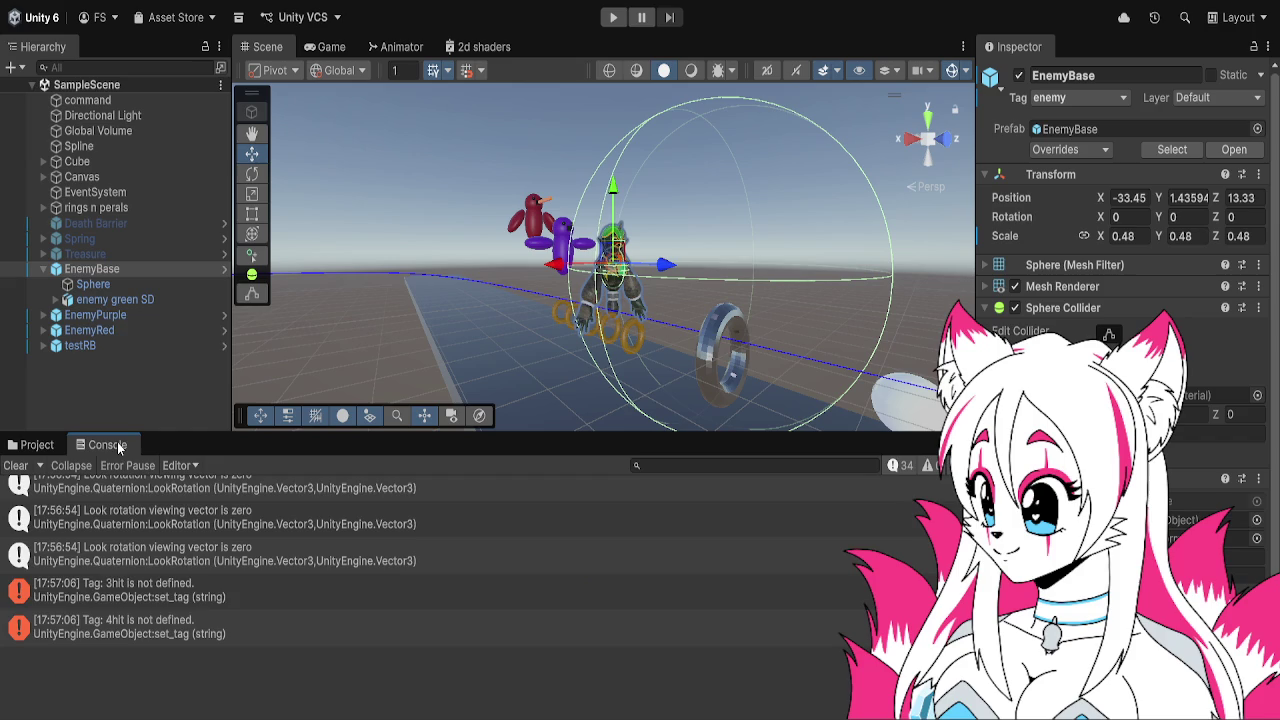
Show the 'Tag: 3hit is not defined' stack trace and turn on Edit Collider for EnemyBase's sphere collider
{"action": "left_click", "coordinate": [226, 597]}
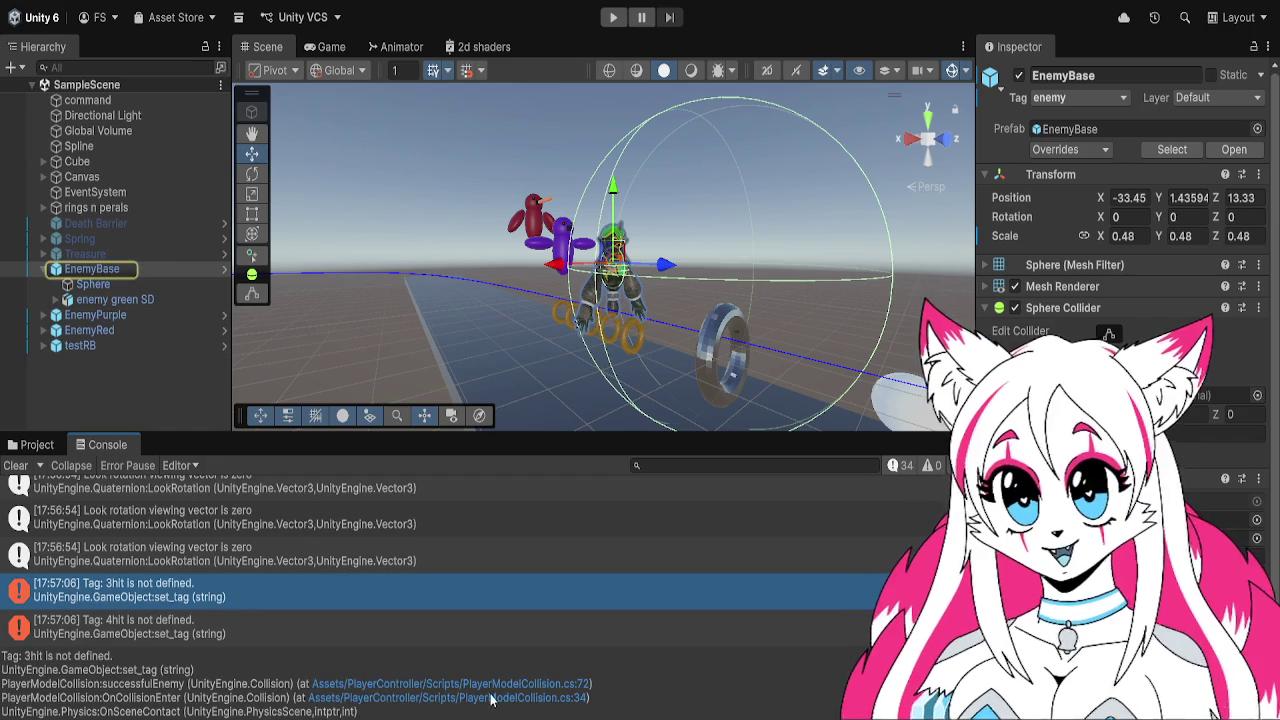
{"action": "scroll", "coordinate": [1130, 250], "scroll_direction": "down", "scroll_amount": 2}
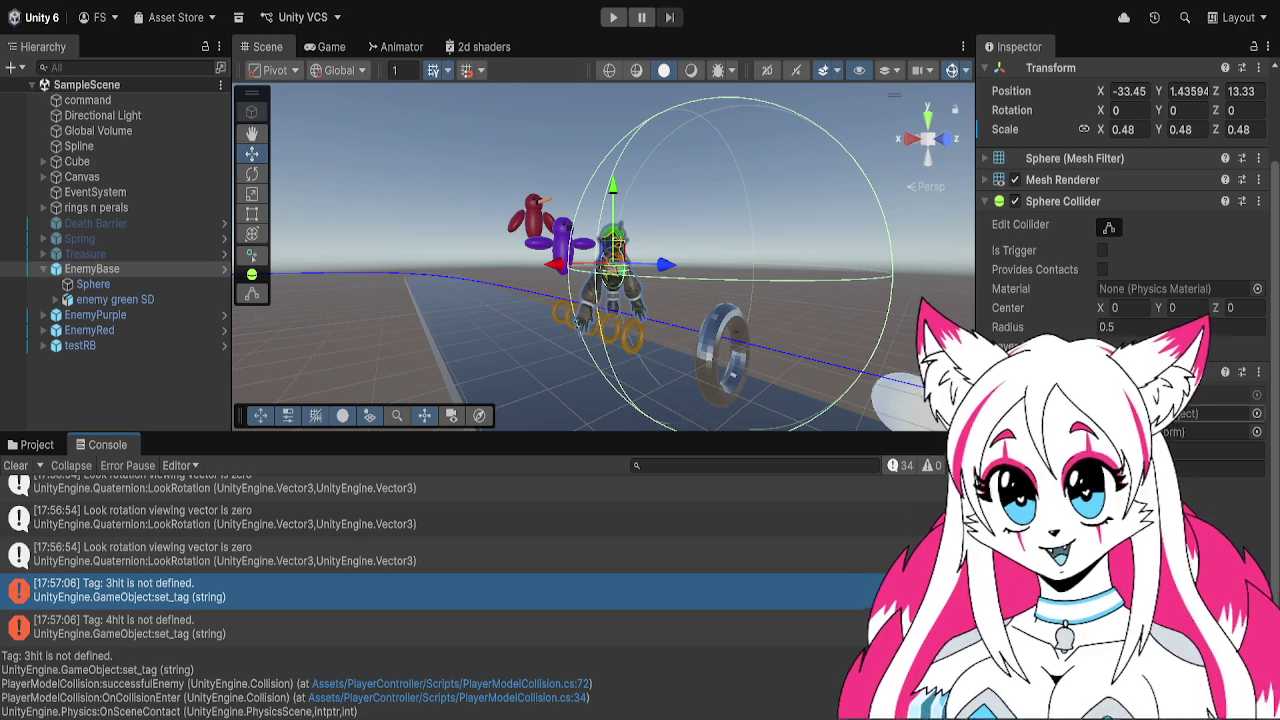
{"action": "left_click", "coordinate": [1109, 228]}
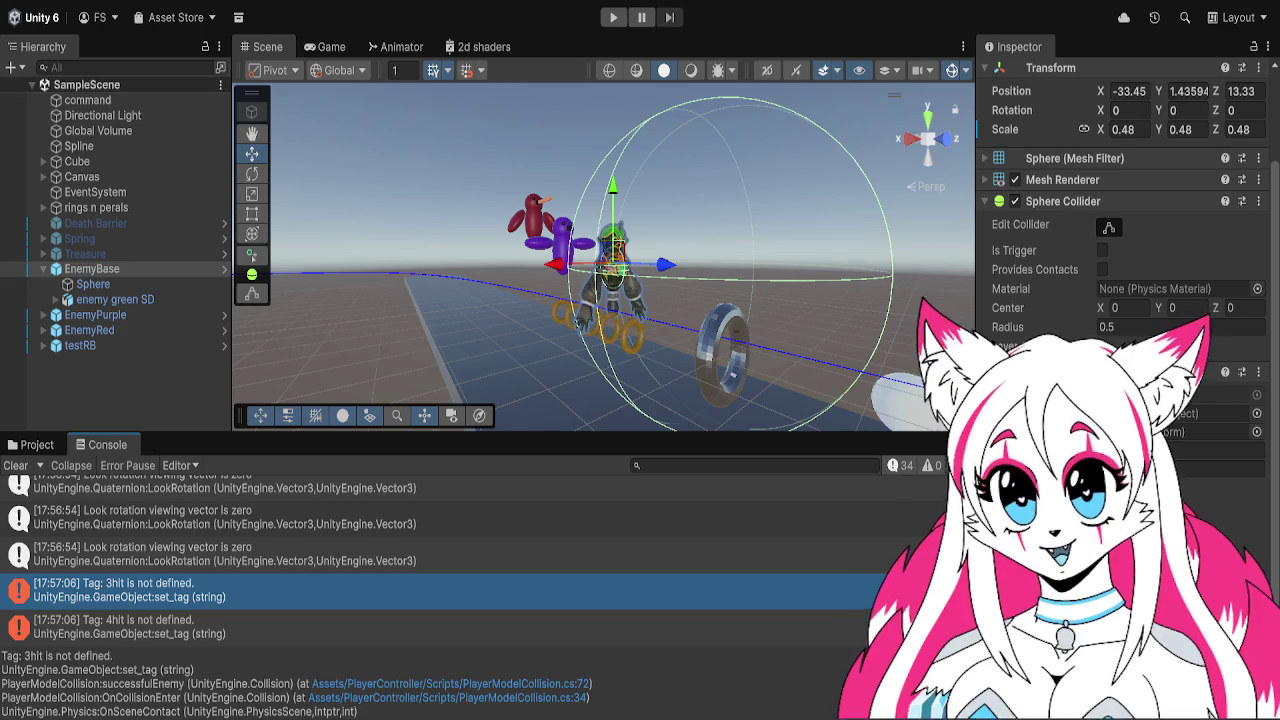
{"action": "left_click", "coordinate": [614, 17]}
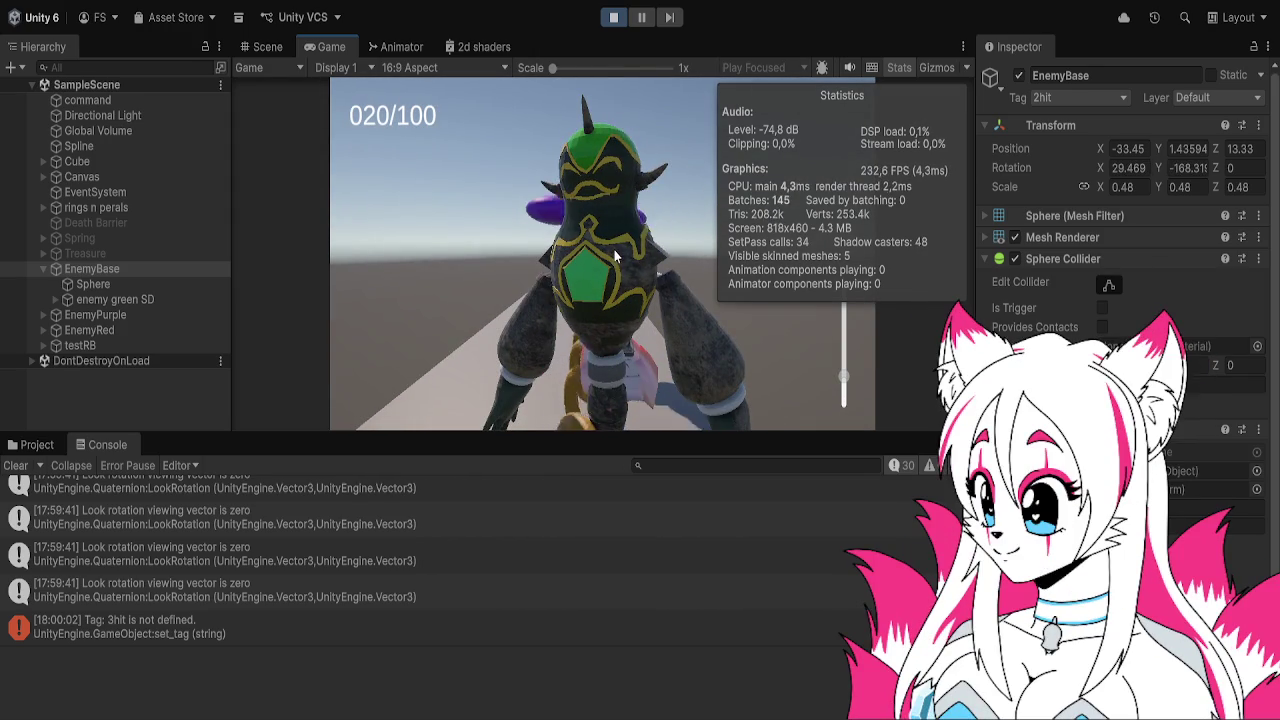
Pause the play-test at 020/100 with EnemyBase tagged 2hit, then stop it
{"action": "left_click", "coordinate": [640, 19]}
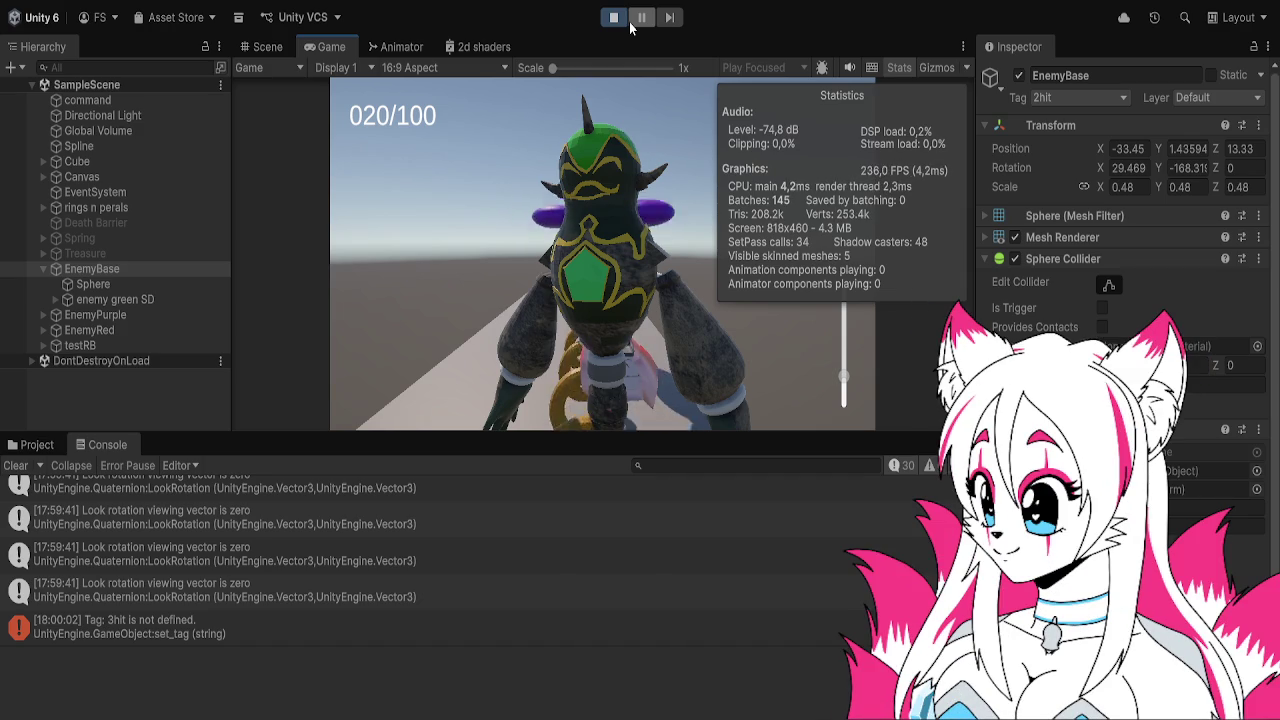
{"action": "left_click", "coordinate": [614, 17]}
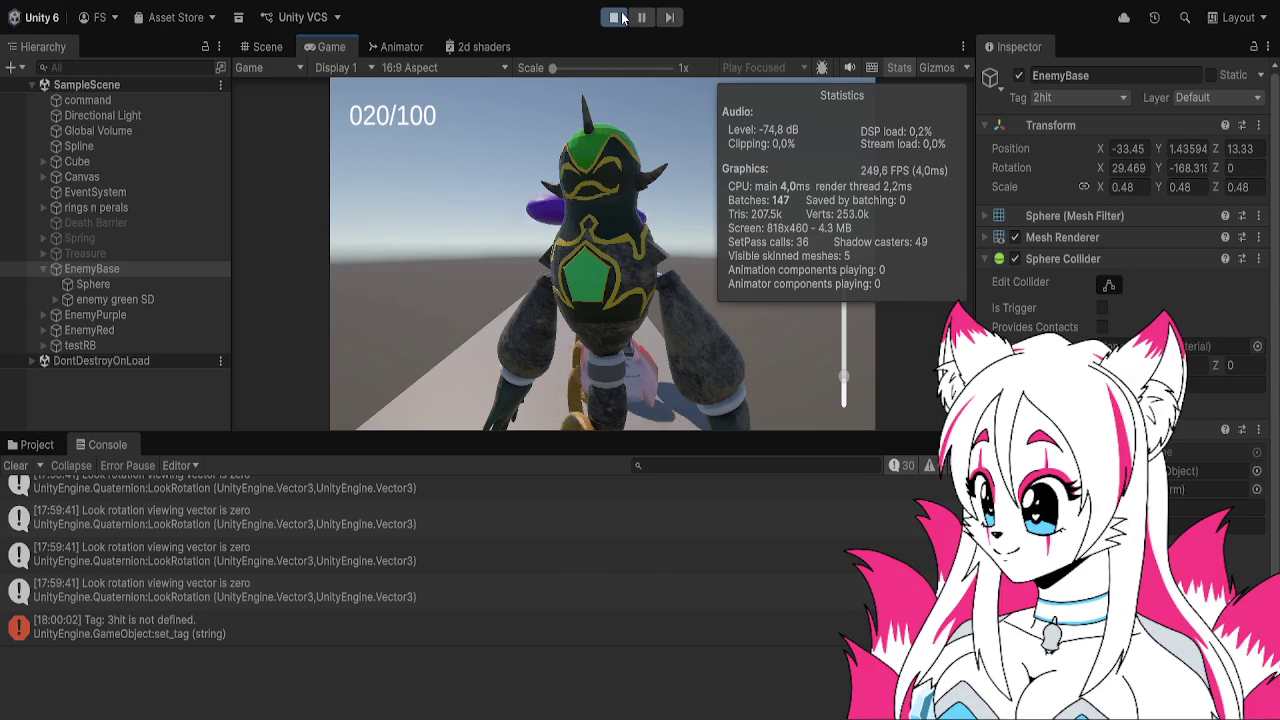
Review the 3hit tag error's stack trace, then switch over to the code editor
{"action": "scroll", "coordinate": [1120, 250], "scroll_direction": "down", "scroll_amount": 3}
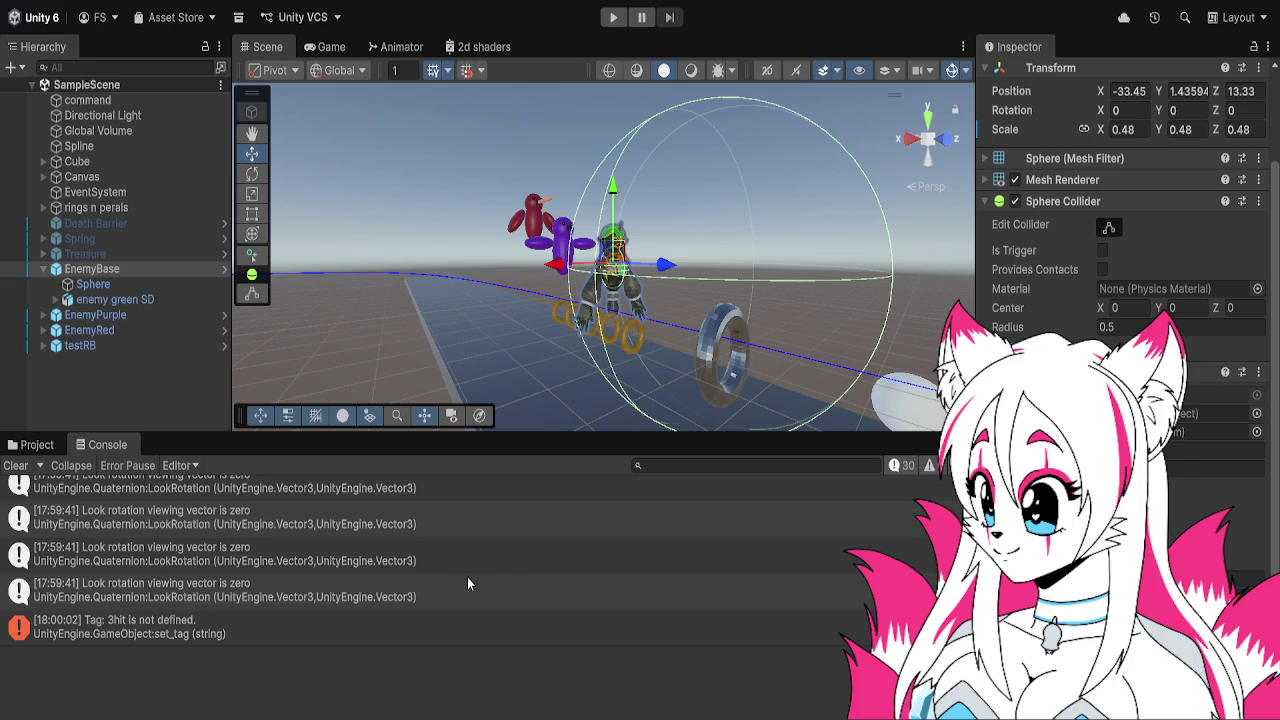
{"action": "left_click", "coordinate": [182, 629]}
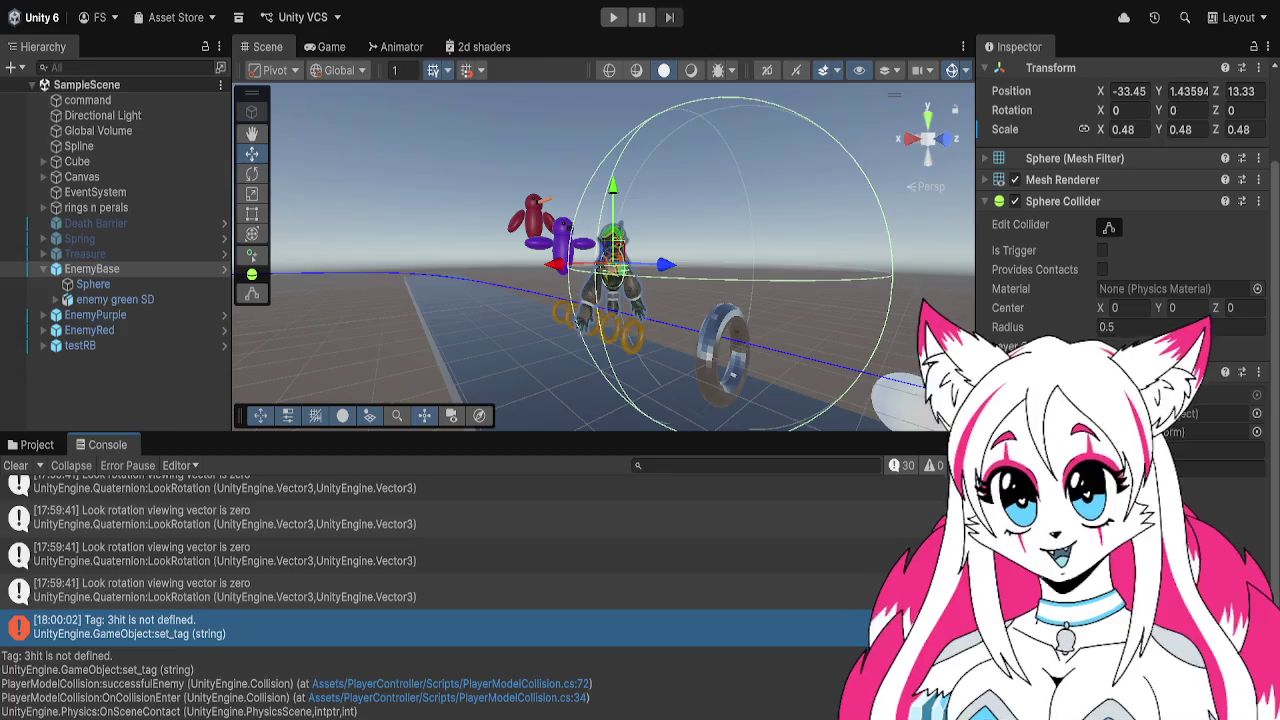
{"action": "key", "text": "alt+Tab"}
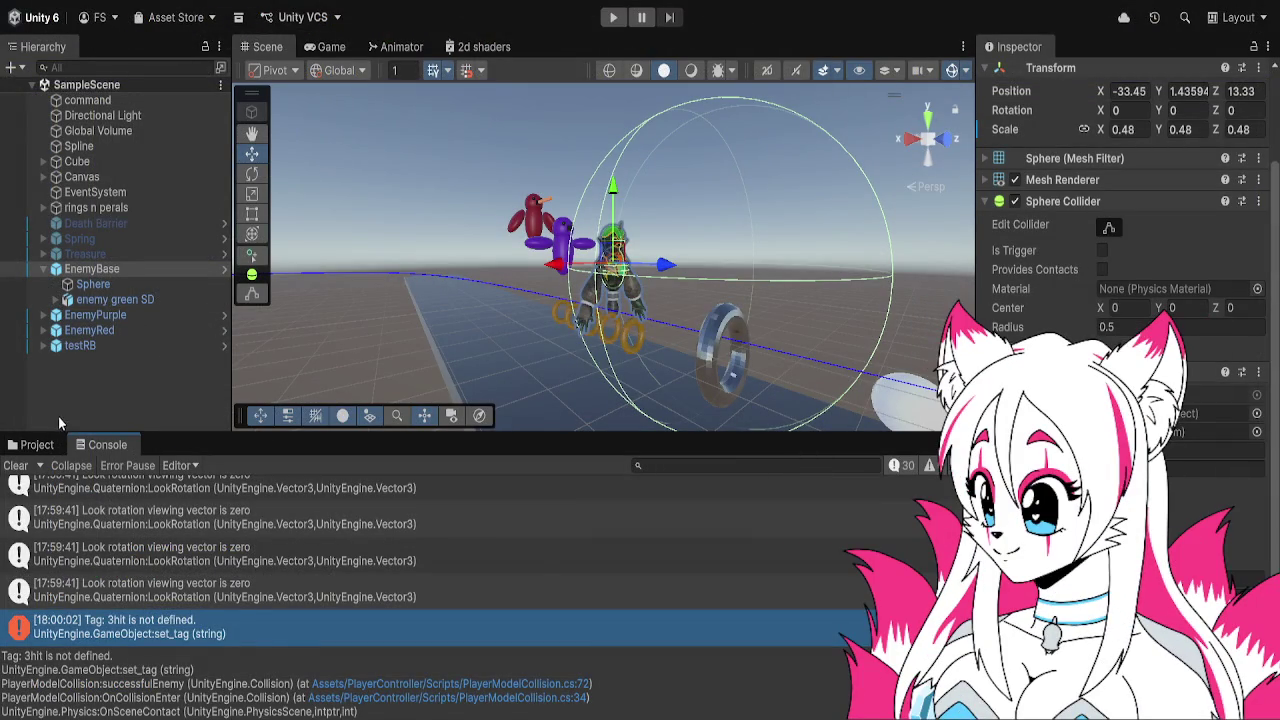
Browse from Assets into PlayerController/Scripts and select the OnRails script
{"action": "left_click", "coordinate": [32, 444]}
{"action": "left_click", "coordinate": [278, 484]}
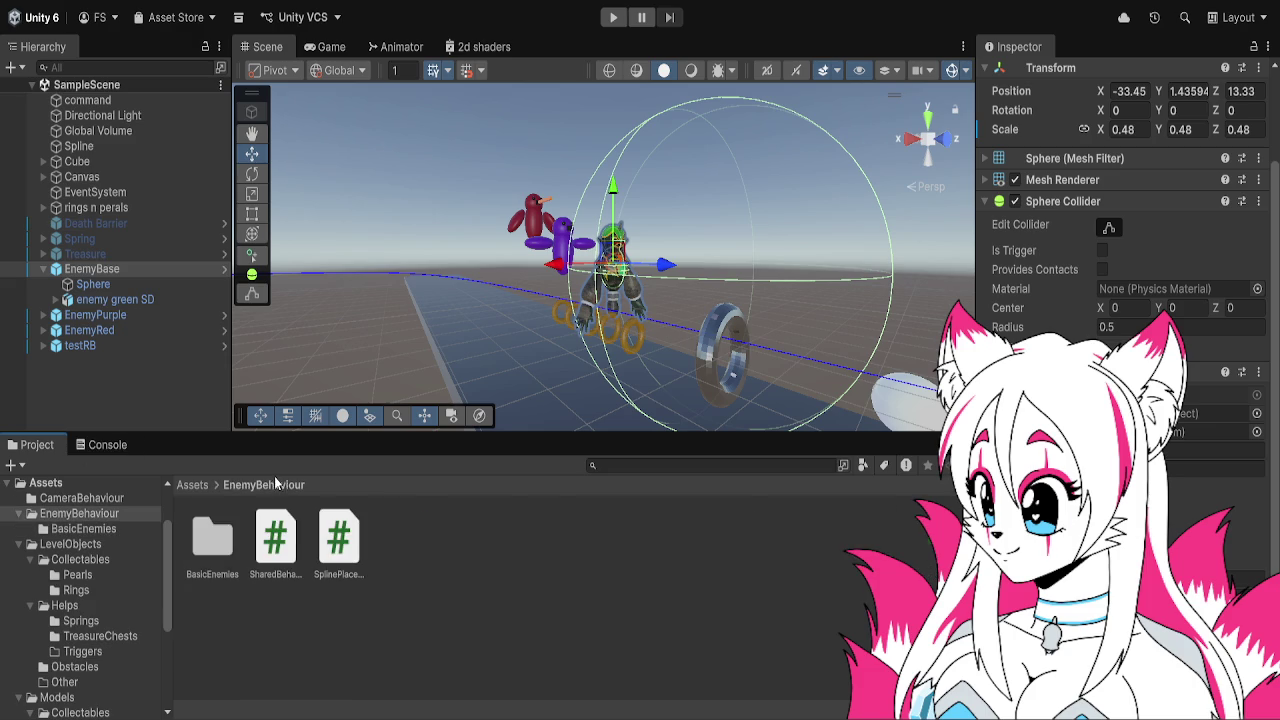
{"action": "left_click", "coordinate": [205, 484]}
{"action": "double_click", "coordinate": [486, 542]}
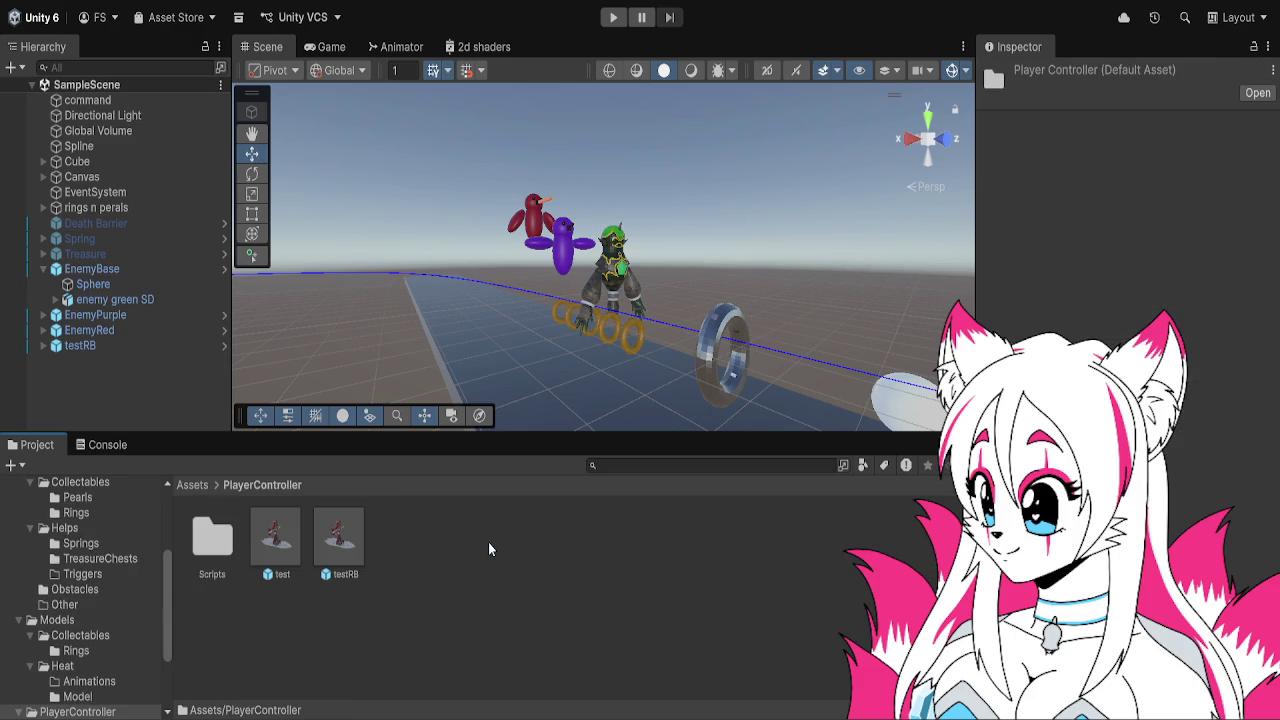
{"action": "double_click", "coordinate": [228, 544]}
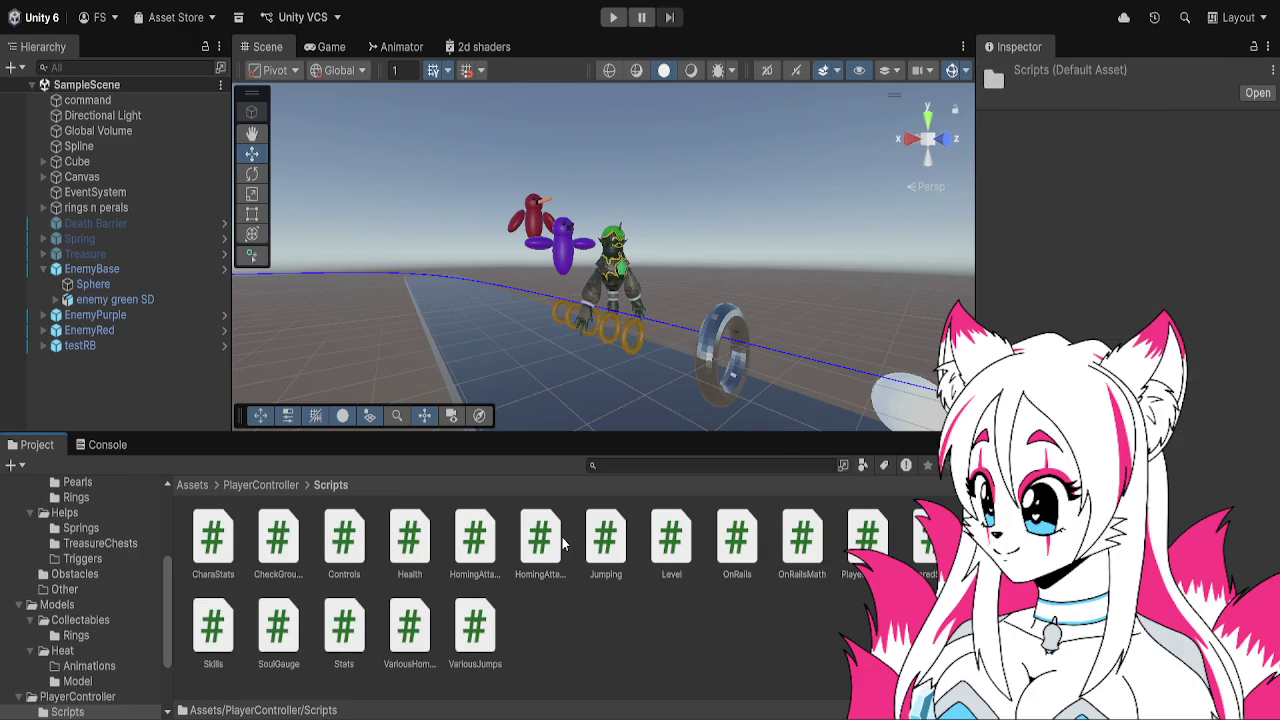
{"action": "left_click", "coordinate": [716, 544]}
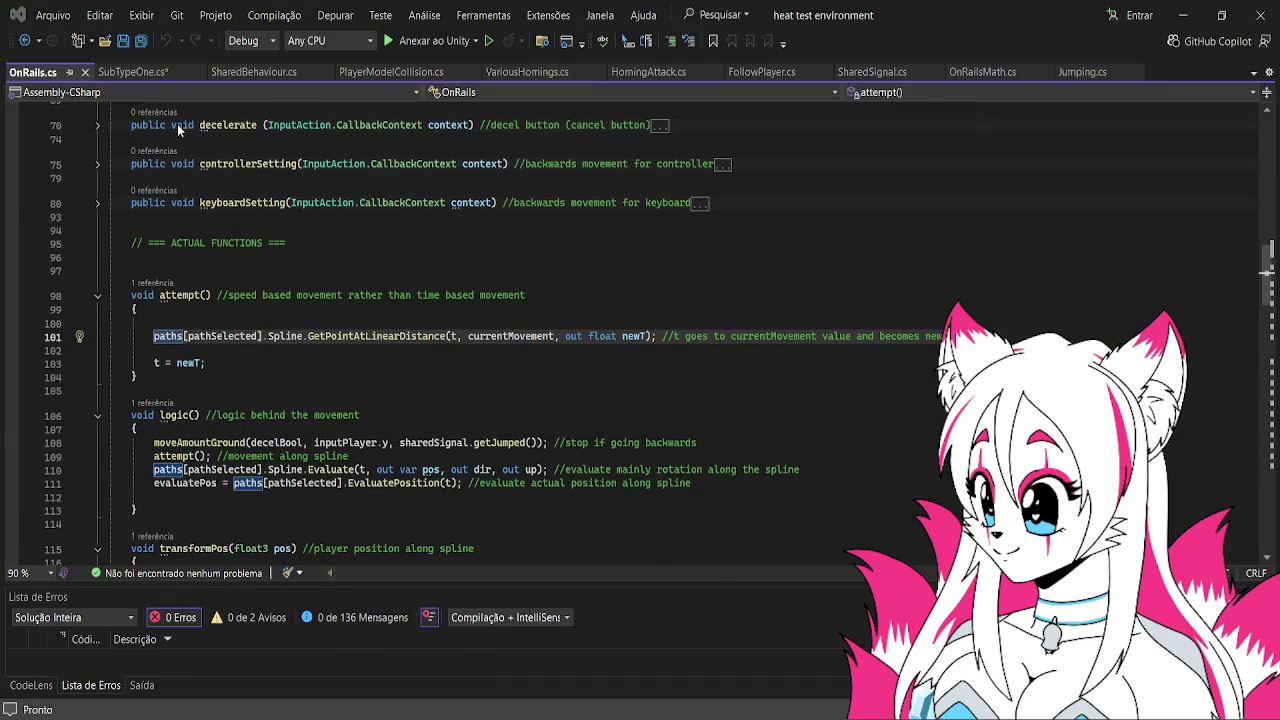
Select line 101 of OnRails.cs, the GetPointAtLinearDistance call inside attempt()
{"action": "left_click", "coordinate": [221, 338]}
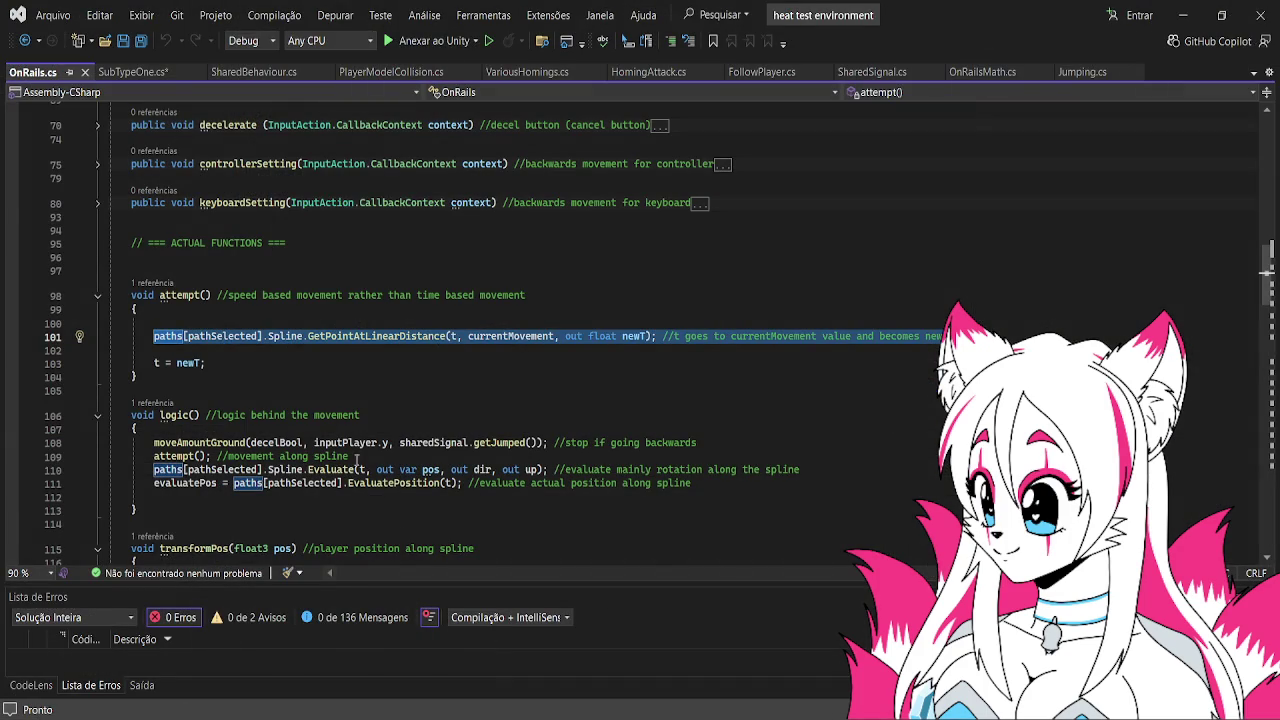
{"action": "key", "text": "Home"}
{"action": "key", "text": "shift+End"}
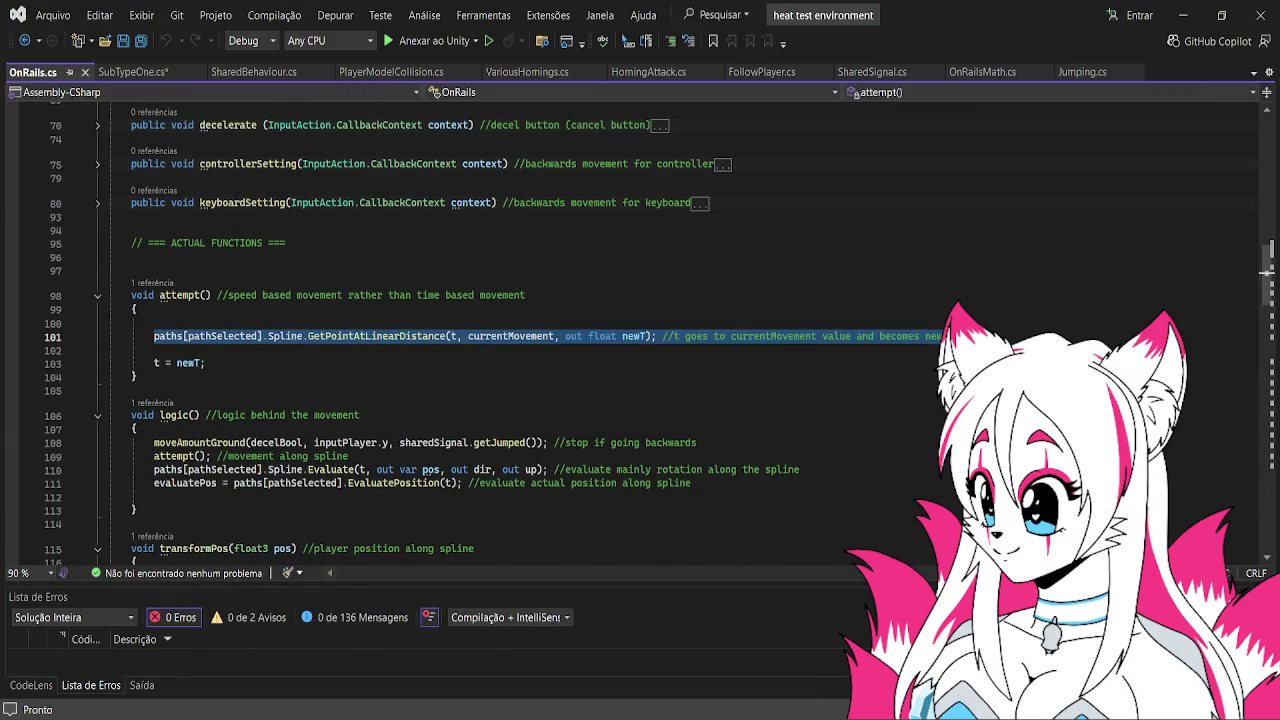
{"action": "key", "text": "shift+Down"}
{"action": "key", "text": "shift+Up"}
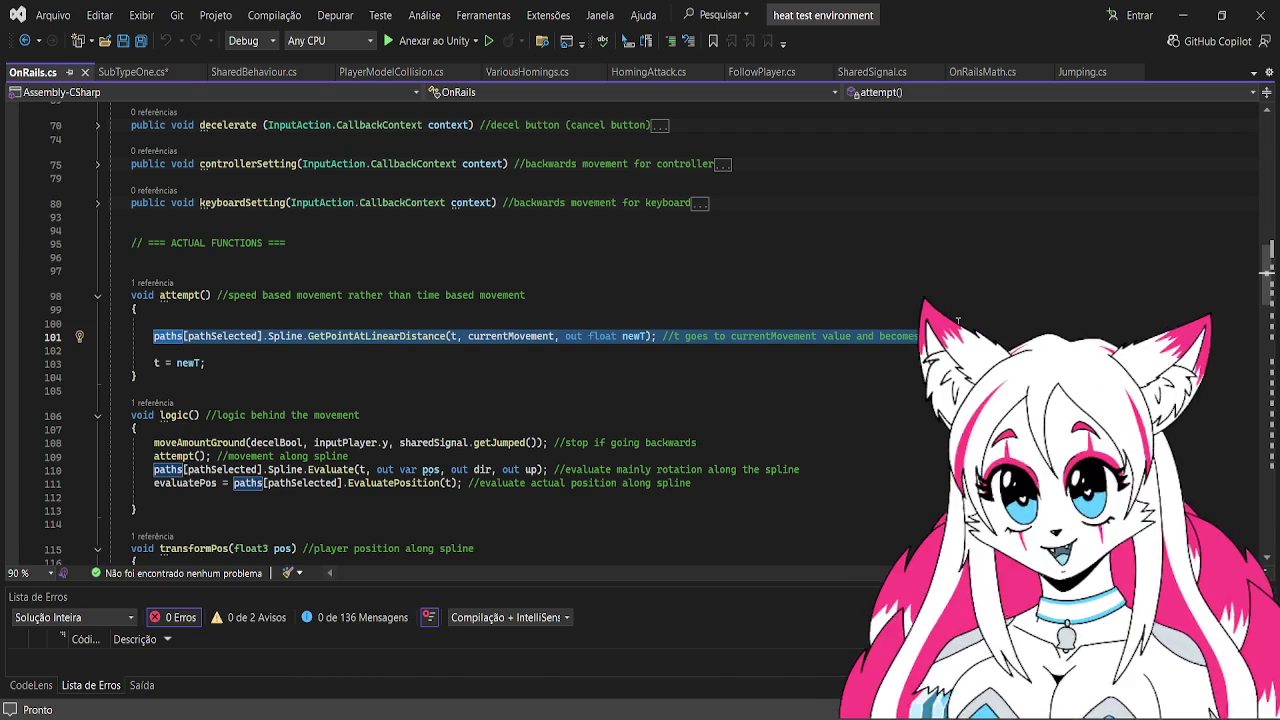
{"action": "left_click", "coordinate": [372, 349]}
Highlight Spline.GetPointAtLinearDistance and its currentMovement argument on line 101
{"action": "left_click_drag", "start_coordinate": [307, 336], "coordinate": [329, 335]}
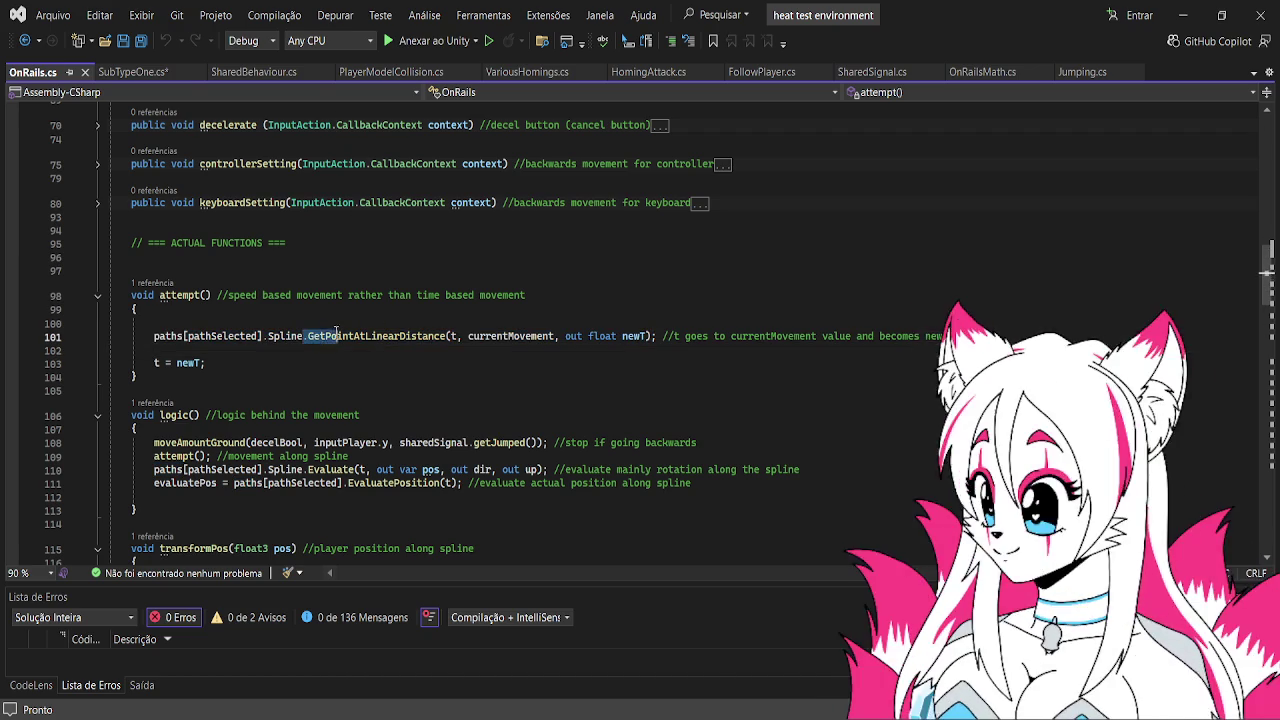
{"action": "left_click", "coordinate": [446, 340]}
{"action": "key", "text": "ctrl+shift+Left"}
{"action": "key", "text": "ctrl+shift+Left"}
{"action": "key", "text": "ctrl+shift+Left"}
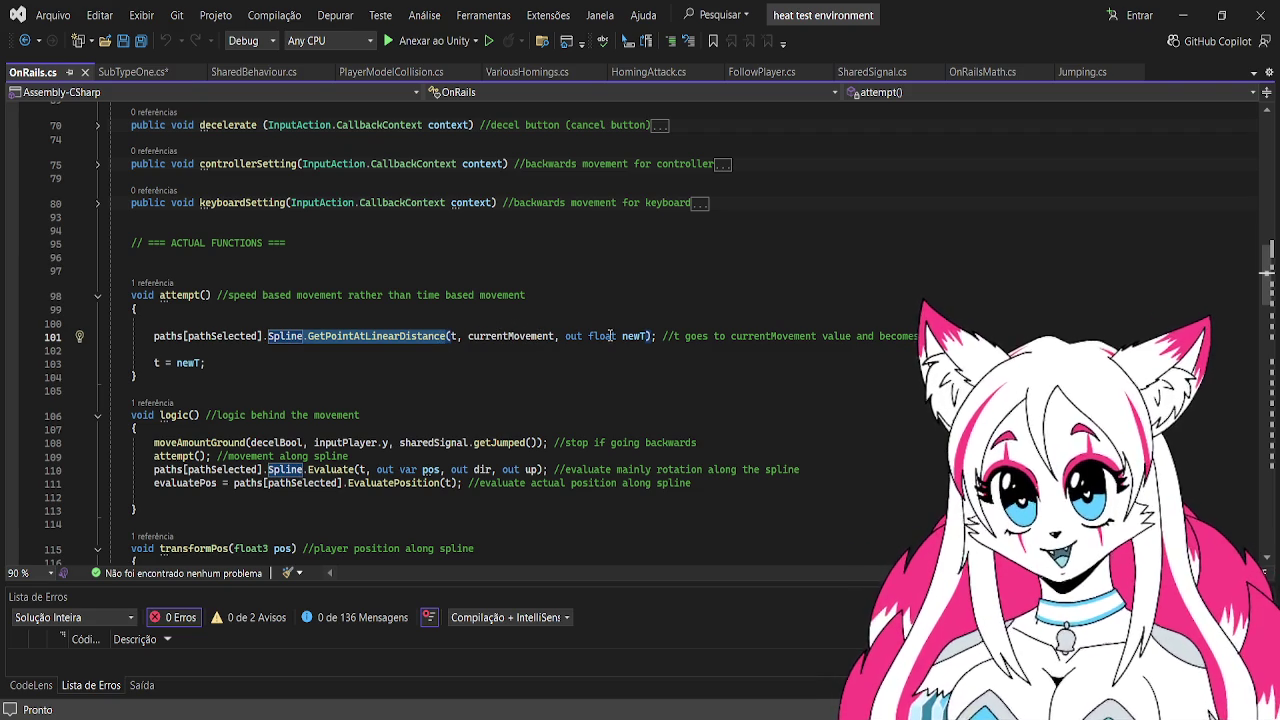
{"action": "left_click", "coordinate": [556, 336]}
{"action": "key", "text": "ctrl+shift+Left"}
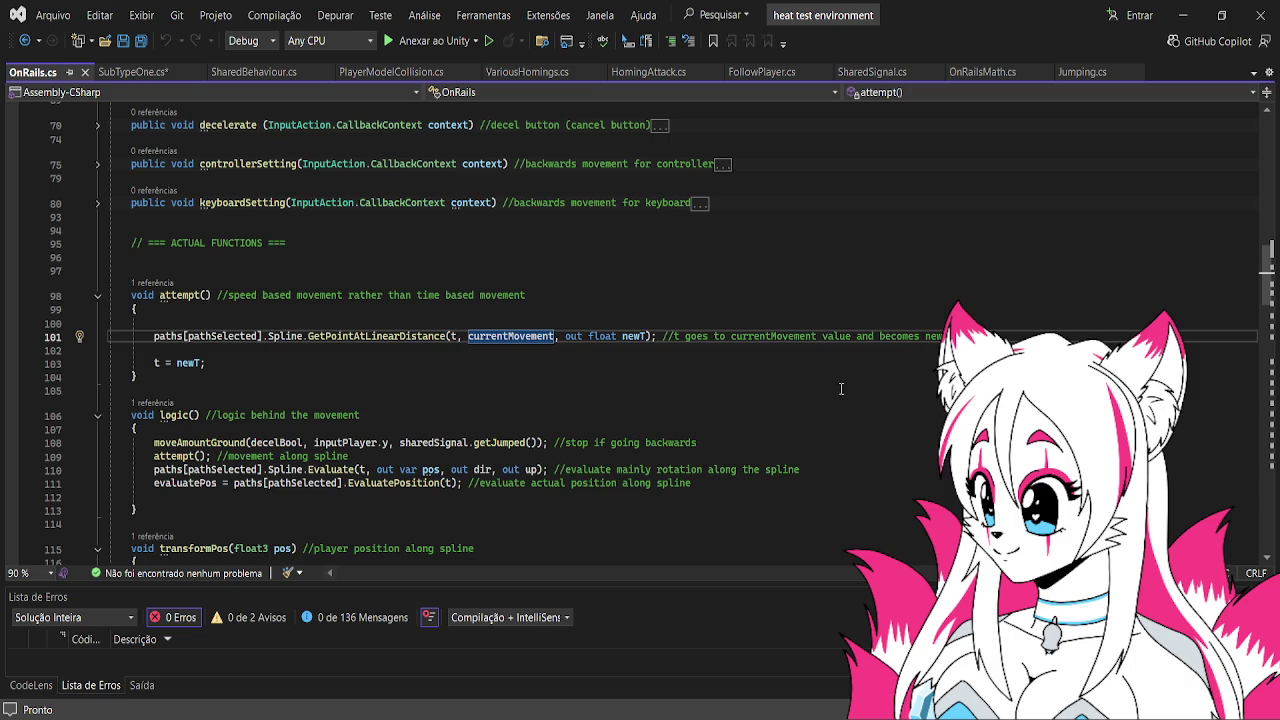
Select the transformPos side-movement code on lines 117–123, then return to Unity
{"action": "scroll", "coordinate": [510, 380], "scroll_direction": "down", "scroll_amount": 5}
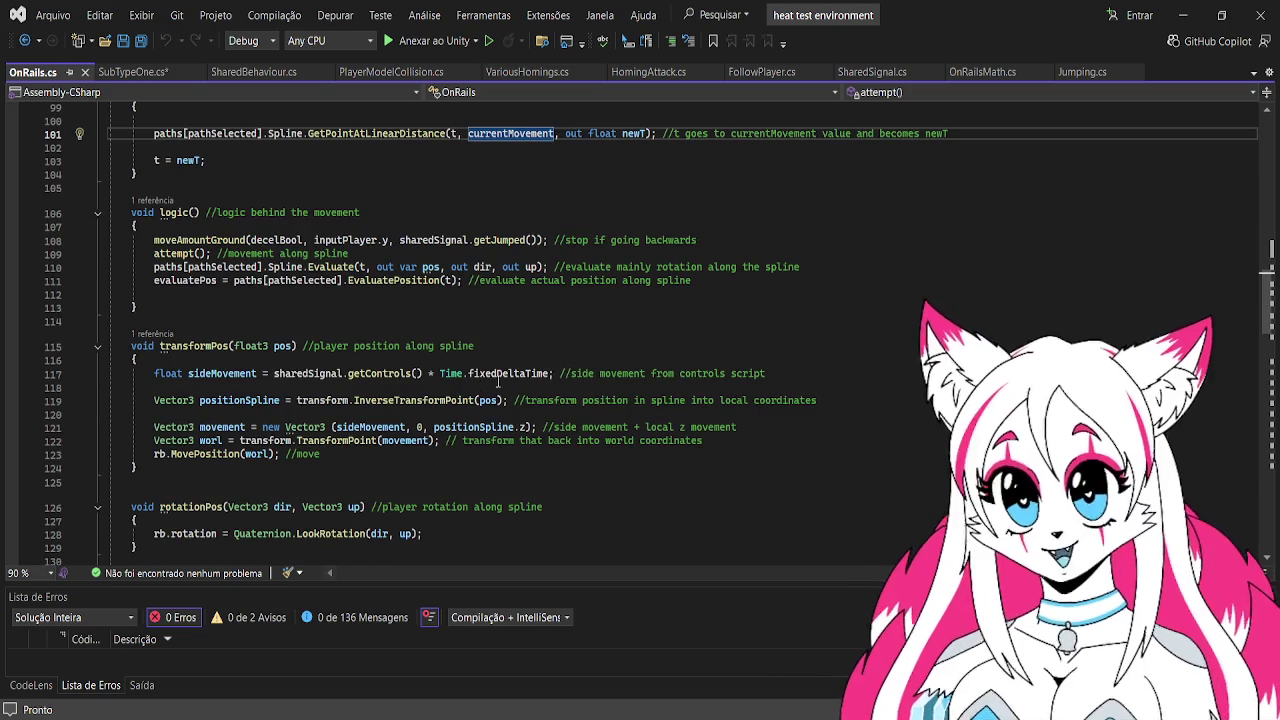
{"action": "mouse_move", "coordinate": [154, 373]}
{"action": "left_mouse_down"}
{"action": "mouse_move", "coordinate": [400, 388]}
{"action": "mouse_move", "coordinate": [401, 452]}
{"action": "left_mouse_up"}
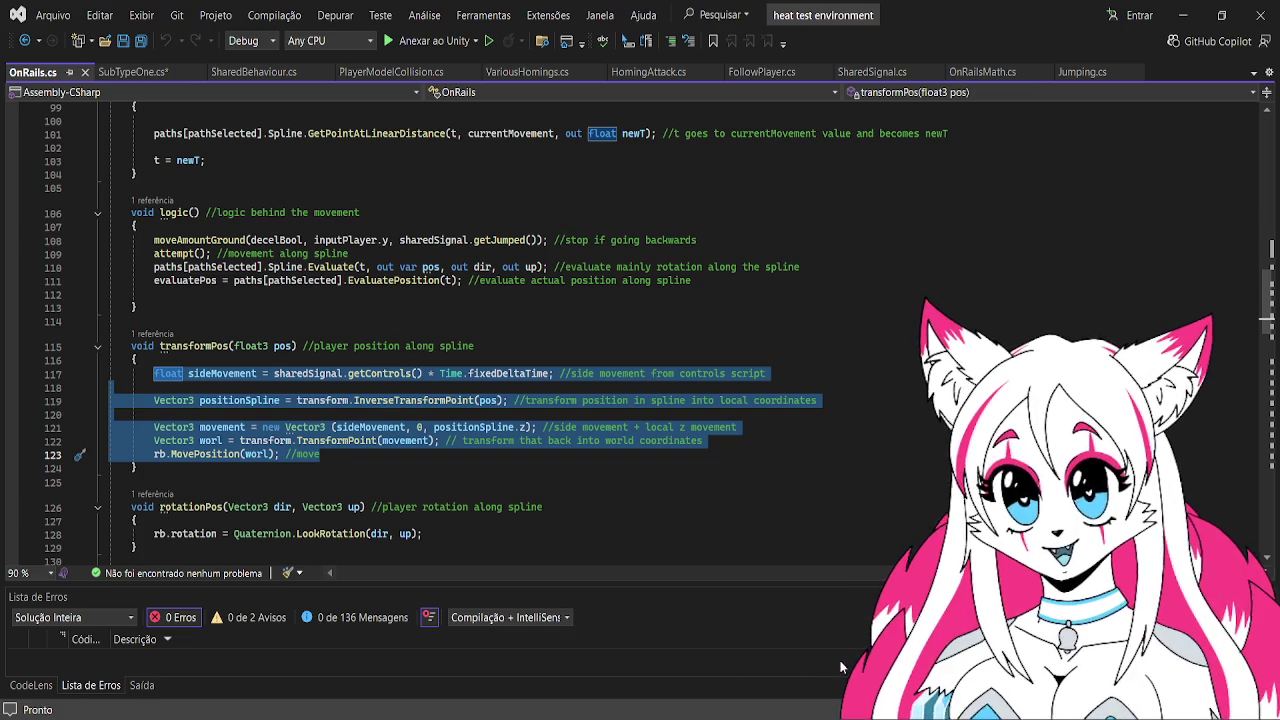
{"action": "key", "text": "alt+Tab"}
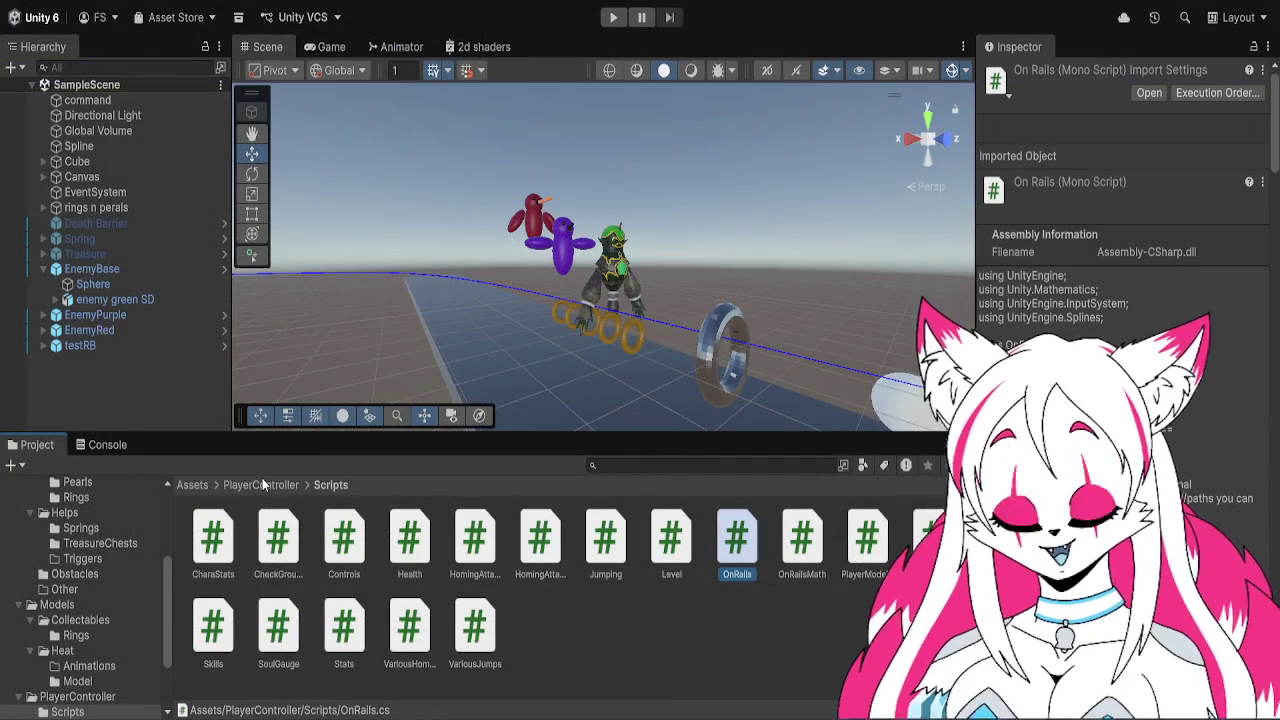
Open the testRB prefab from PlayerController and select its root object for renaming
{"action": "left_click", "coordinate": [262, 484]}
{"action": "double_click", "coordinate": [339, 540]}
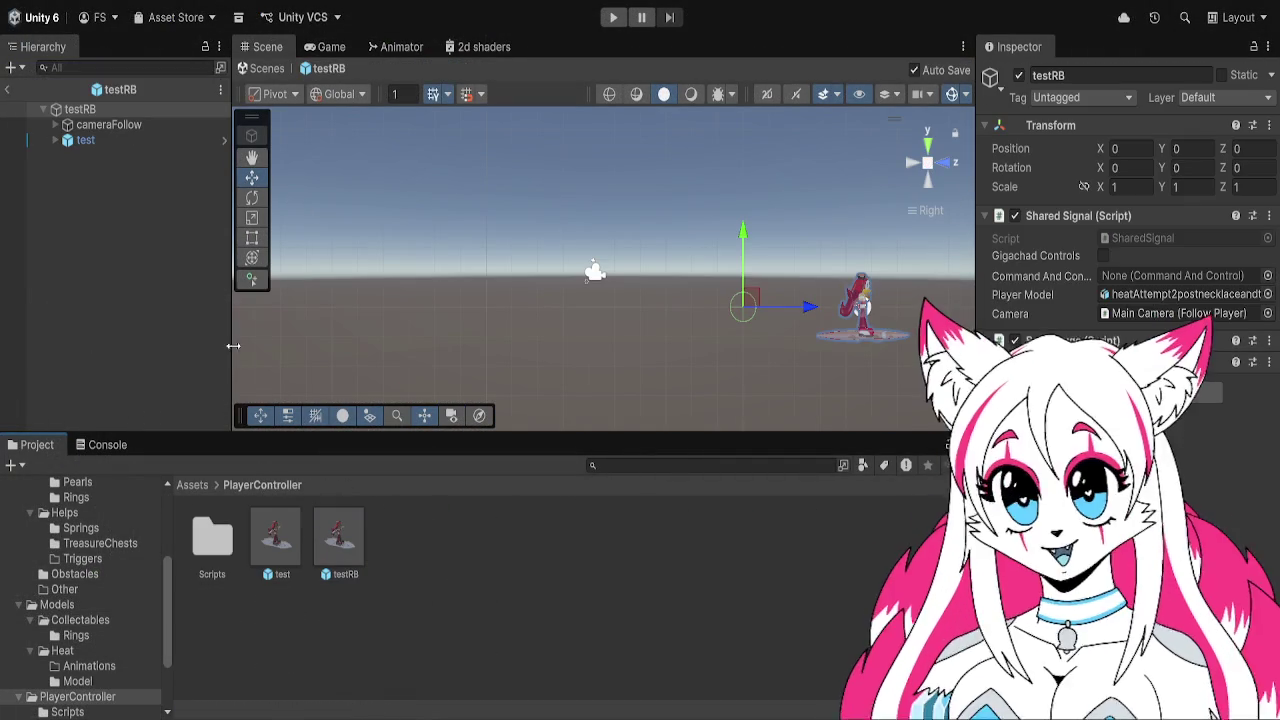
{"action": "left_click", "coordinate": [166, 111]}
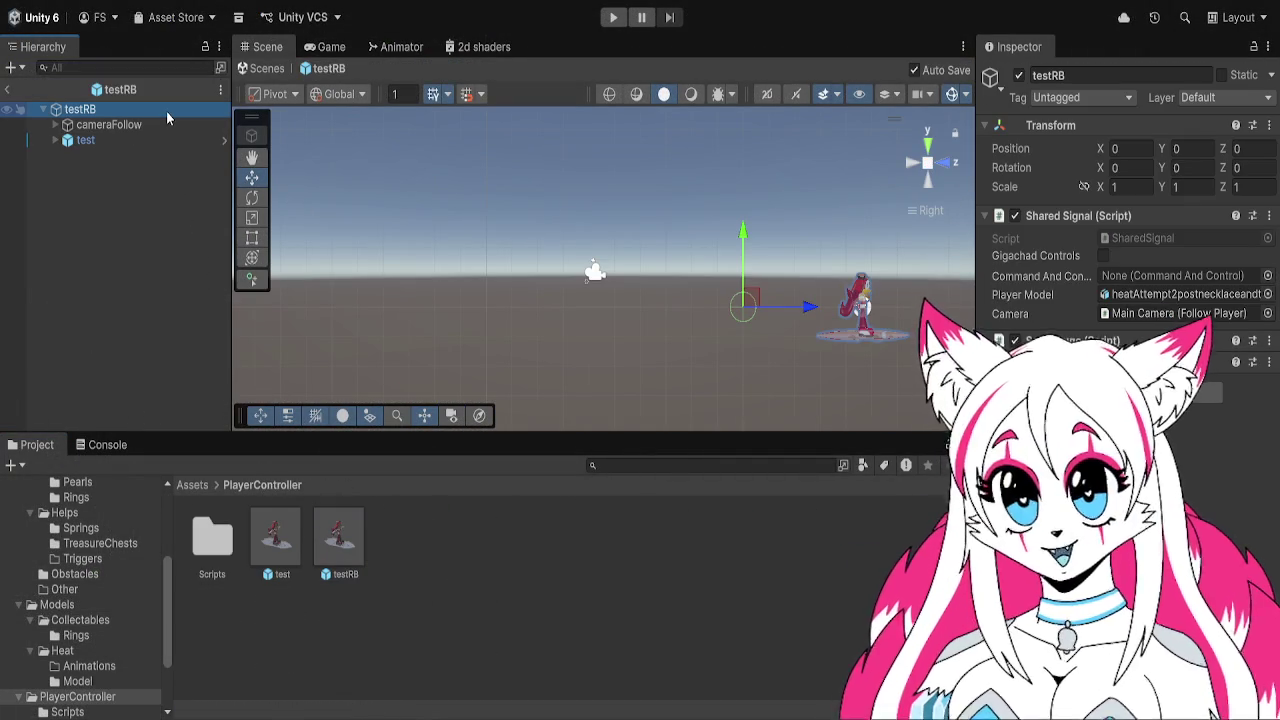
{"action": "key", "text": "F2"}
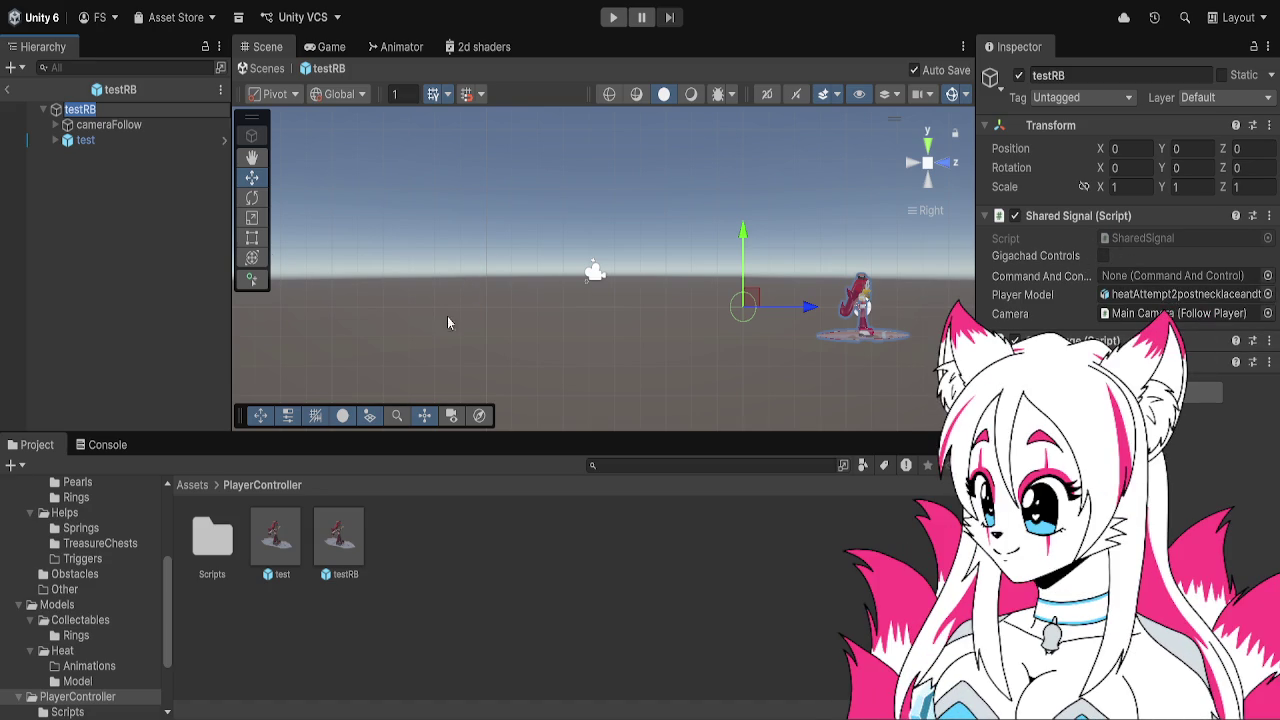
Inspect the components of the test child, testRB root, and cameraFollow objects
{"action": "left_click", "coordinate": [146, 148]}
{"action": "left_click_drag", "start_coordinate": [147, 141], "coordinate": [148, 129]}
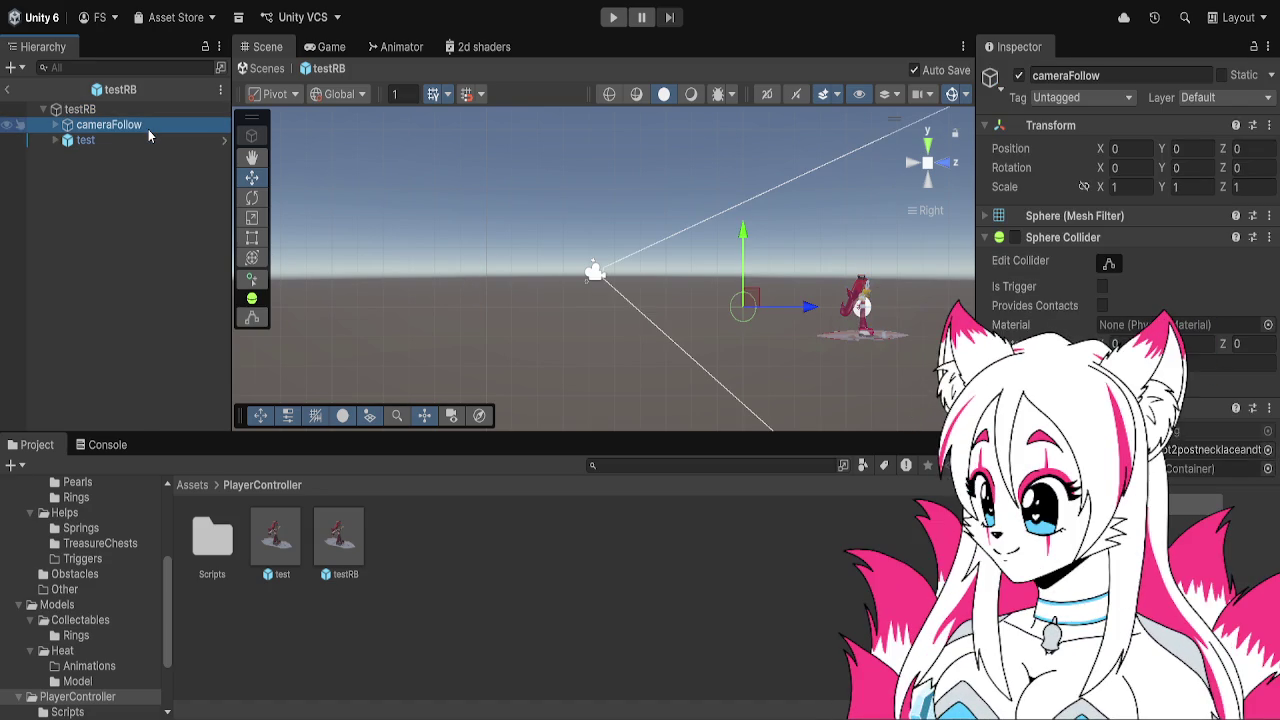
{"action": "left_click", "coordinate": [148, 112]}
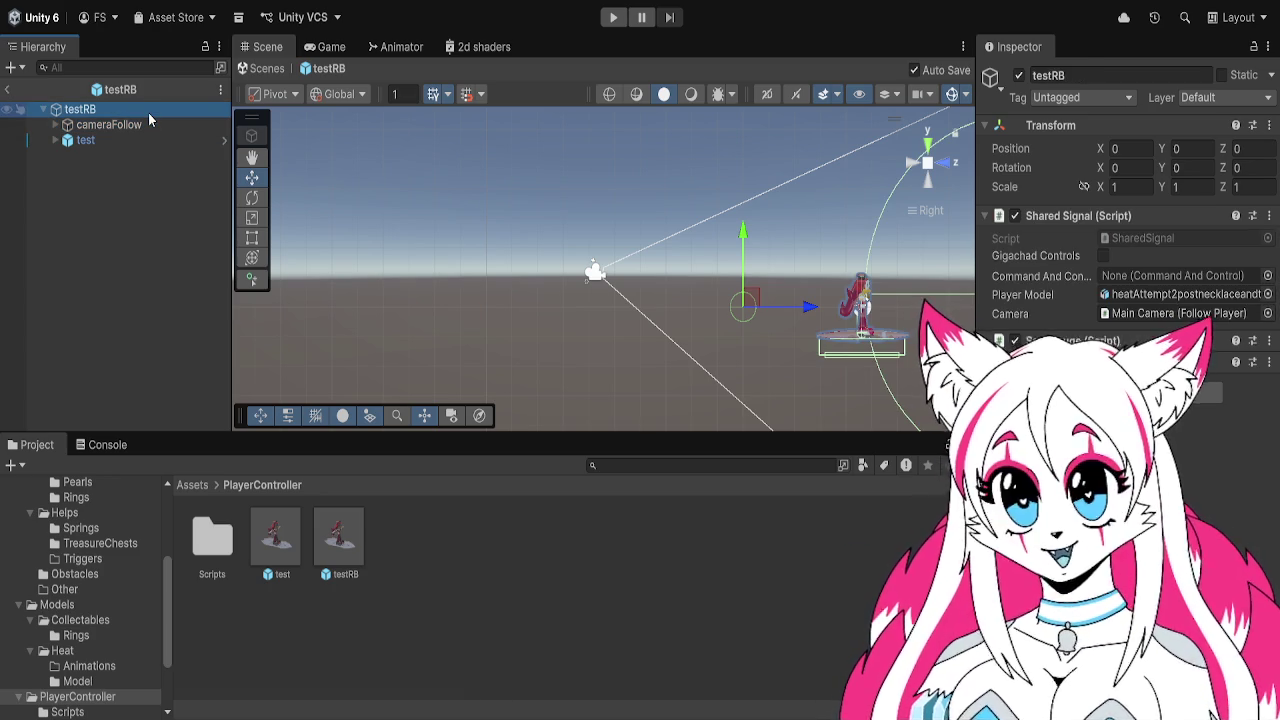
{"action": "left_click", "coordinate": [156, 139]}
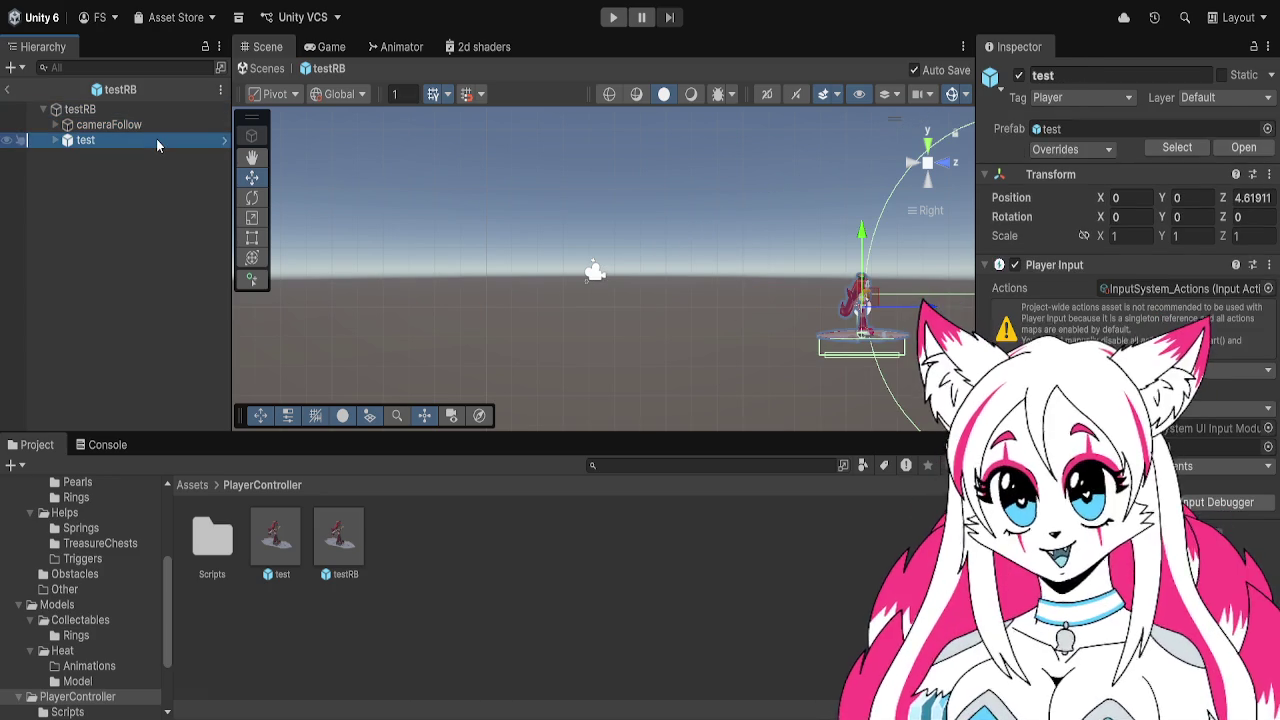
{"action": "left_click", "coordinate": [156, 124]}
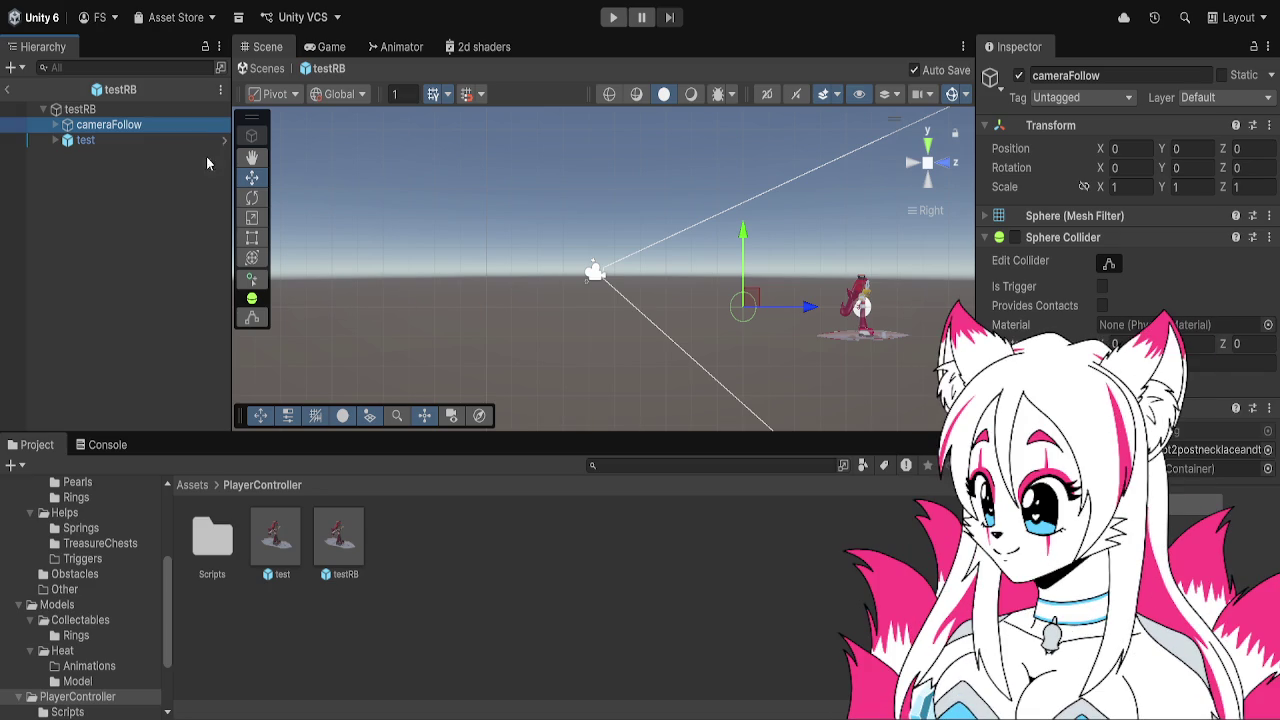
Exit the testRB prefab back to SampleScene and select EnemyBase in the Hierarchy
{"action": "left_click", "coordinate": [7, 89]}
{"action": "left_click", "coordinate": [618, 280]}
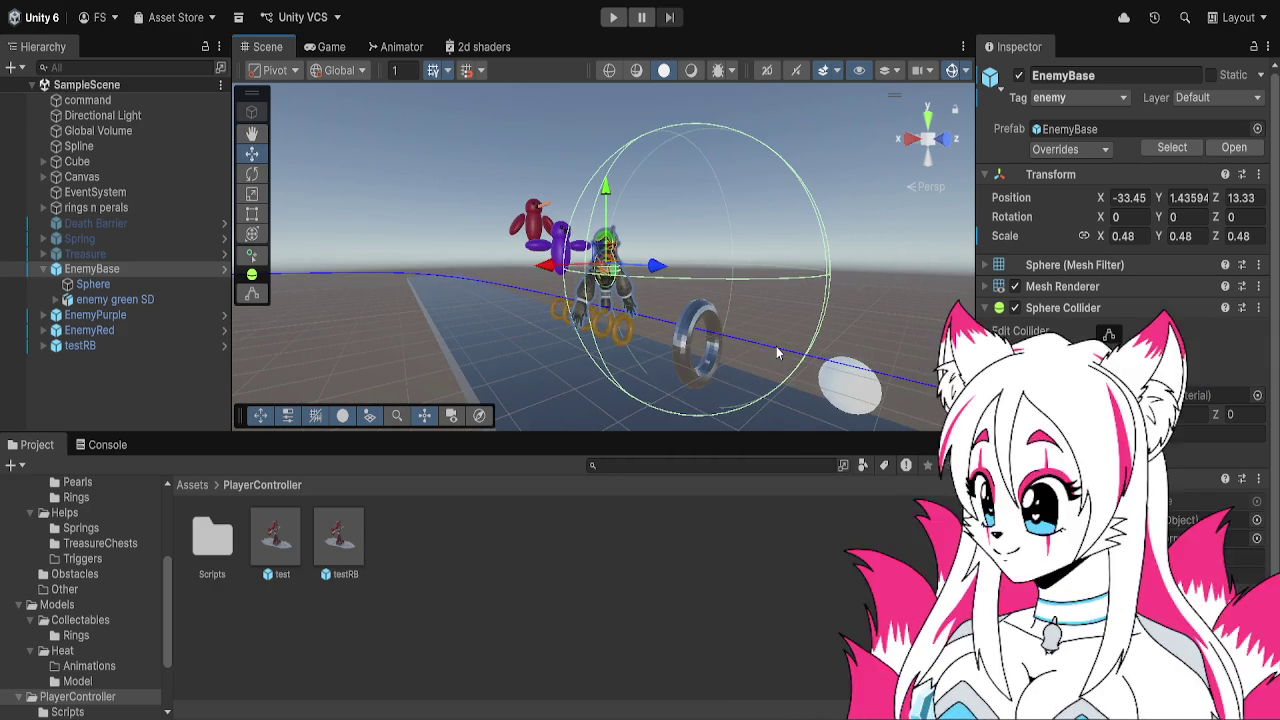
{"action": "mouse_move", "coordinate": [782, 314]}
{"action": "left_mouse_down"}
{"action": "mouse_move", "coordinate": [635, 343]}
{"action": "mouse_move", "coordinate": [610, 330]}
{"action": "mouse_move", "coordinate": [632, 308]}
{"action": "left_mouse_up"}
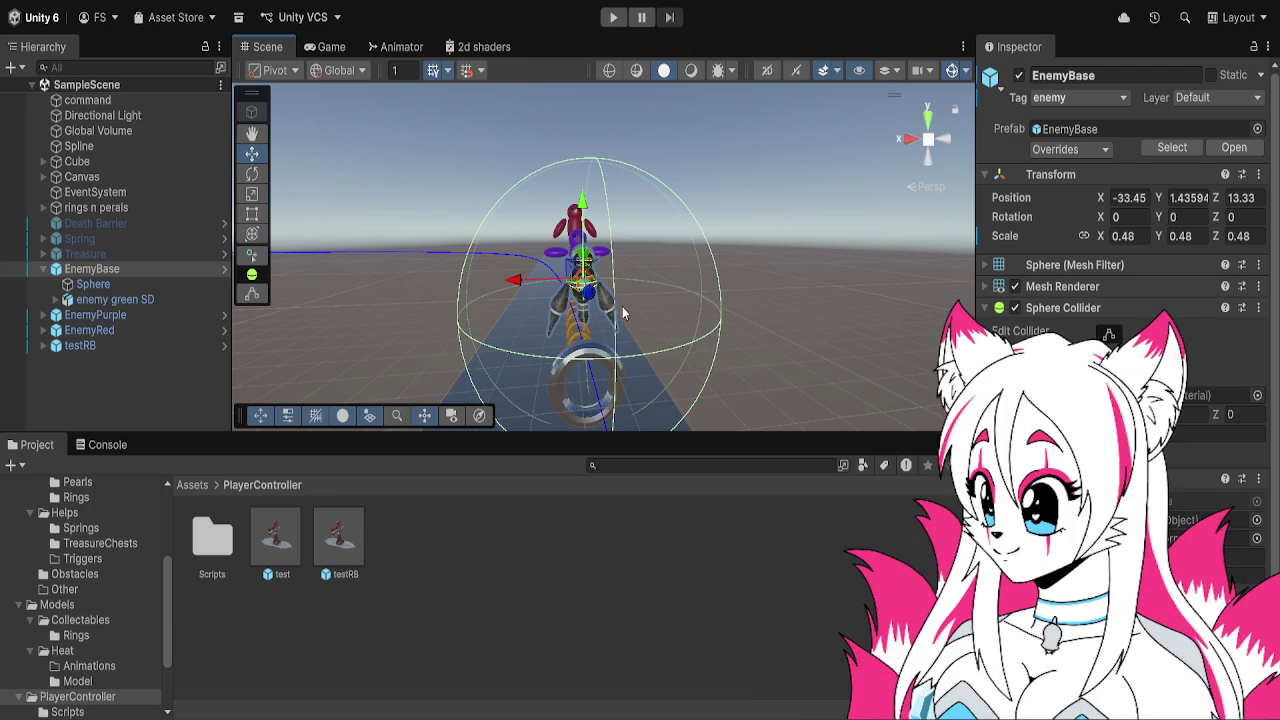
{"action": "left_click_drag", "start_coordinate": [622, 306], "coordinate": [741, 290]}
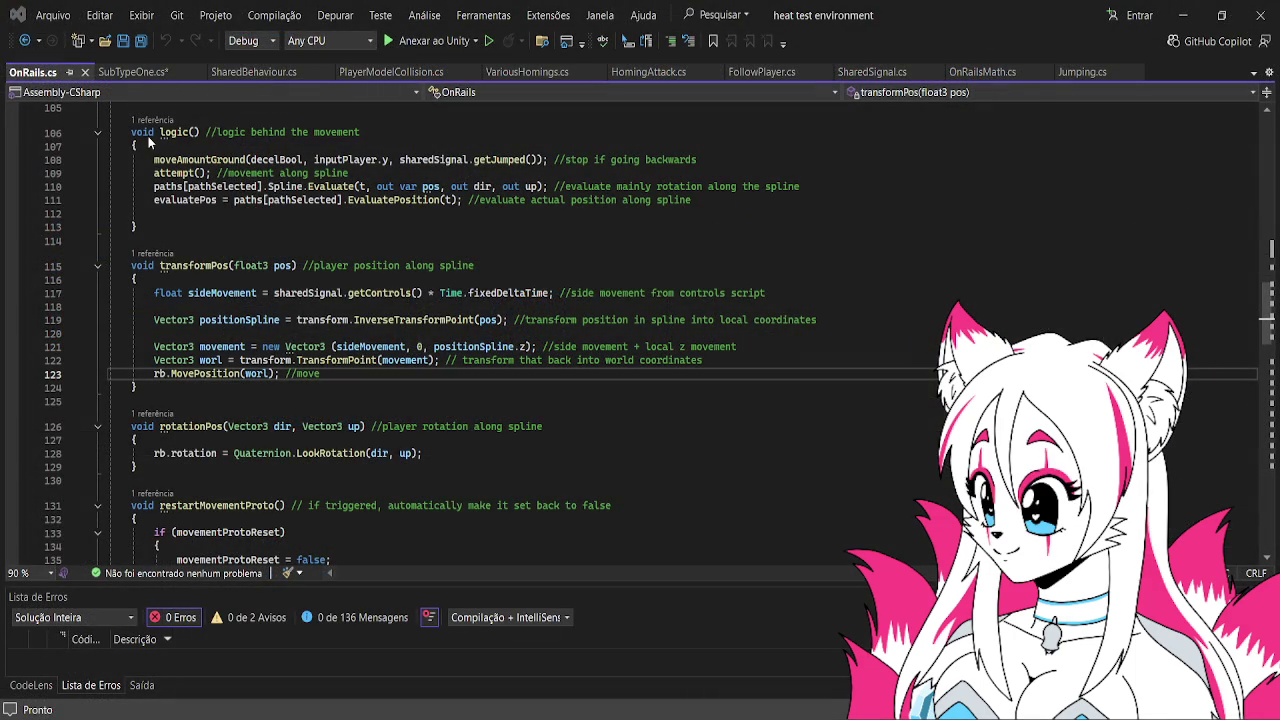
{"action": "scroll", "coordinate": [148, 136], "scroll_direction": "down", "scroll_amount": 3}
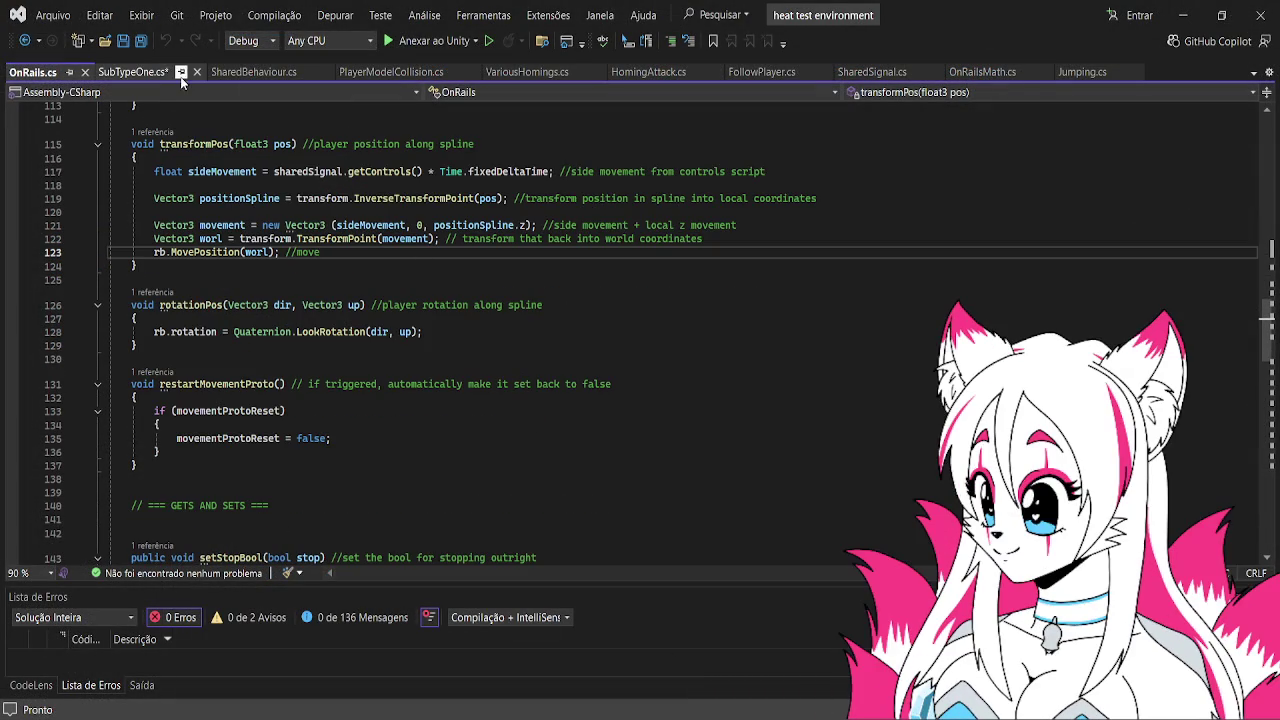
{"action": "left_click", "coordinate": [163, 72]}
{"action": "scroll", "coordinate": [367, 188], "scroll_direction": "up", "scroll_amount": 5}
{"action": "scroll", "coordinate": [367, 188], "scroll_direction": "down", "scroll_amount": 7}
{"action": "scroll", "coordinate": [367, 188], "scroll_direction": "up", "scroll_amount": 7}
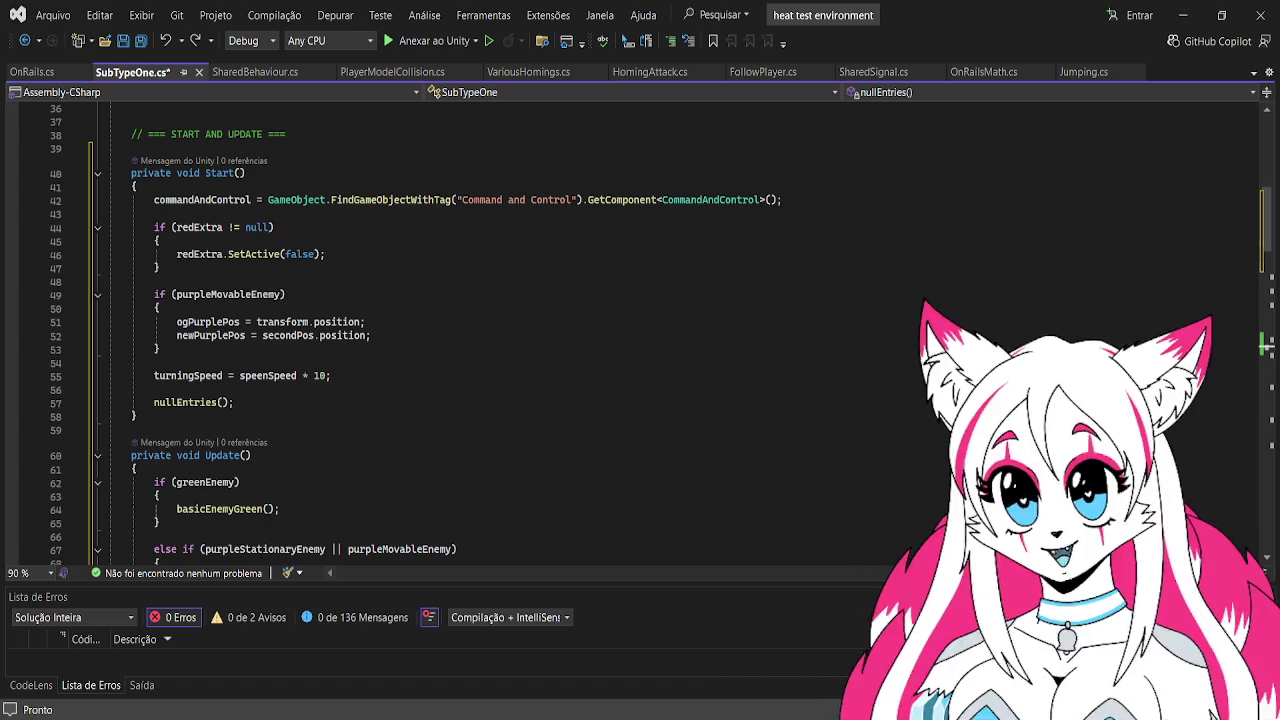
{"action": "scroll", "coordinate": [564, 497], "scroll_direction": "down", "scroll_amount": 13}
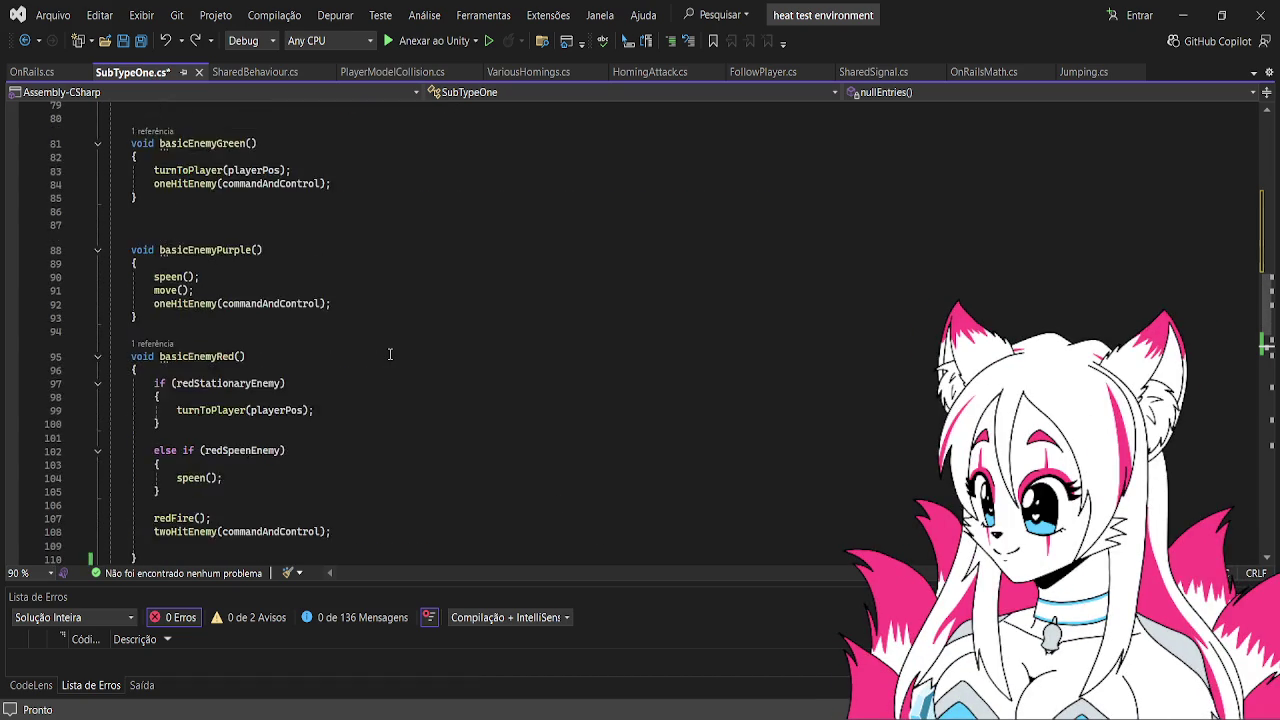
{"action": "scroll", "coordinate": [390, 353], "scroll_direction": "down", "scroll_amount": 8}
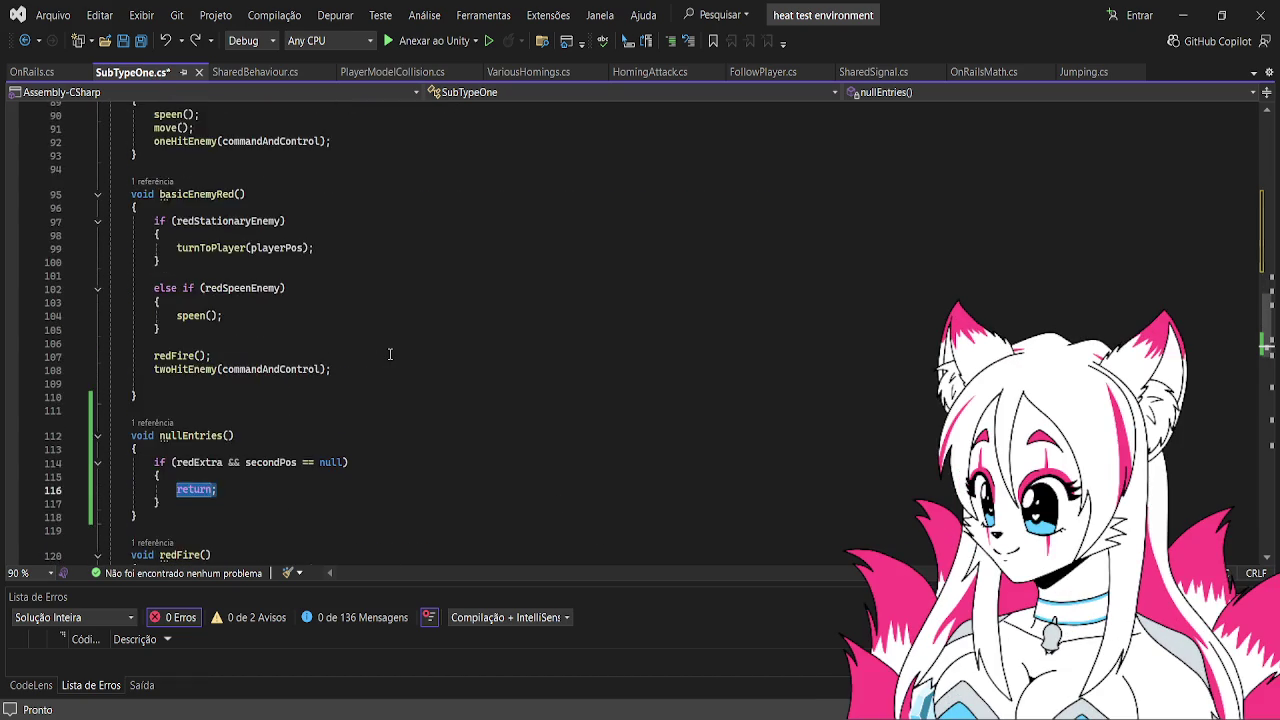
{"action": "scroll", "coordinate": [390, 353], "scroll_direction": "down", "scroll_amount": 6}
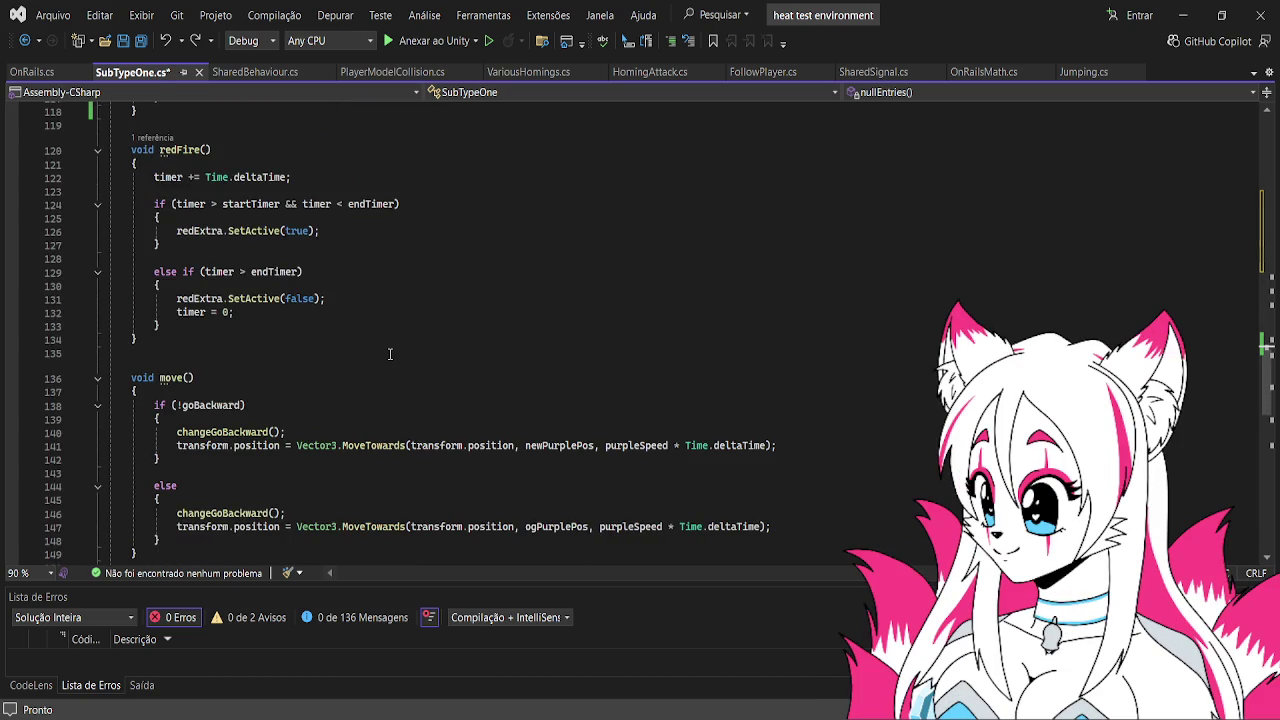
{"action": "scroll", "coordinate": [390, 353], "scroll_direction": "down", "scroll_amount": 6}
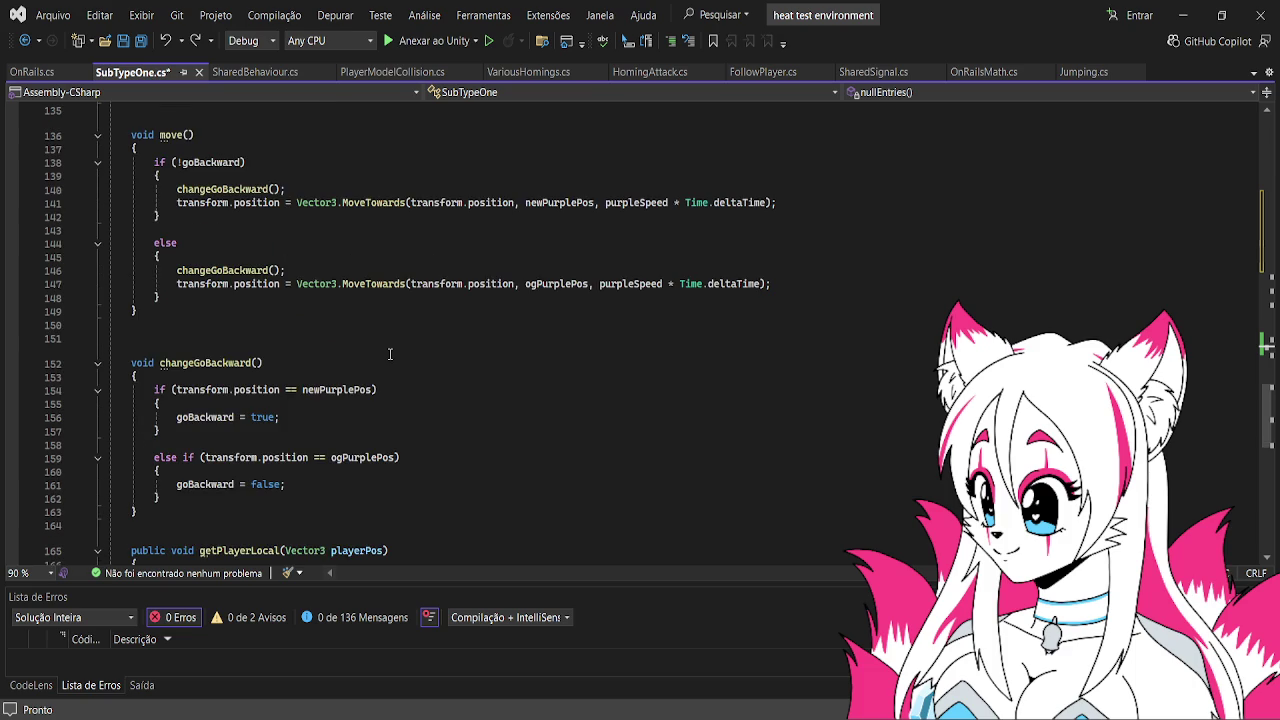
{"action": "scroll", "coordinate": [390, 353], "scroll_direction": "down", "scroll_amount": 4}
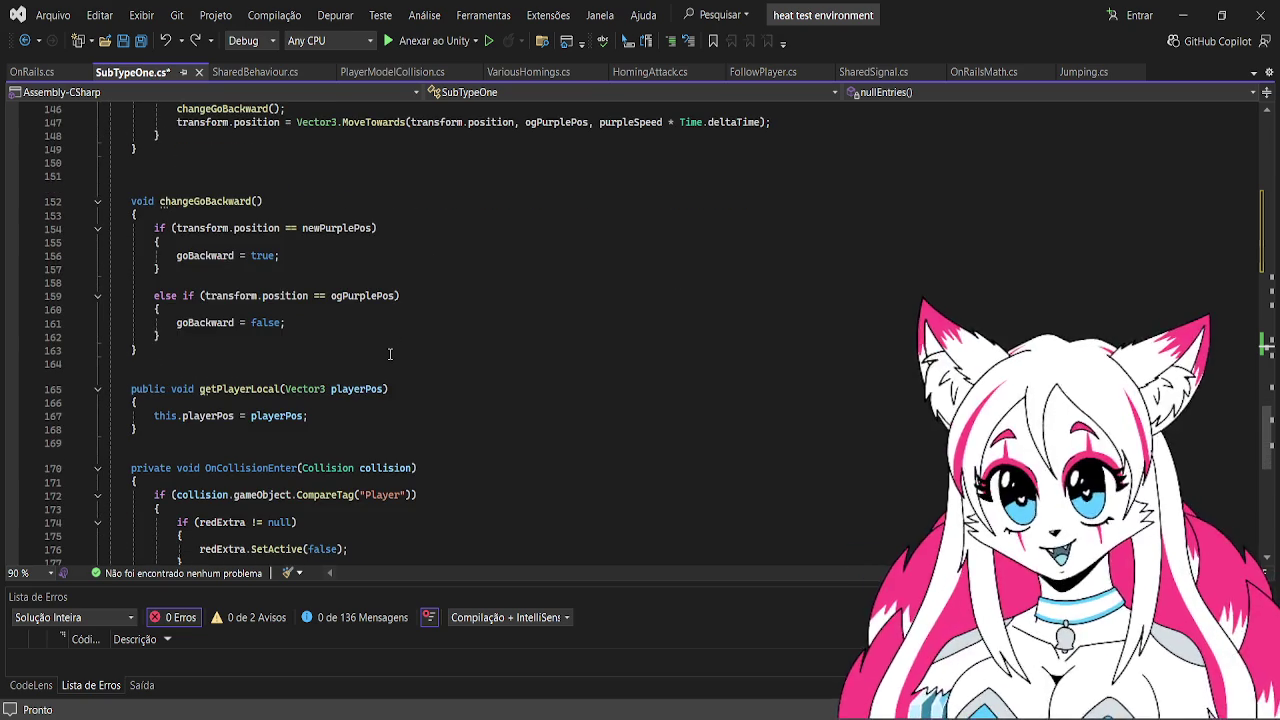
{"action": "scroll", "coordinate": [390, 353], "scroll_direction": "up", "scroll_amount": 18}
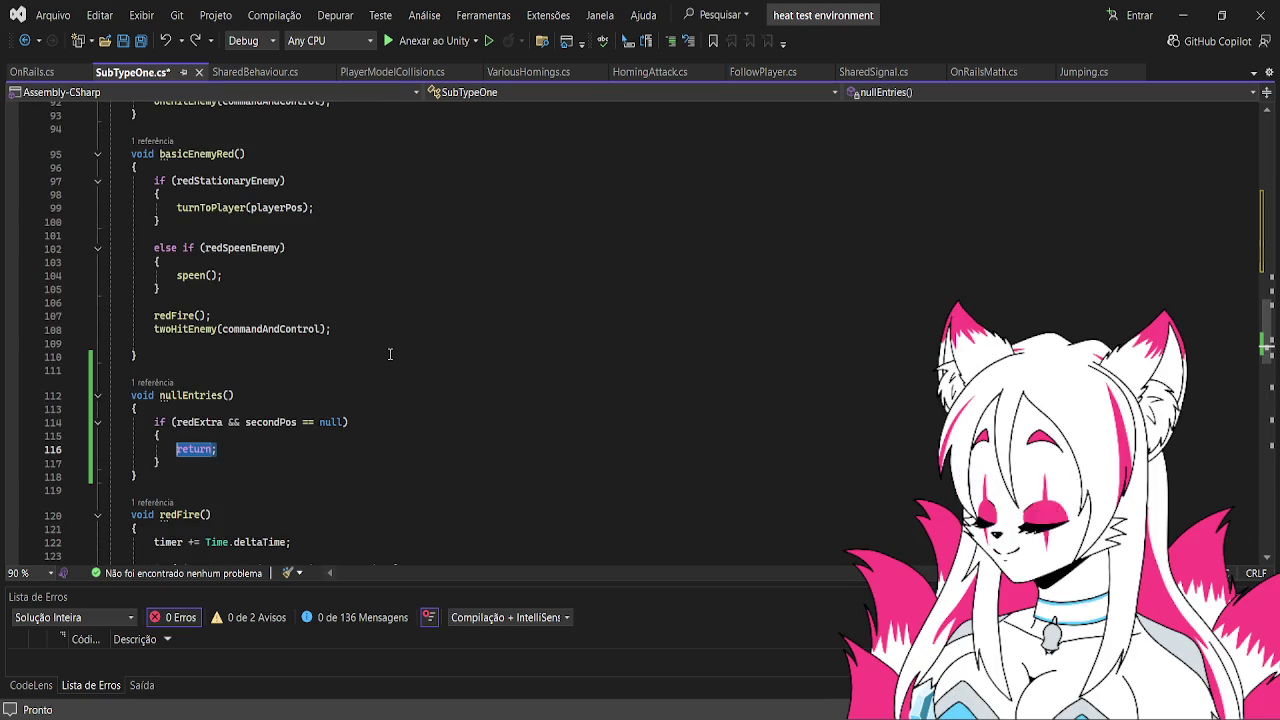
{"action": "left_click", "coordinate": [255, 72]}
Select the turnToPlayer method on lines 56–59 of SharedBehaviour.cs for review
{"action": "scroll", "coordinate": [364, 267], "scroll_direction": "down", "scroll_amount": 8}
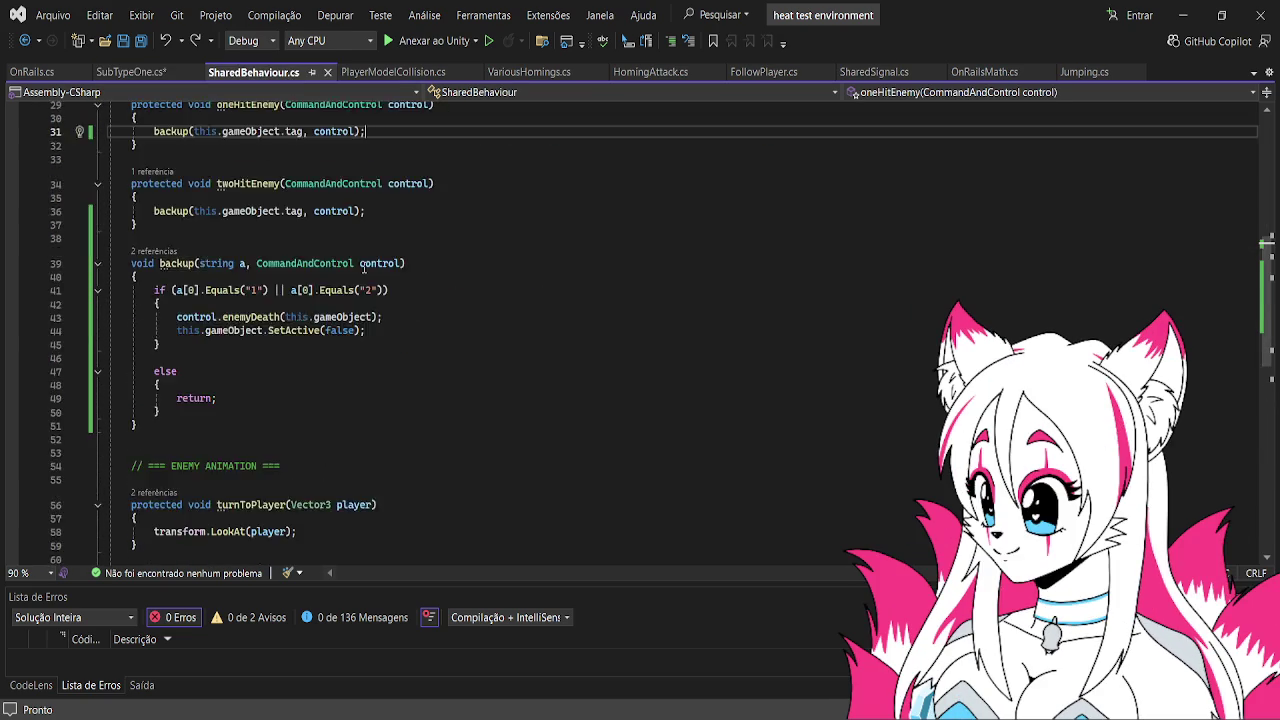
{"action": "left_click_drag", "start_coordinate": [131, 262], "coordinate": [321, 300]}
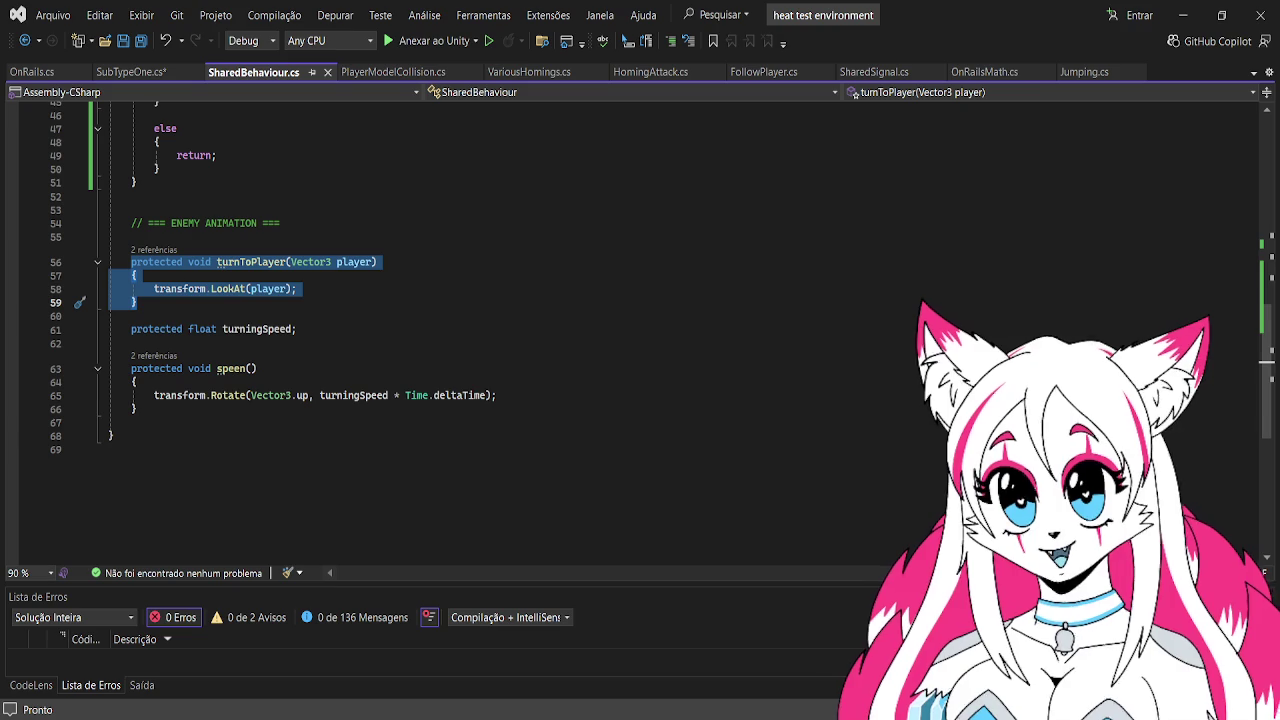
{"action": "key", "text": "alt+Tab"}
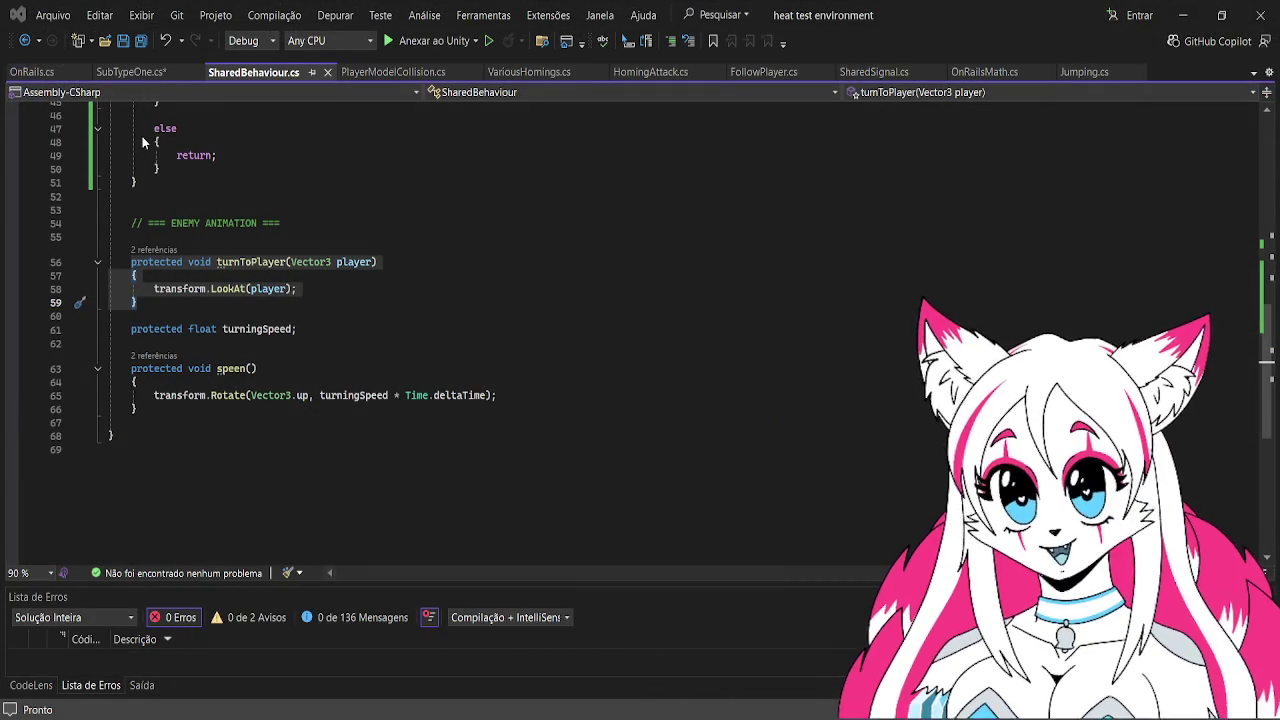
{"action": "key", "text": "alt+Tab"}
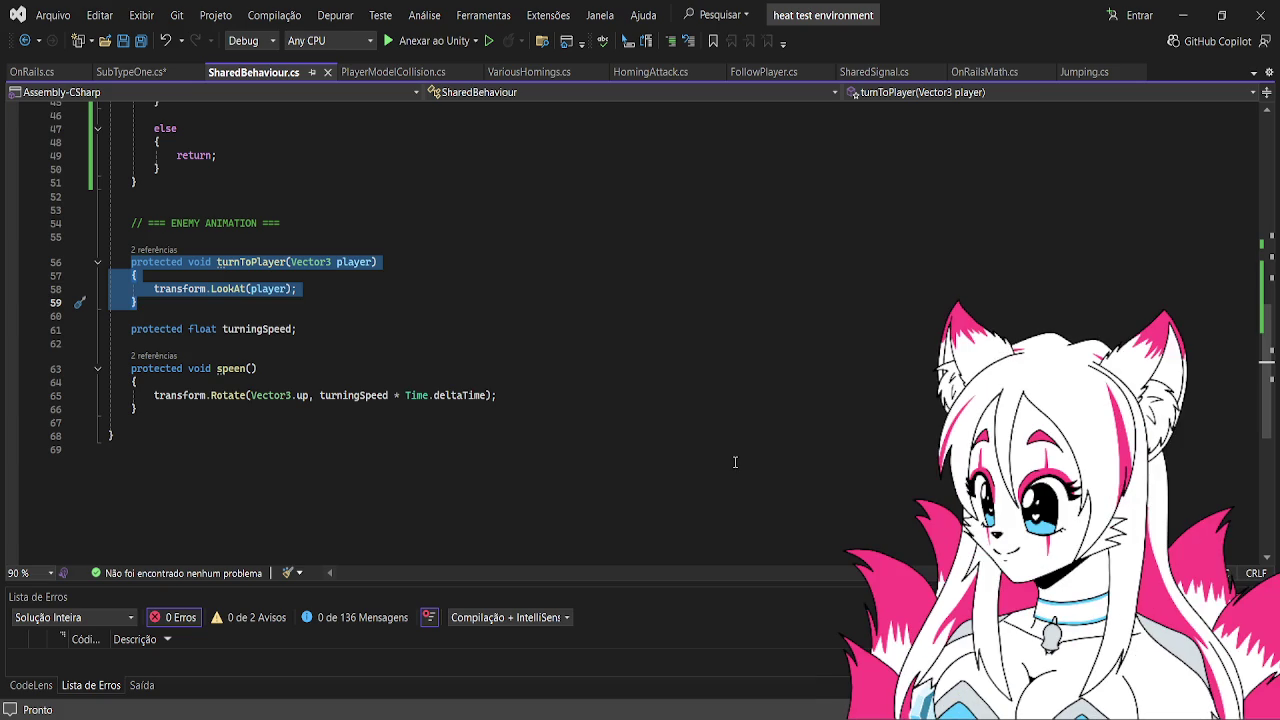
Clear the selection, scroll to the top of SharedBehaviour.cs, and return to SubTypeOne.cs
{"action": "scroll", "coordinate": [333, 219], "scroll_direction": "up", "scroll_amount": 3}
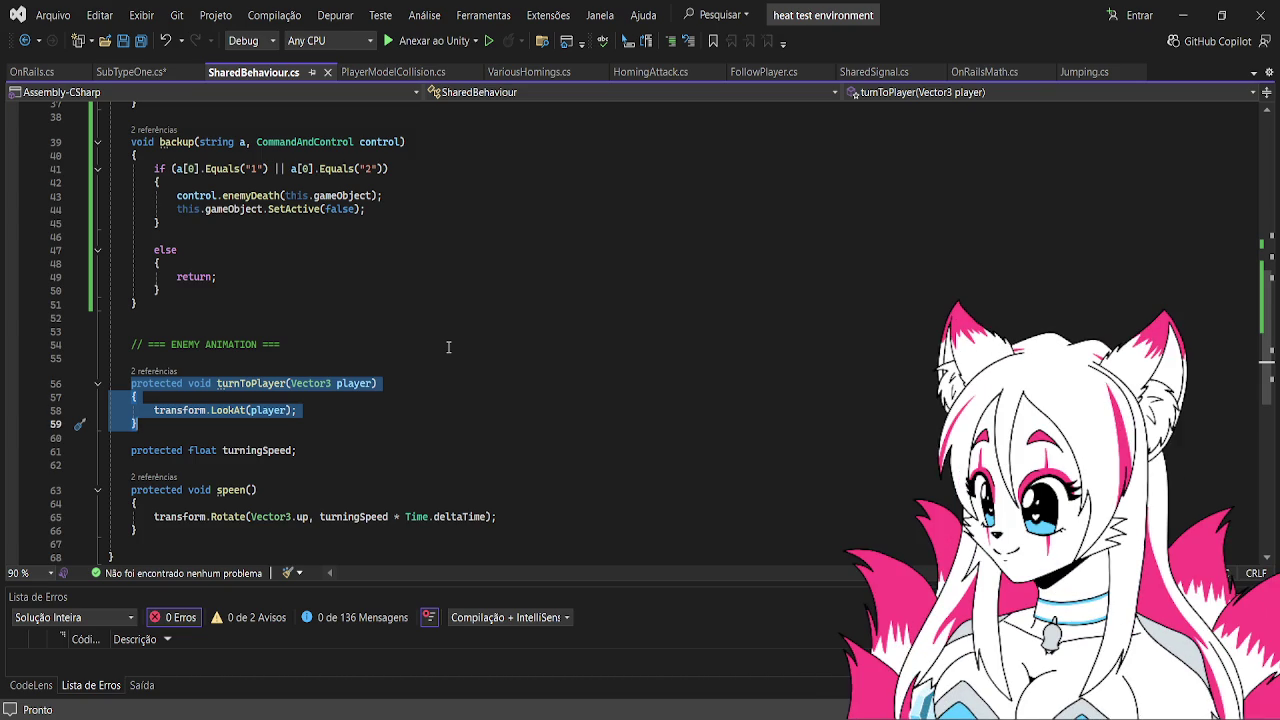
{"action": "scroll", "coordinate": [473, 428], "scroll_direction": "down", "scroll_amount": 3}
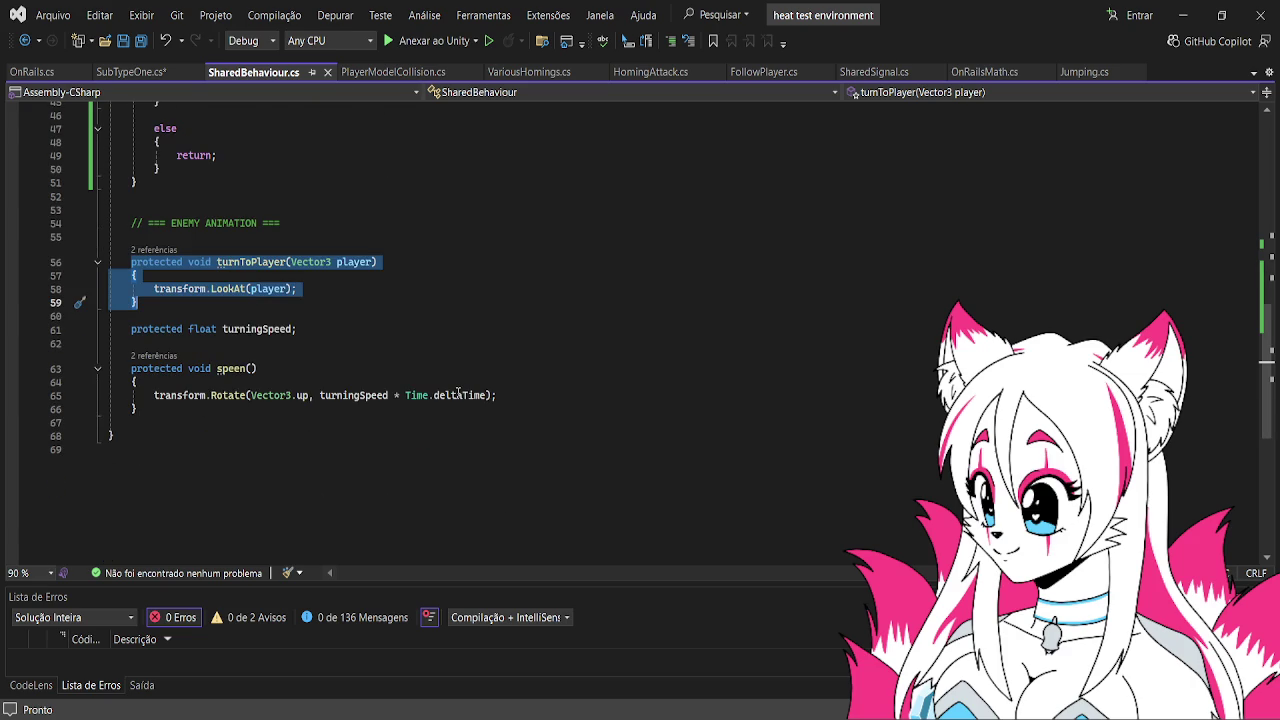
{"action": "scroll", "coordinate": [453, 412], "scroll_direction": "up", "scroll_amount": 1}
{"action": "scroll", "coordinate": [390, 378], "scroll_direction": "up", "scroll_amount": 2}
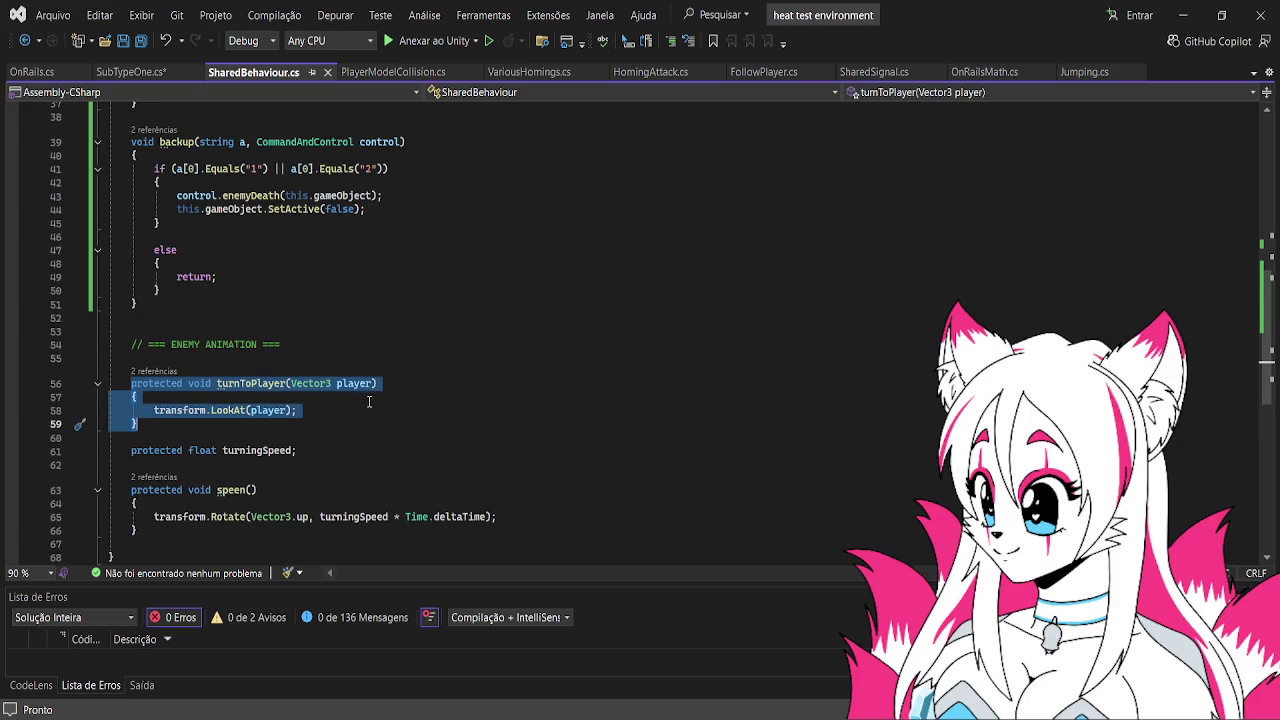
{"action": "key", "text": "Escape"}
{"action": "scroll", "coordinate": [352, 402], "scroll_direction": "up", "scroll_amount": 1}
{"action": "scroll", "coordinate": [352, 401], "scroll_direction": "up", "scroll_amount": 10}
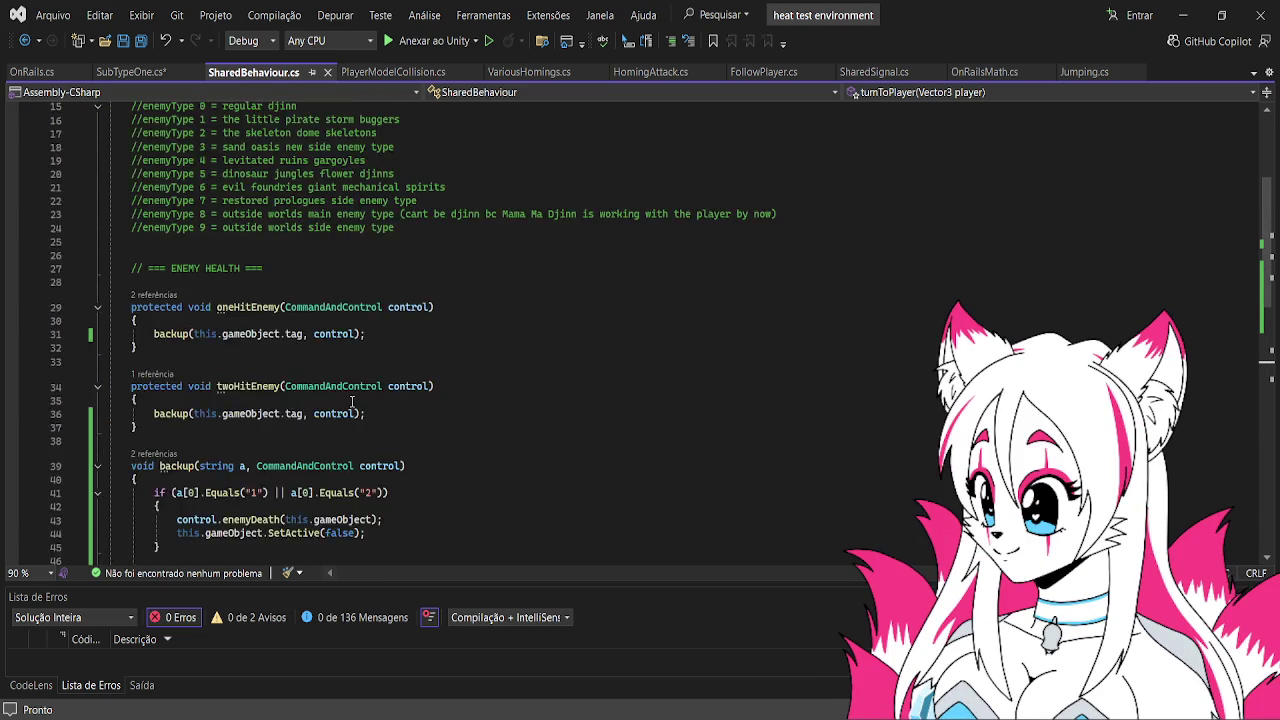
{"action": "left_click", "coordinate": [137, 74]}
Scroll through SubTypeOne.cs's Start, Update and enemy methods, then open Unity's EnemyBehaviour folder
{"action": "scroll", "coordinate": [345, 236], "scroll_direction": "up", "scroll_amount": 7}
{"action": "scroll", "coordinate": [345, 236], "scroll_direction": "up", "scroll_amount": 13}
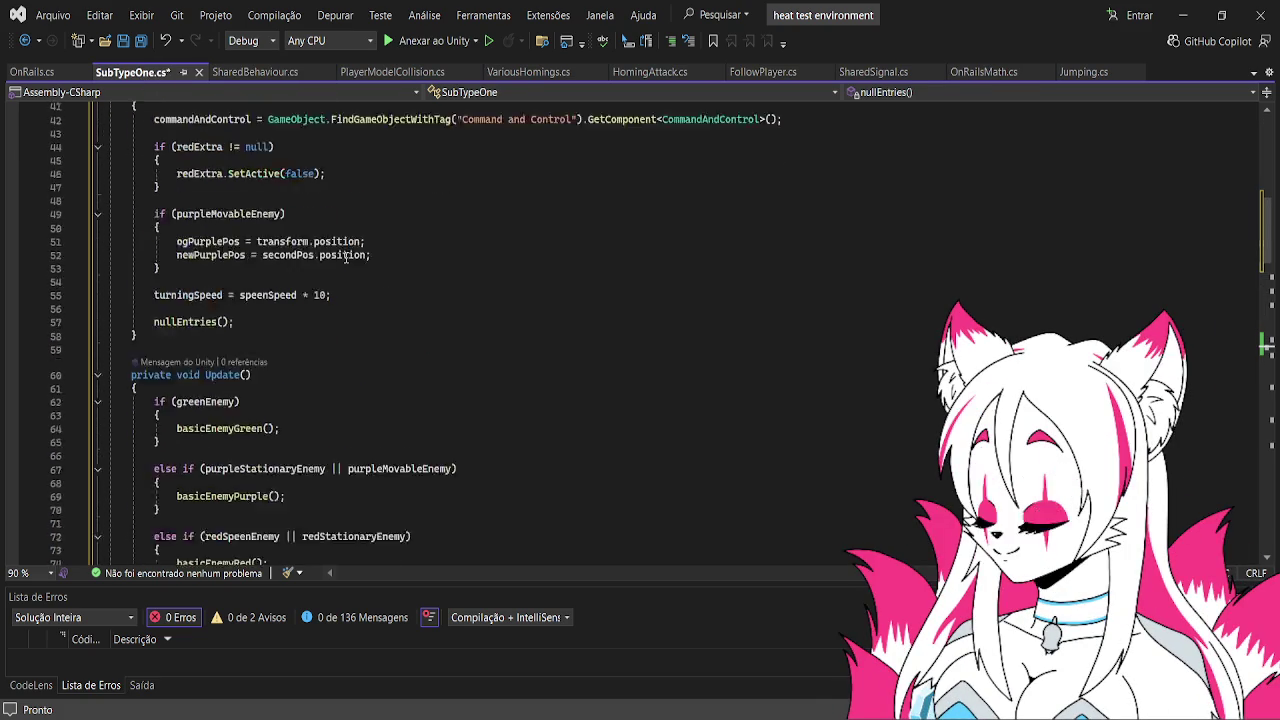
{"action": "scroll", "coordinate": [345, 258], "scroll_direction": "down", "scroll_amount": 20}
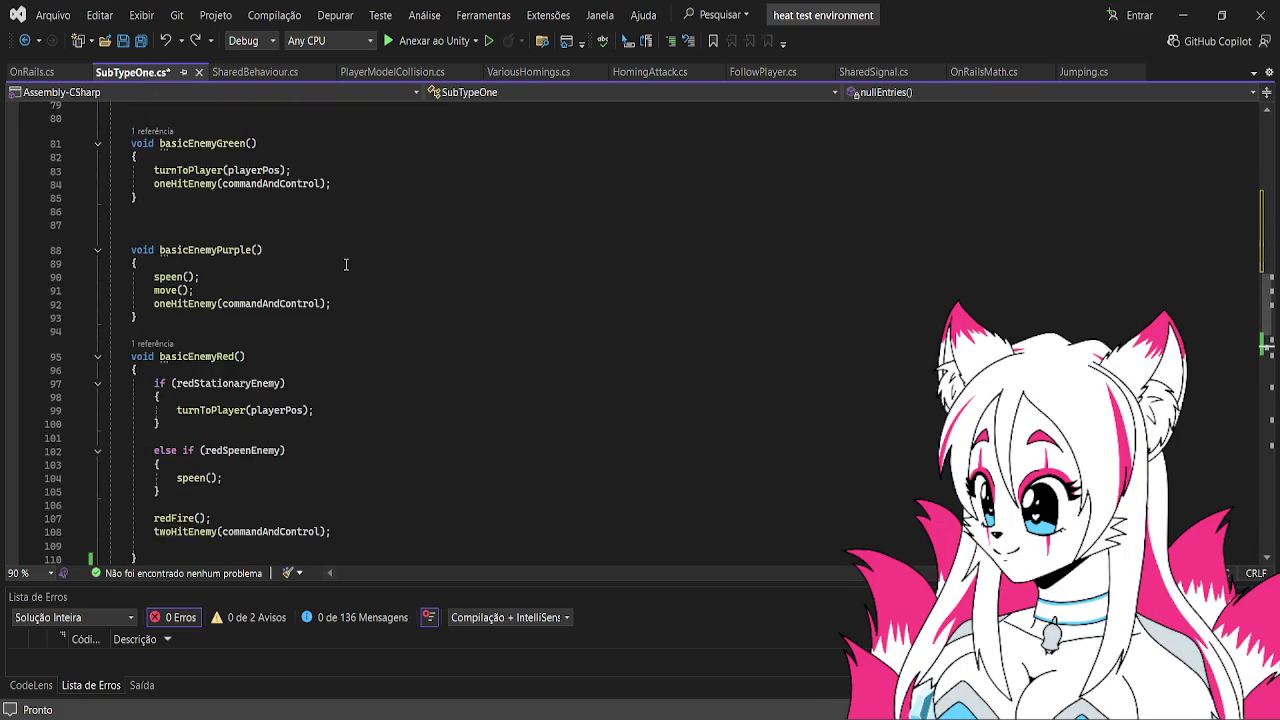
{"action": "scroll", "coordinate": [345, 264], "scroll_direction": "down", "scroll_amount": 10}
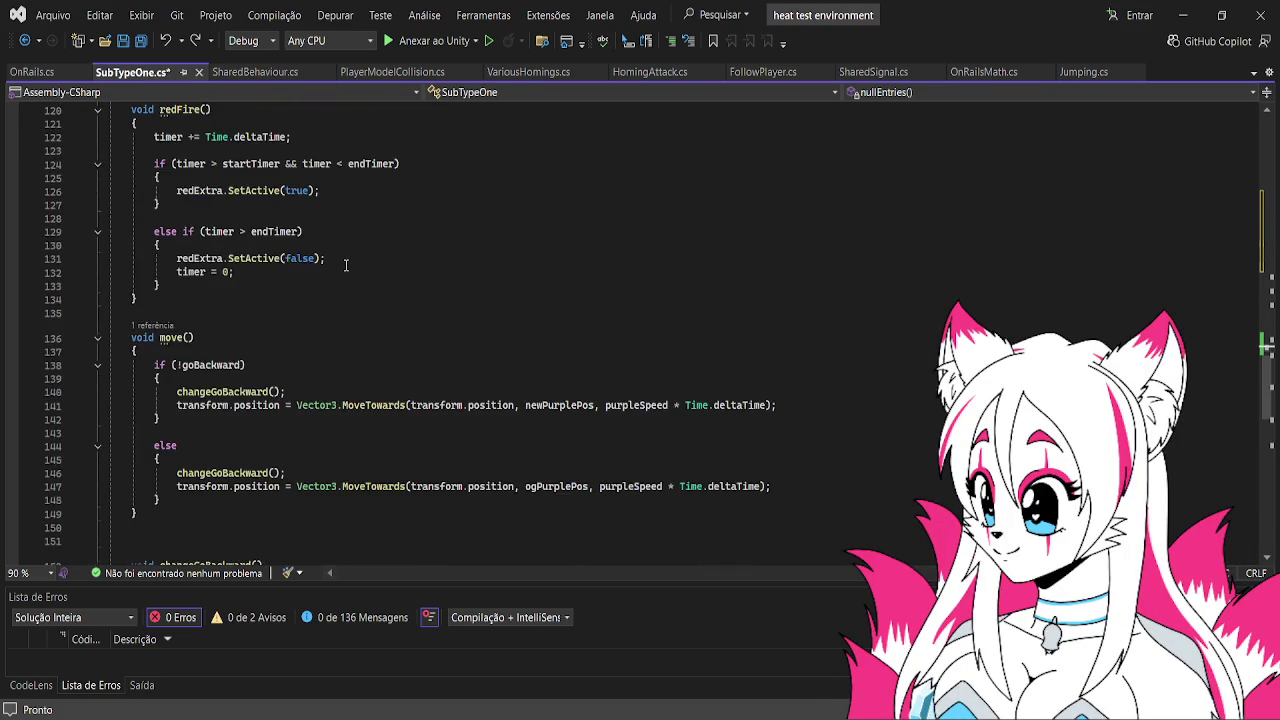
{"action": "scroll", "coordinate": [345, 265], "scroll_direction": "down", "scroll_amount": 5}
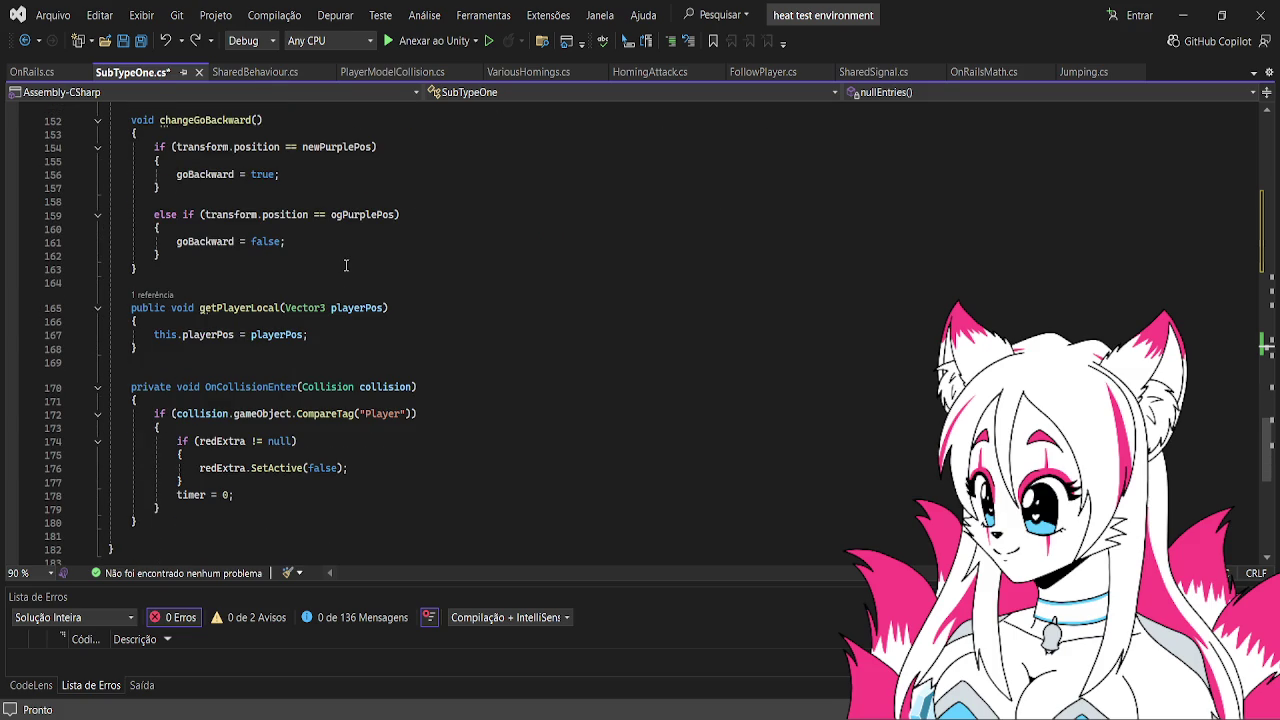
{"action": "scroll", "coordinate": [348, 268], "scroll_direction": "up", "scroll_amount": 13}
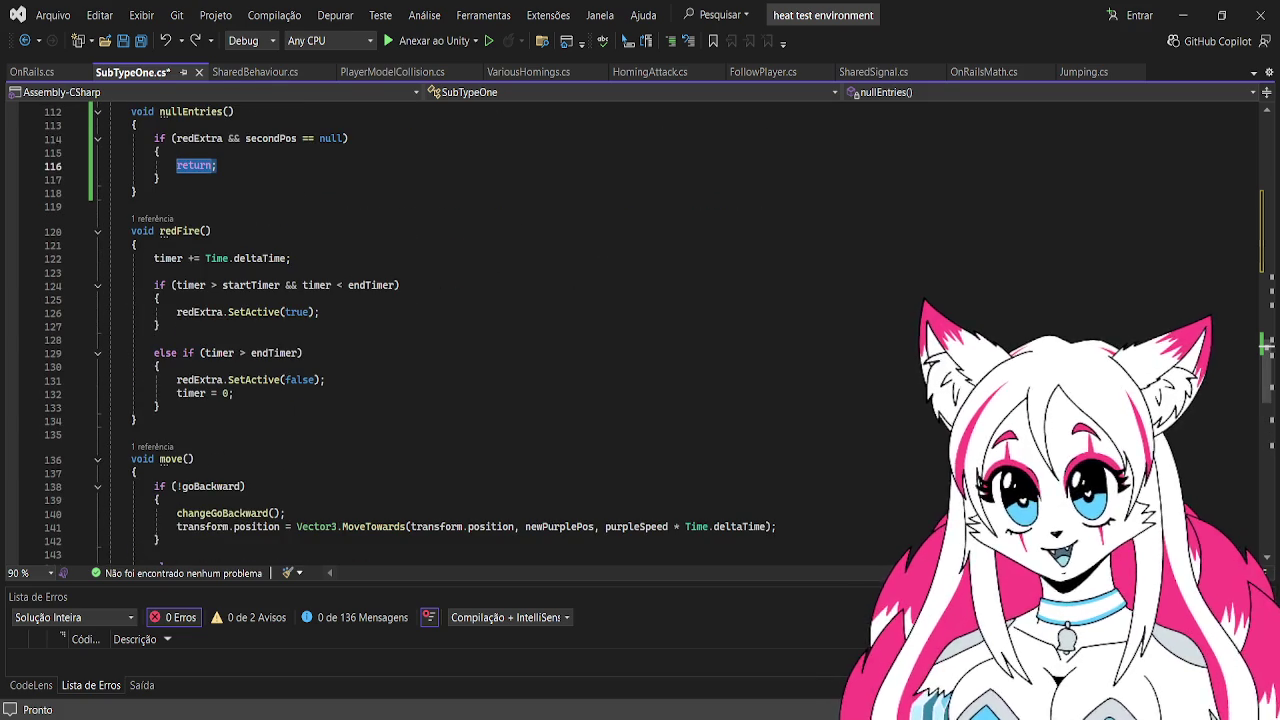
{"action": "key", "text": "alt+Tab"}
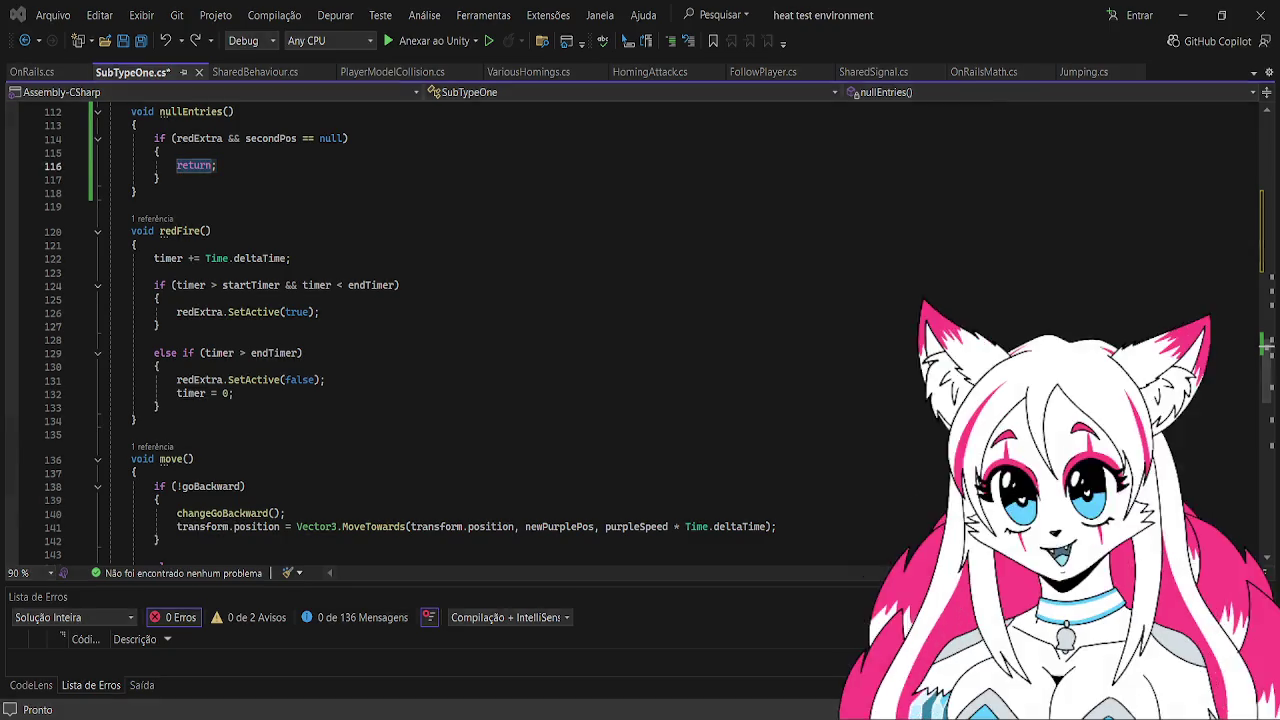
{"action": "double_click", "coordinate": [290, 550]}
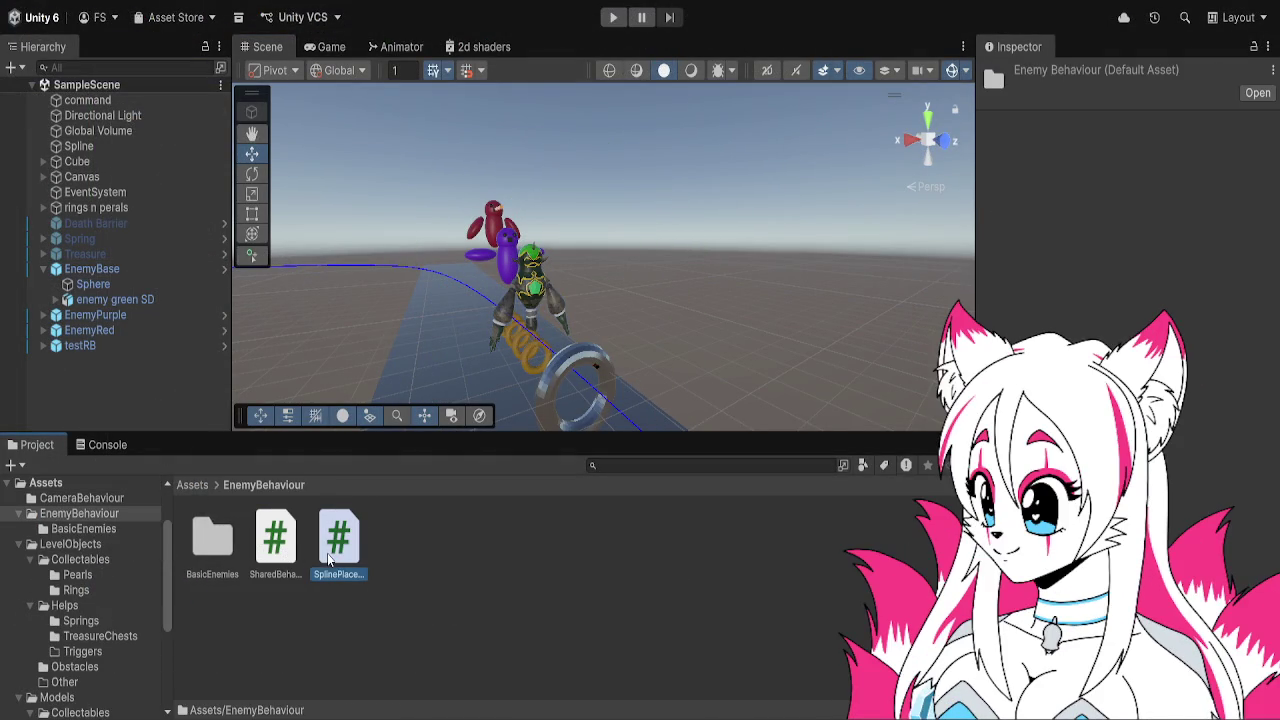
Open BasicEnemies and inspect the PlayerRadius script, EnemyBase, and the enemy green SD asset
{"action": "double_click", "coordinate": [212, 540]}
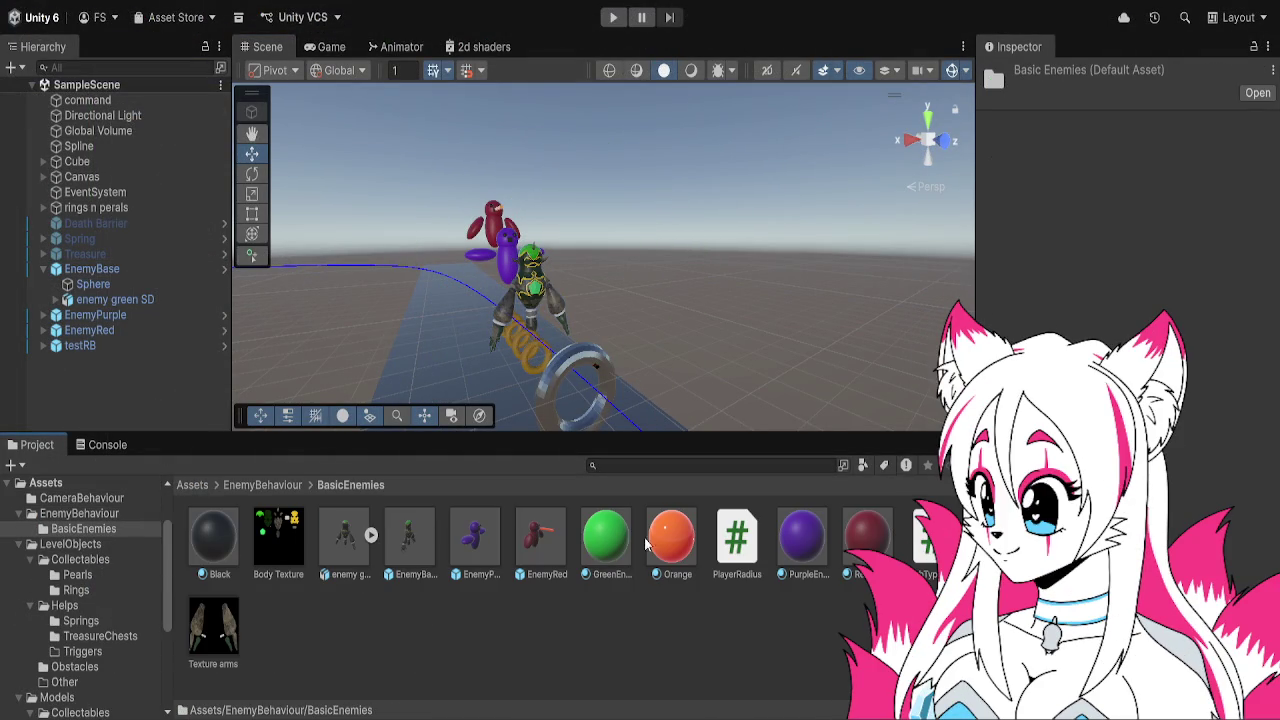
{"action": "left_click", "coordinate": [730, 545]}
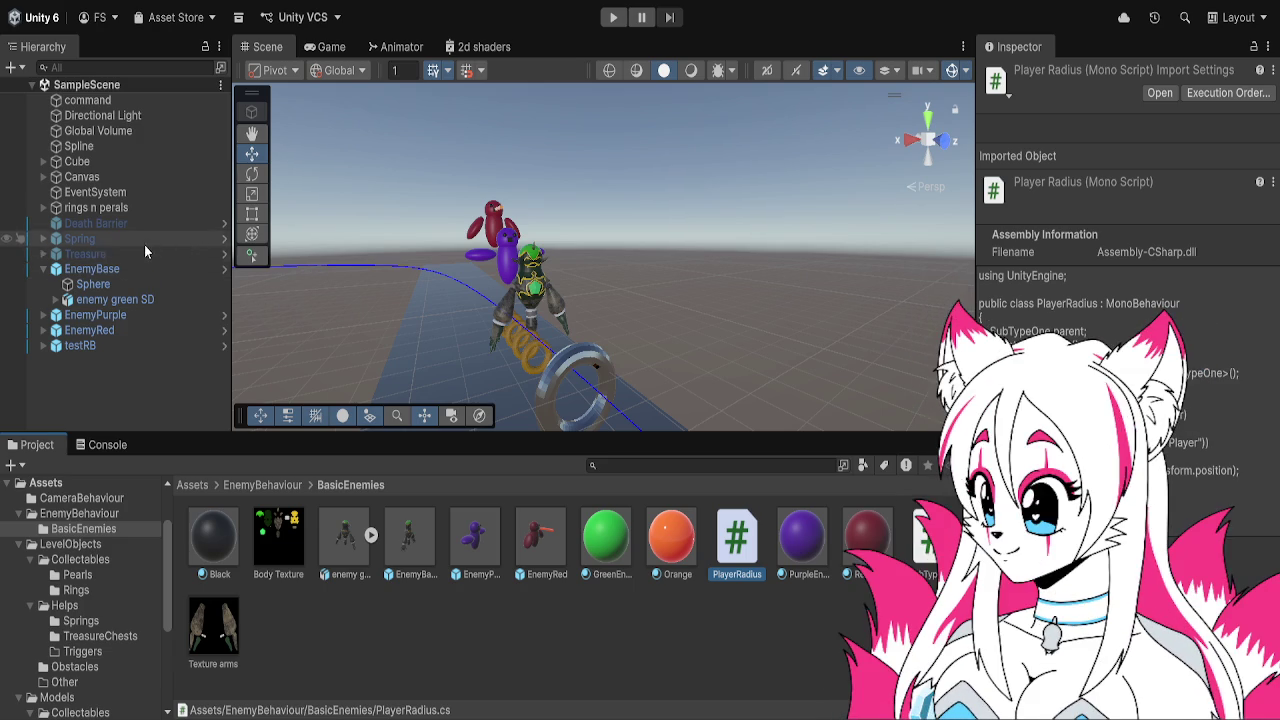
{"action": "left_click", "coordinate": [144, 268]}
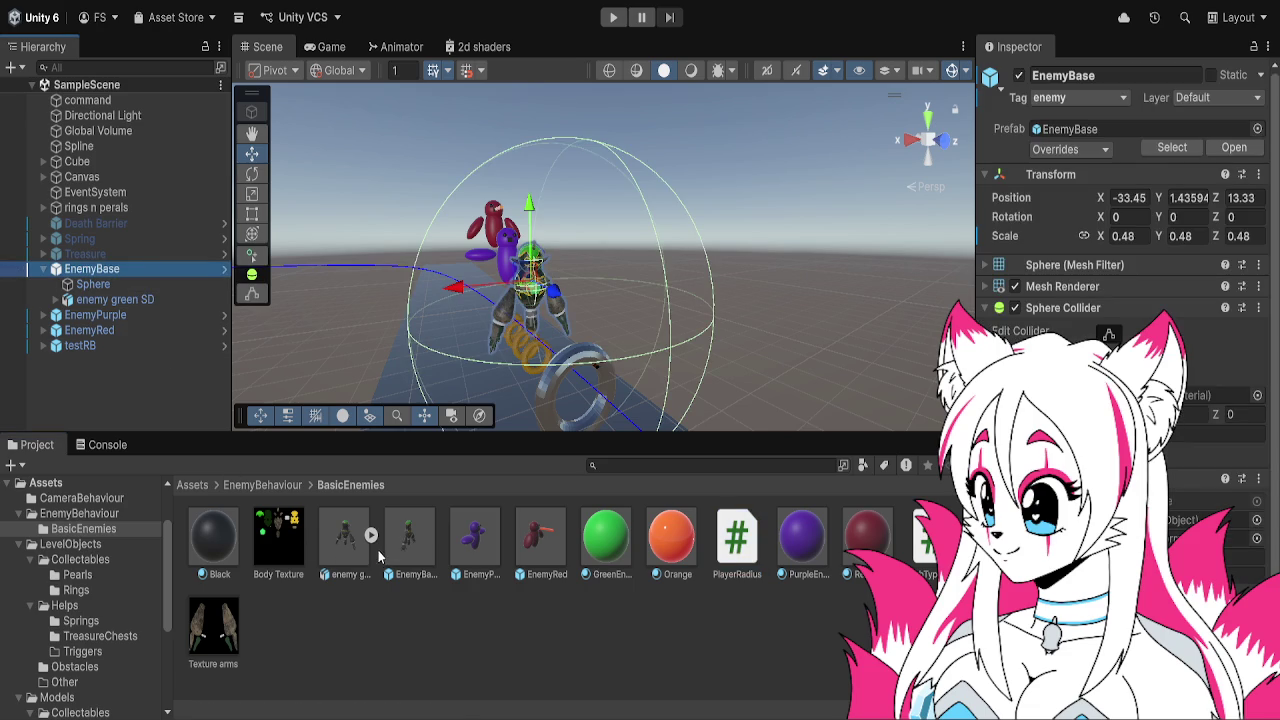
{"action": "left_click", "coordinate": [332, 545]}
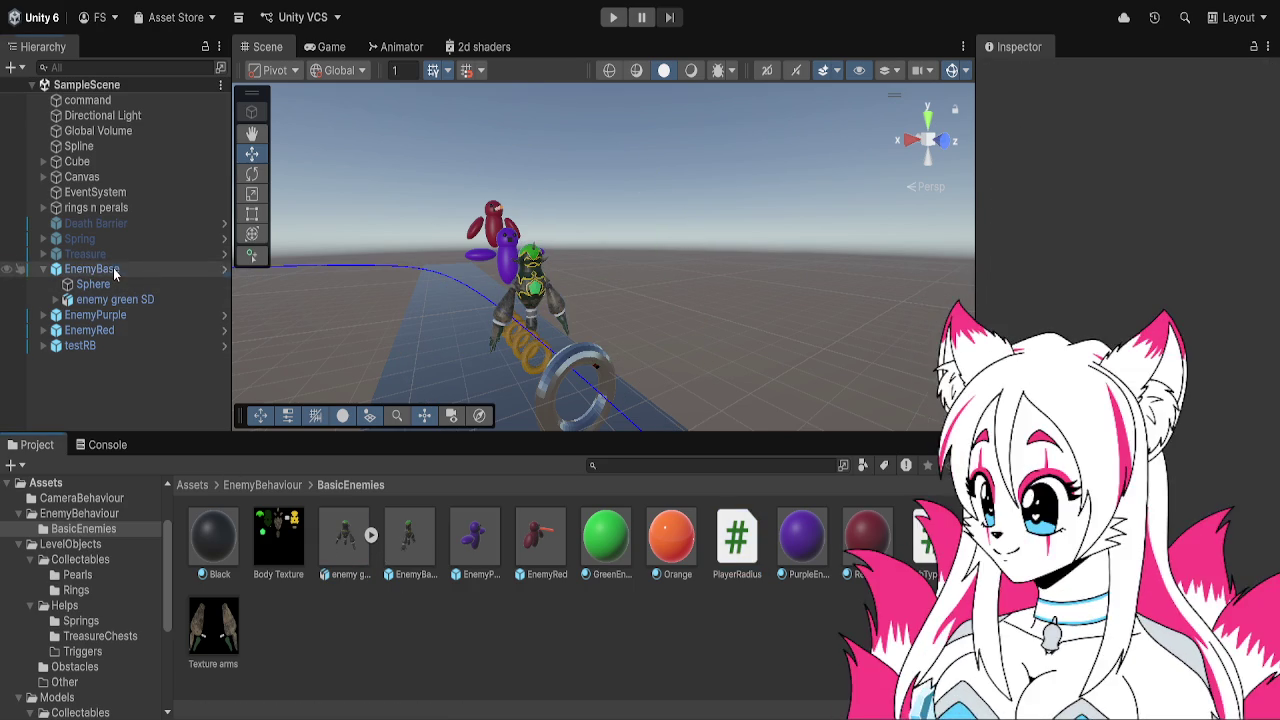
Open the EnemyBase prefab to check its Sphere collider, then browse back up to Assets
{"action": "double_click", "coordinate": [110, 269]}
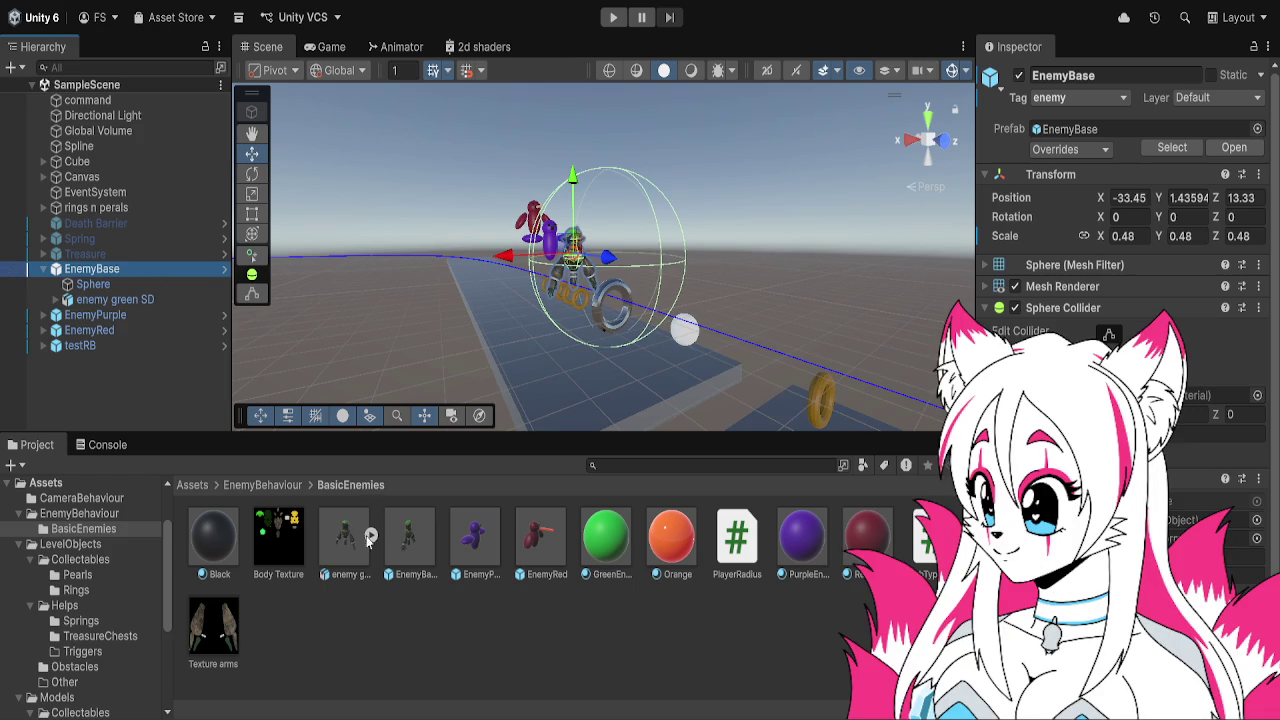
{"action": "double_click", "coordinate": [408, 540]}
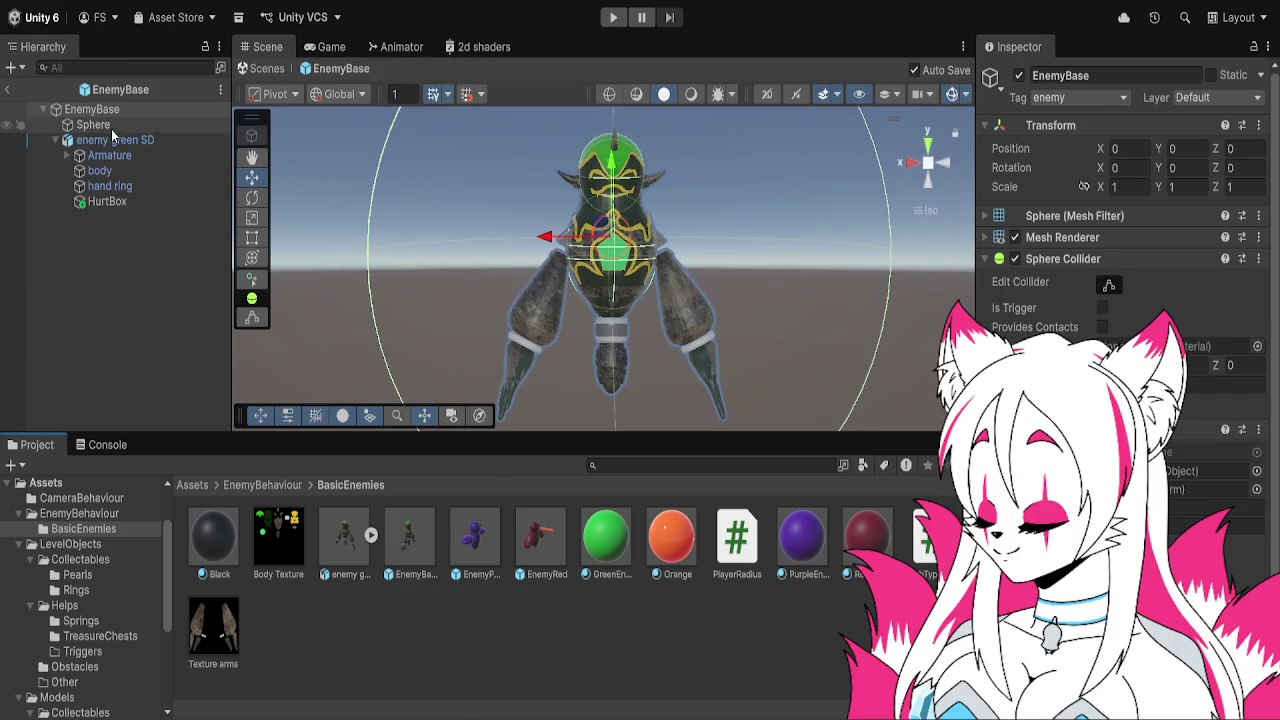
{"action": "left_click", "coordinate": [111, 128]}
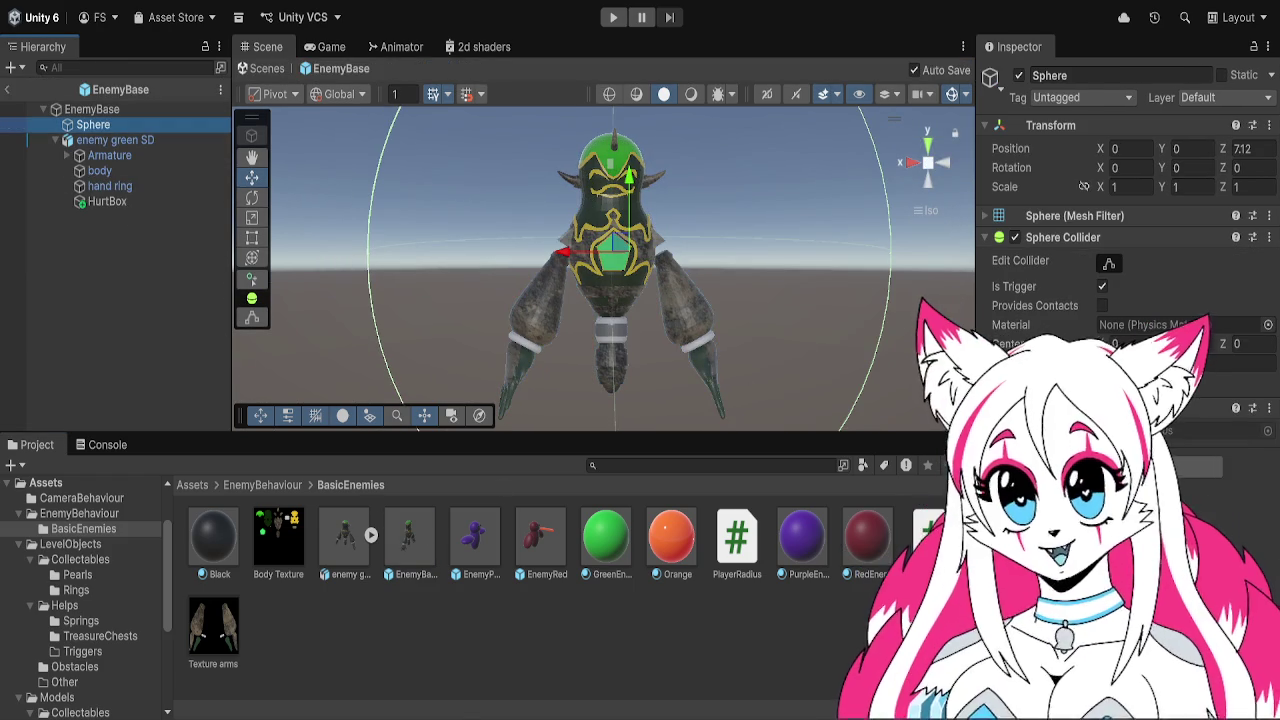
{"action": "left_click", "coordinate": [1150, 430]}
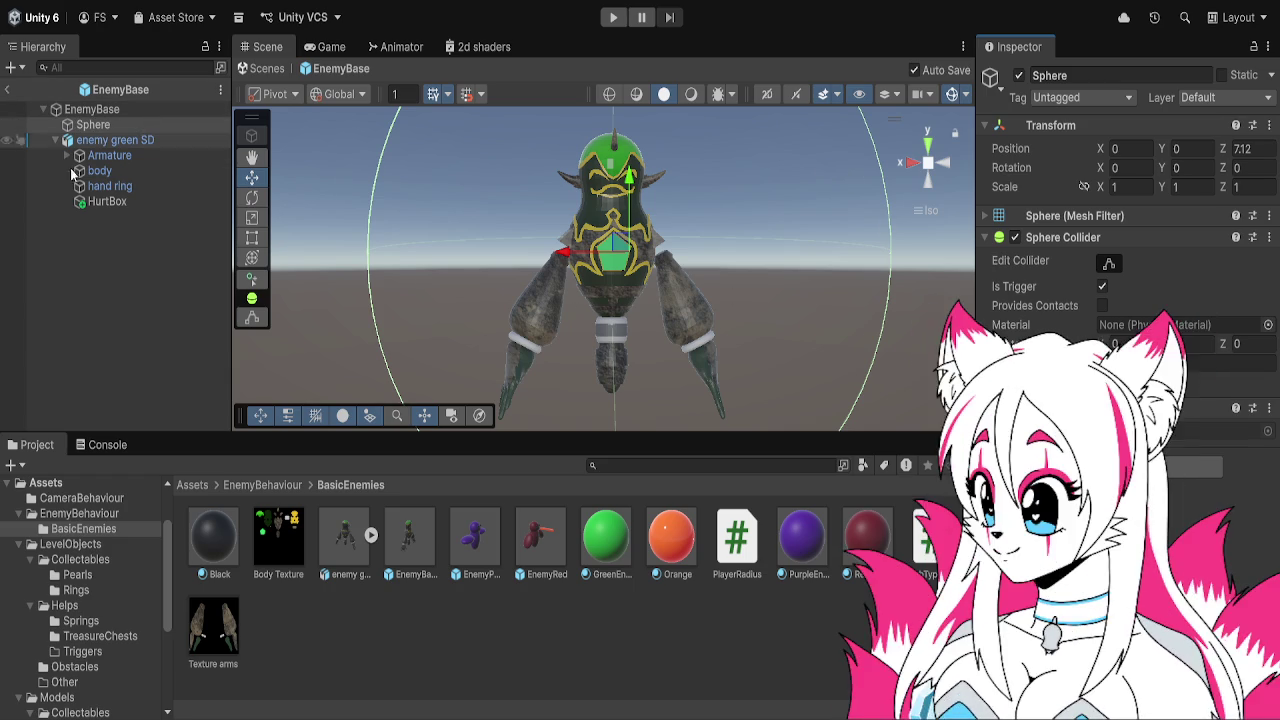
{"action": "left_click", "coordinate": [265, 485]}
{"action": "left_click", "coordinate": [200, 484]}
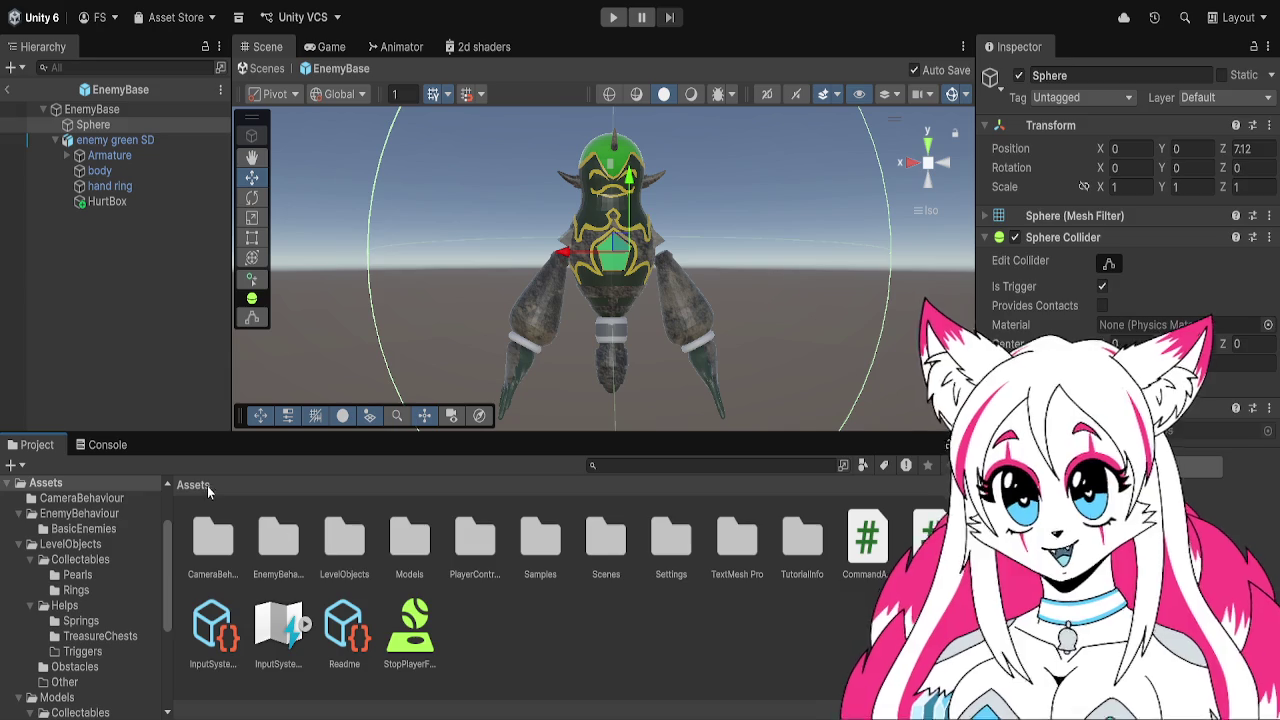
Open testRB from PlayerController and expand its test object to reveal the character model
{"action": "left_click", "coordinate": [345, 562]}
{"action": "double_click", "coordinate": [488, 540]}
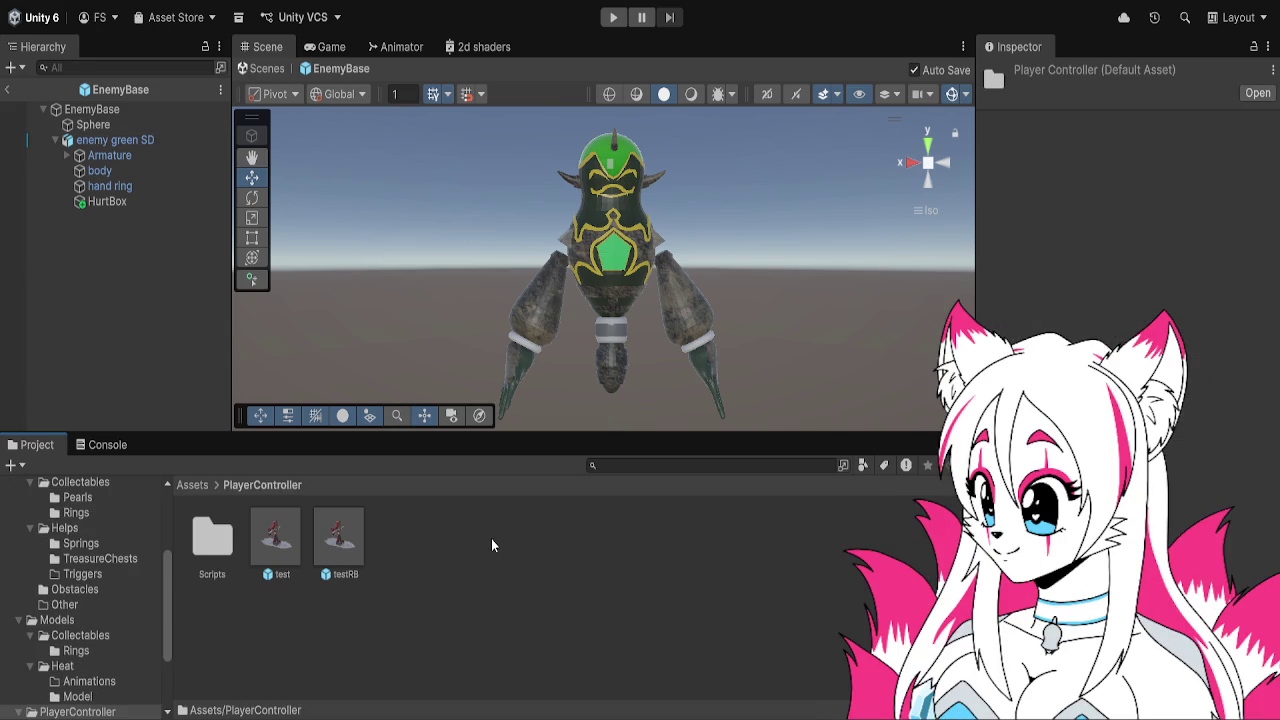
{"action": "double_click", "coordinate": [339, 540]}
{"action": "left_click", "coordinate": [123, 141]}
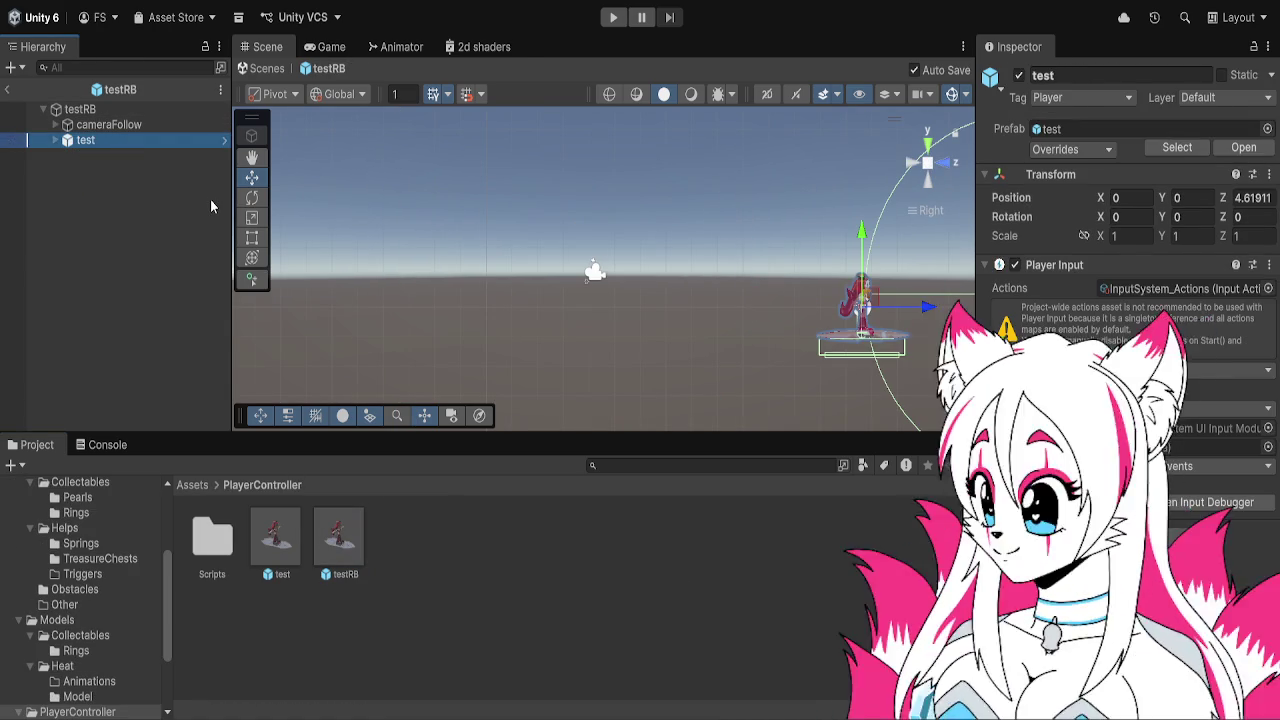
{"action": "left_click", "coordinate": [56, 140]}
{"action": "left_click", "coordinate": [88, 157]}
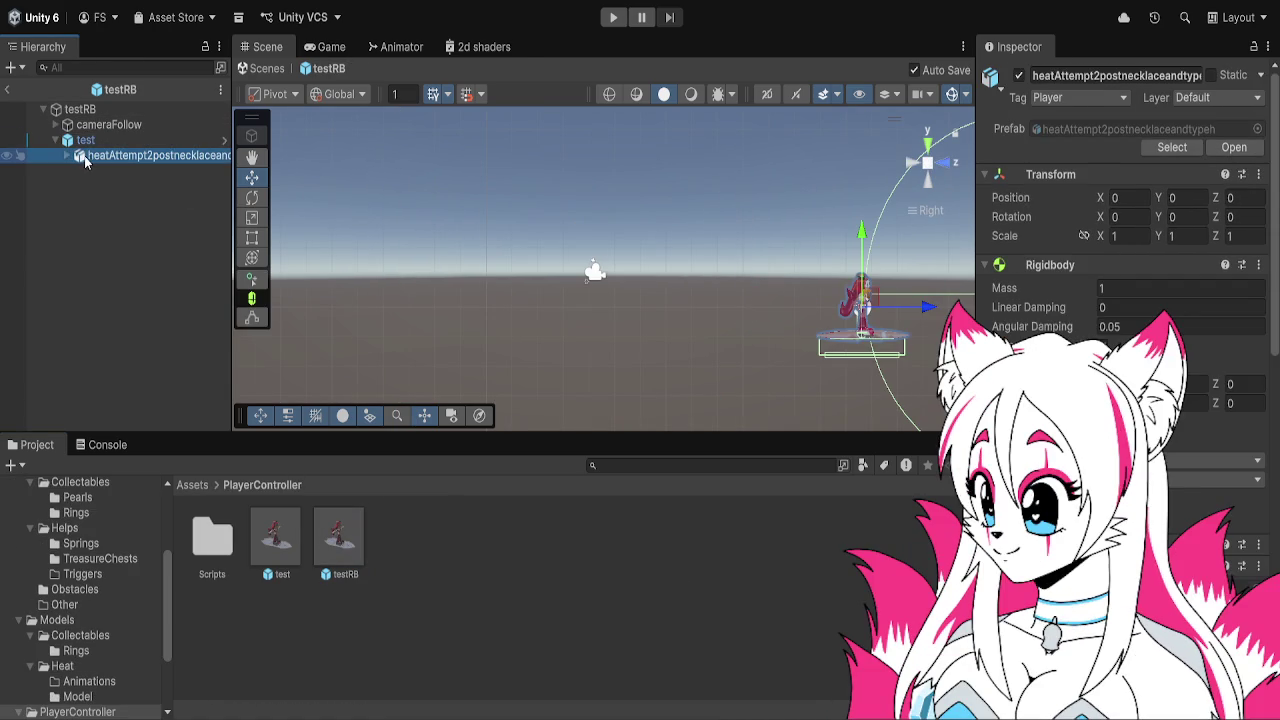
{"action": "left_click", "coordinate": [86, 140]}
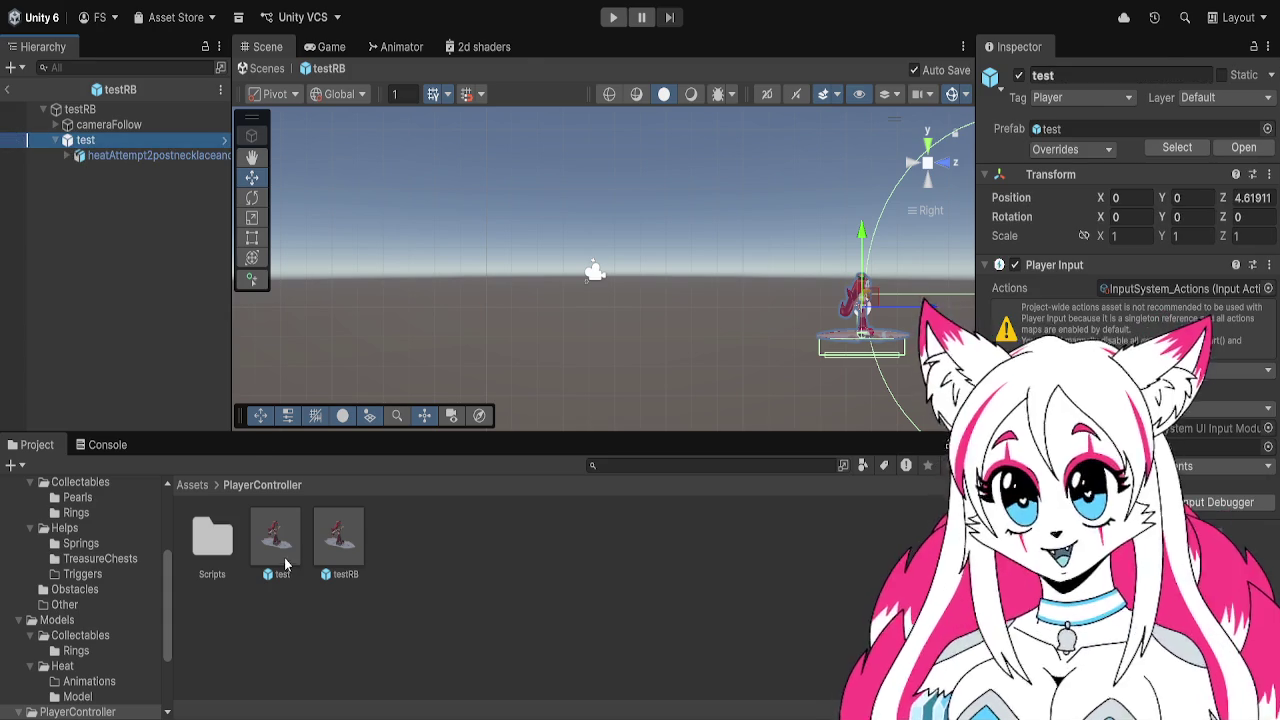
Open the test prefab and inspect its character model, Armature and Armature.001 objects
{"action": "double_click", "coordinate": [285, 549]}
{"action": "left_click", "coordinate": [157, 121]}
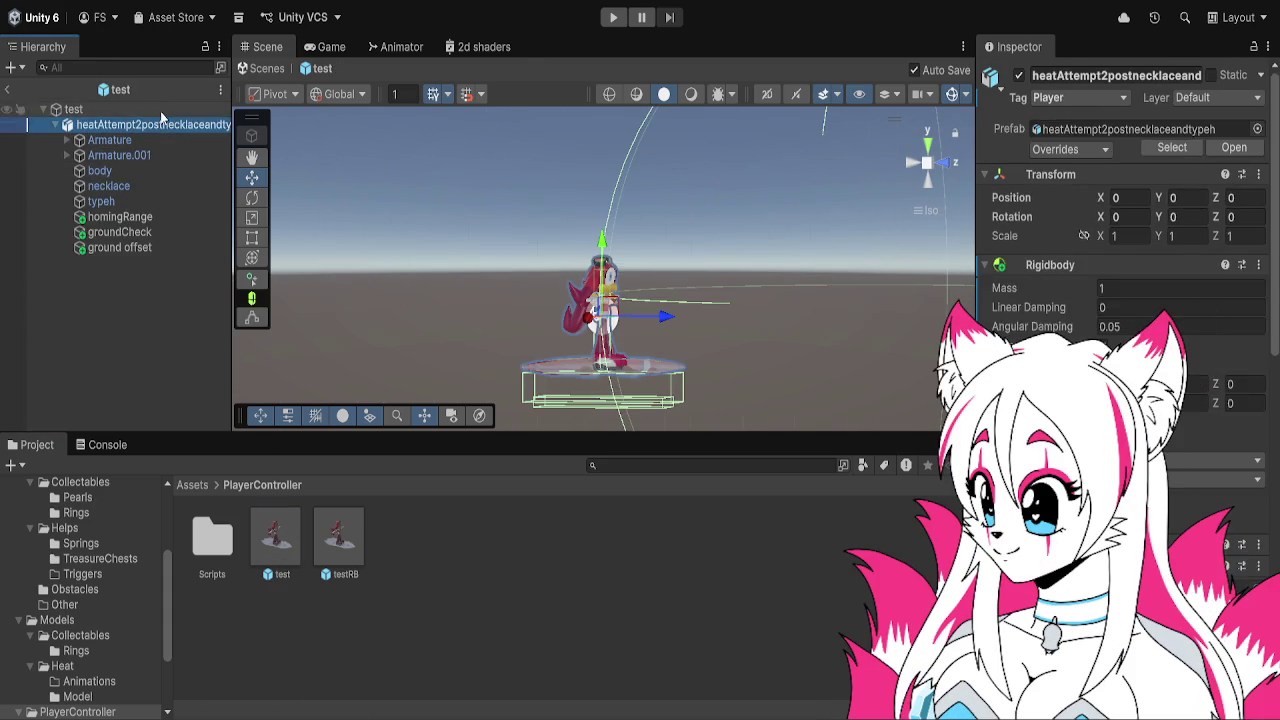
{"action": "left_click", "coordinate": [160, 111]}
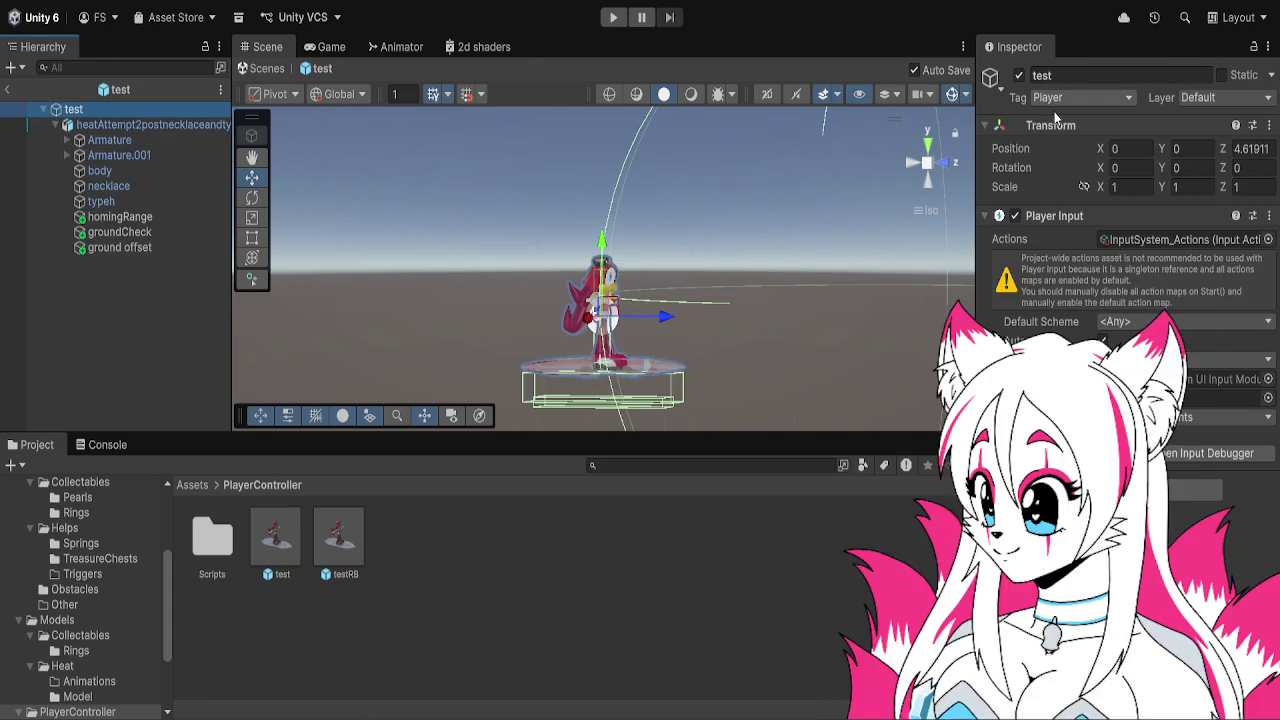
{"action": "left_click", "coordinate": [181, 123]}
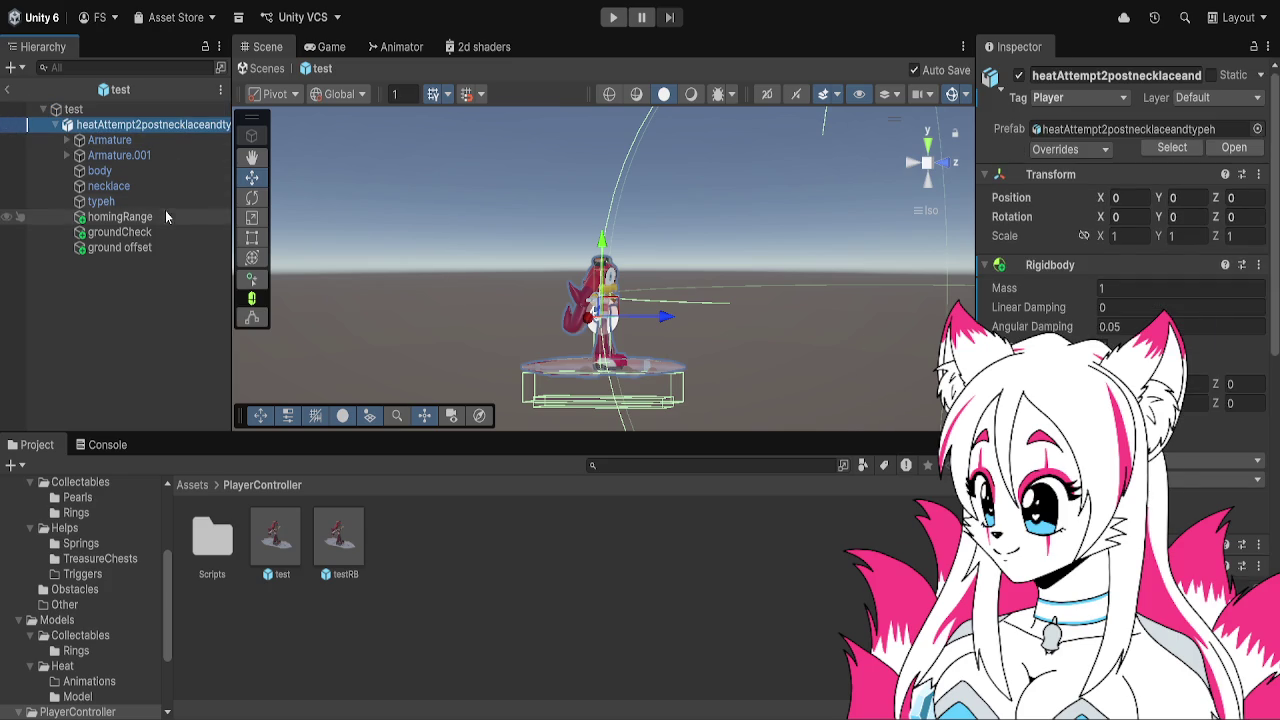
{"action": "left_click", "coordinate": [114, 111]}
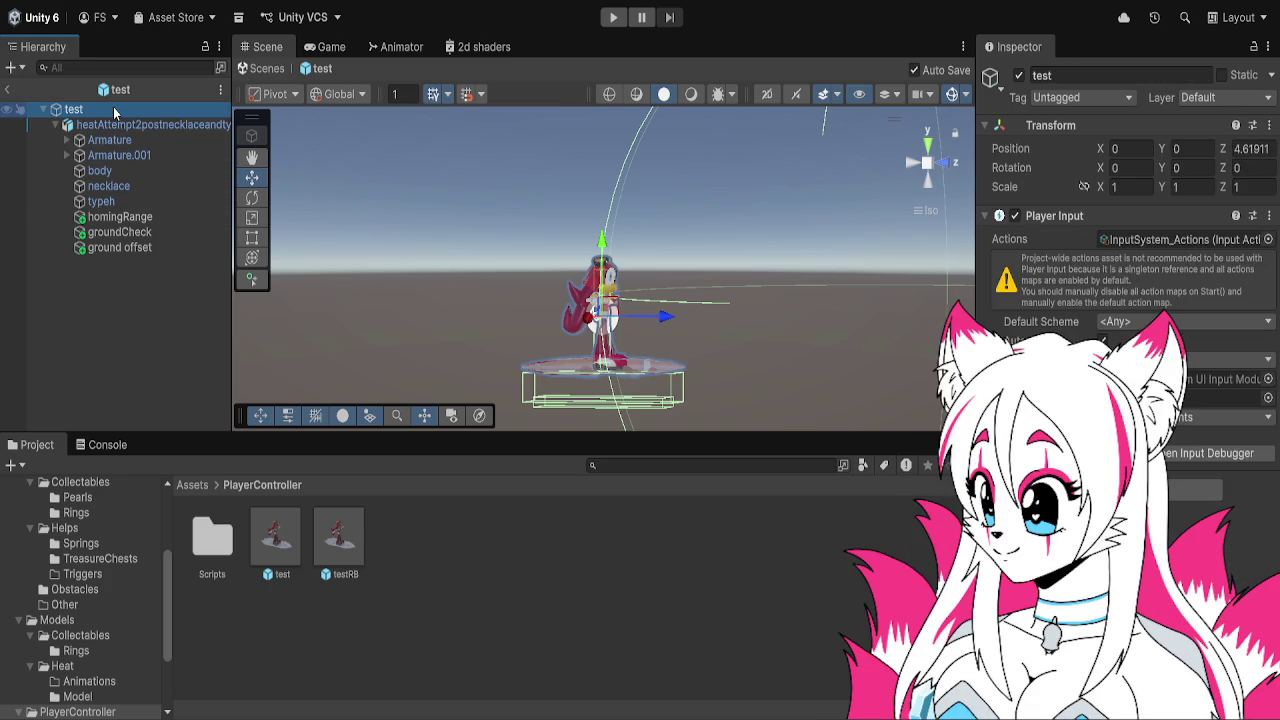
{"action": "left_click", "coordinate": [112, 140]}
{"action": "left_click", "coordinate": [118, 125]}
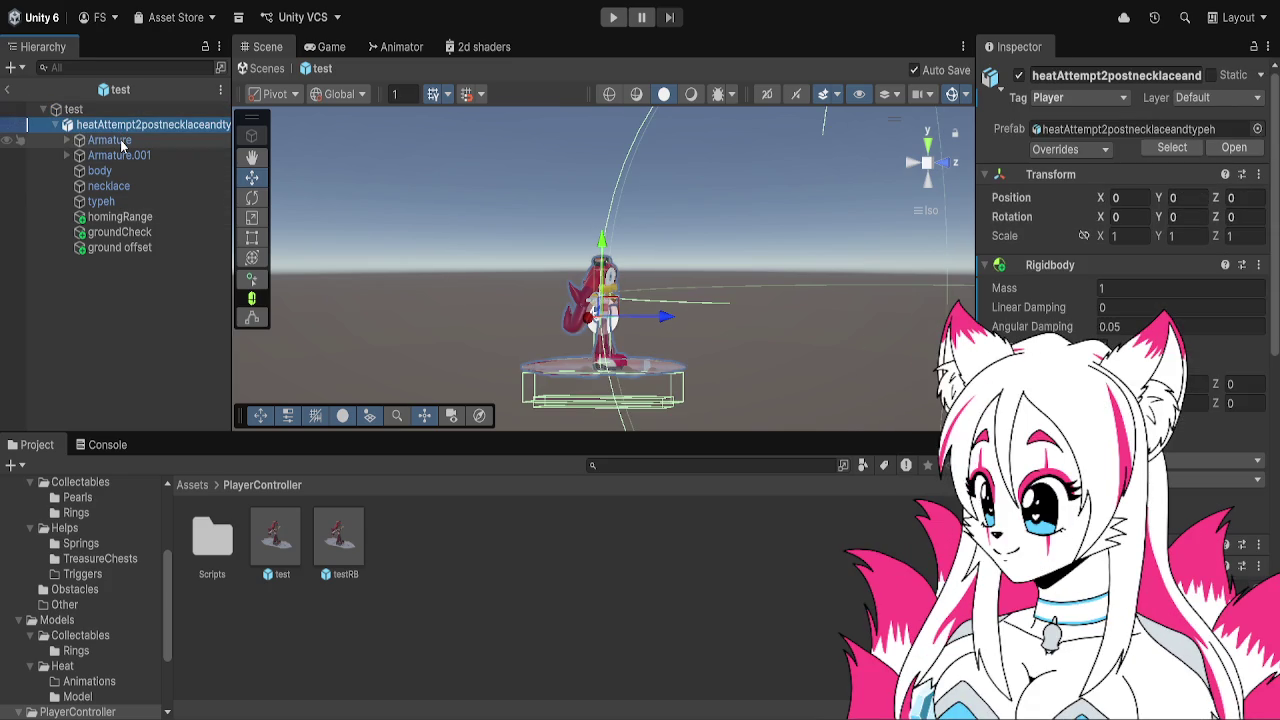
{"action": "left_click", "coordinate": [120, 140]}
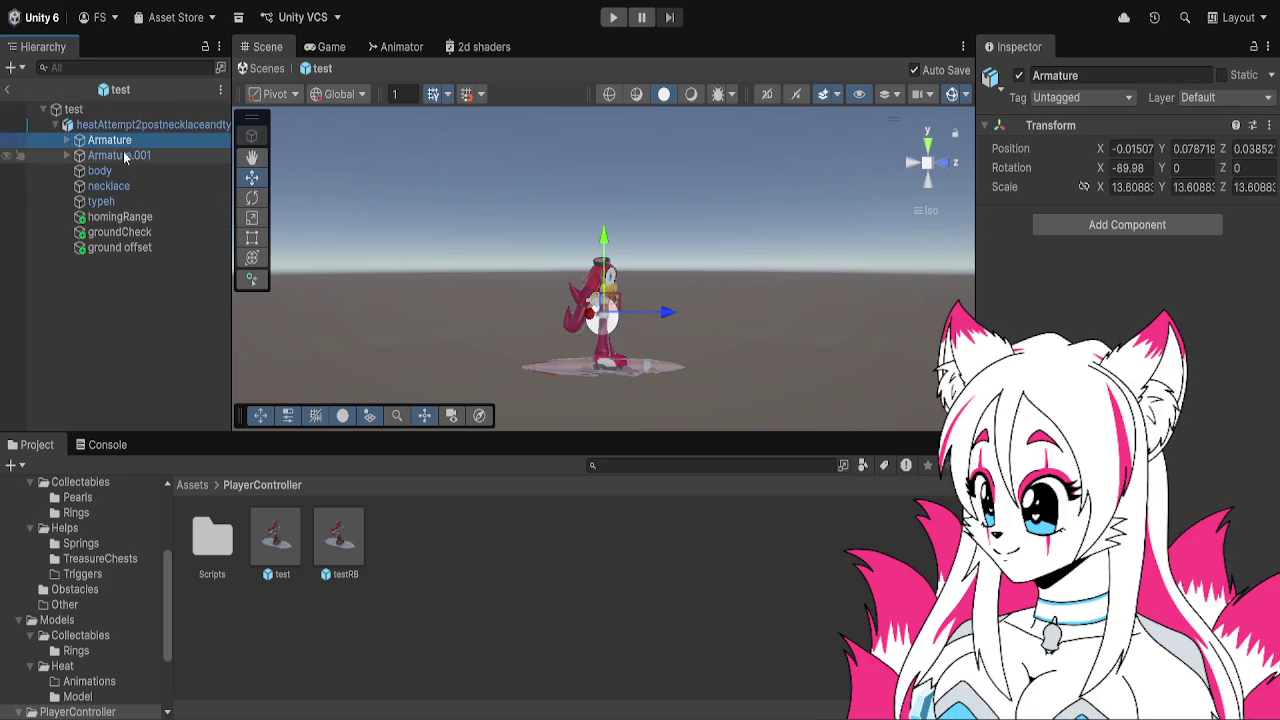
{"action": "left_click", "coordinate": [122, 155]}
{"action": "left_click", "coordinate": [122, 141]}
{"action": "left_click", "coordinate": [130, 157]}
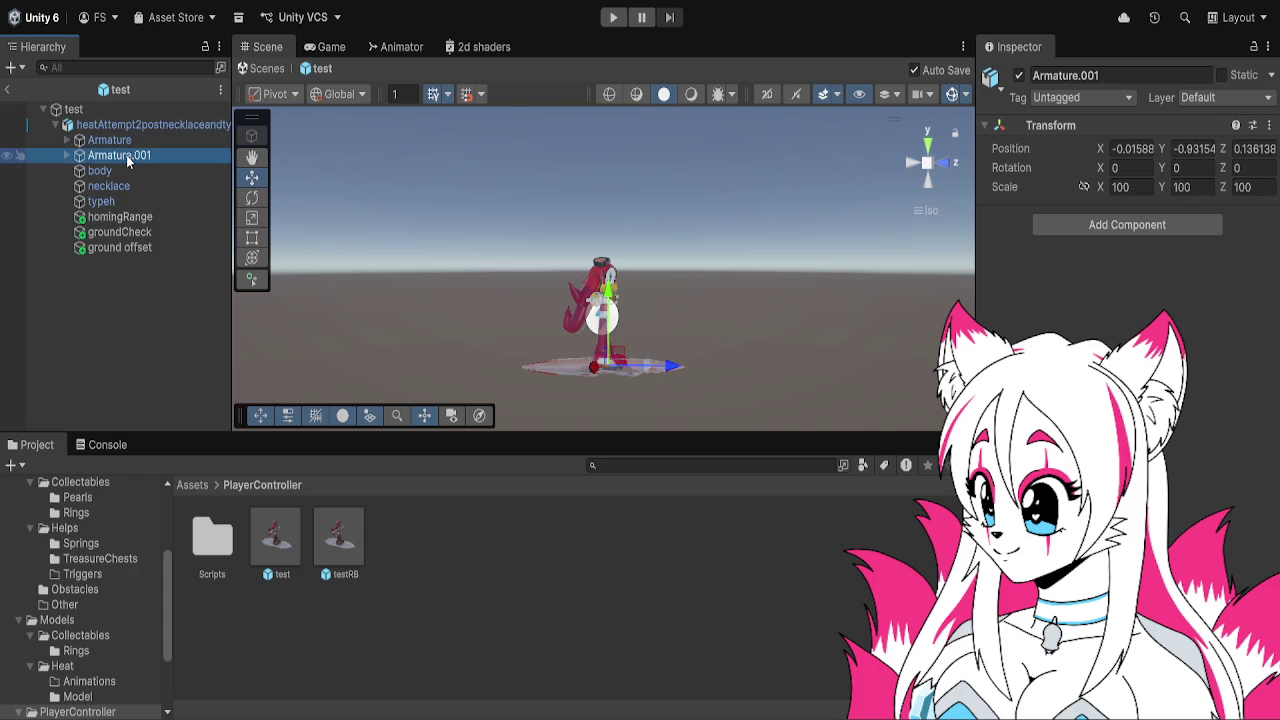
Inspect the body, groundCheck, typeh, homingRange and ground offset objects, then return to SampleScene
{"action": "left_click", "coordinate": [130, 171]}
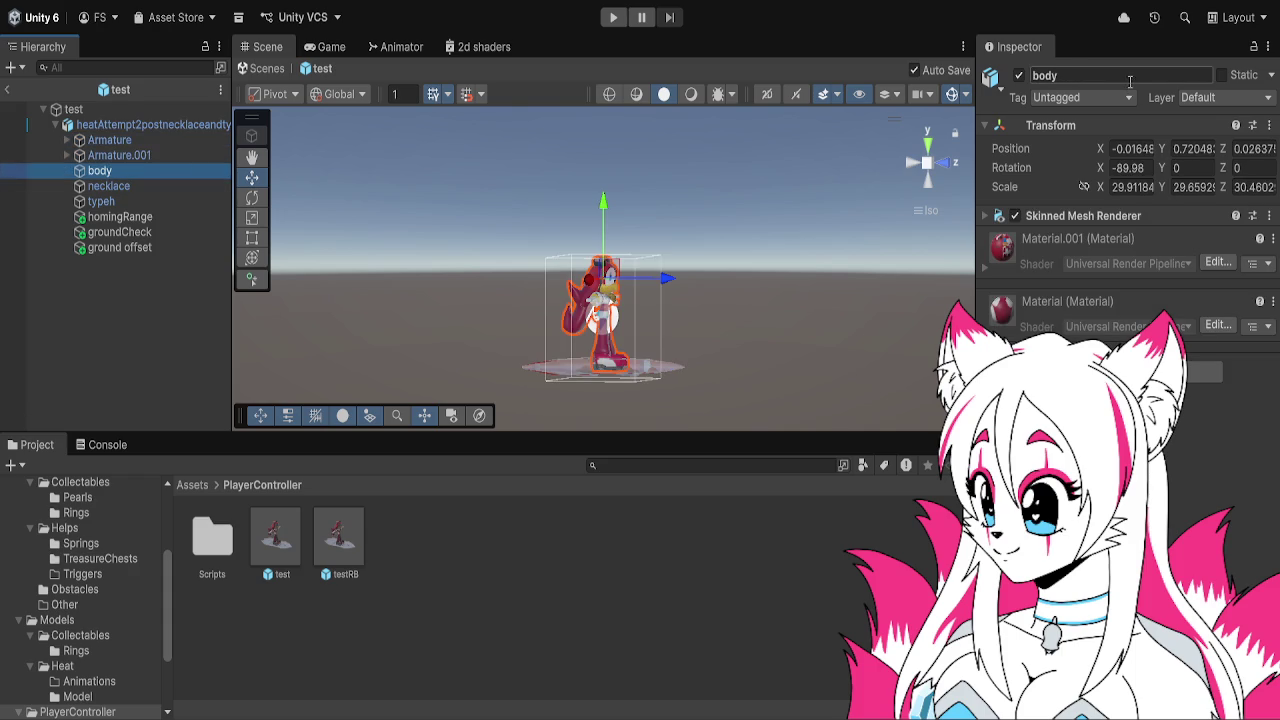
{"action": "left_click", "coordinate": [162, 231]}
{"action": "left_click", "coordinate": [158, 203]}
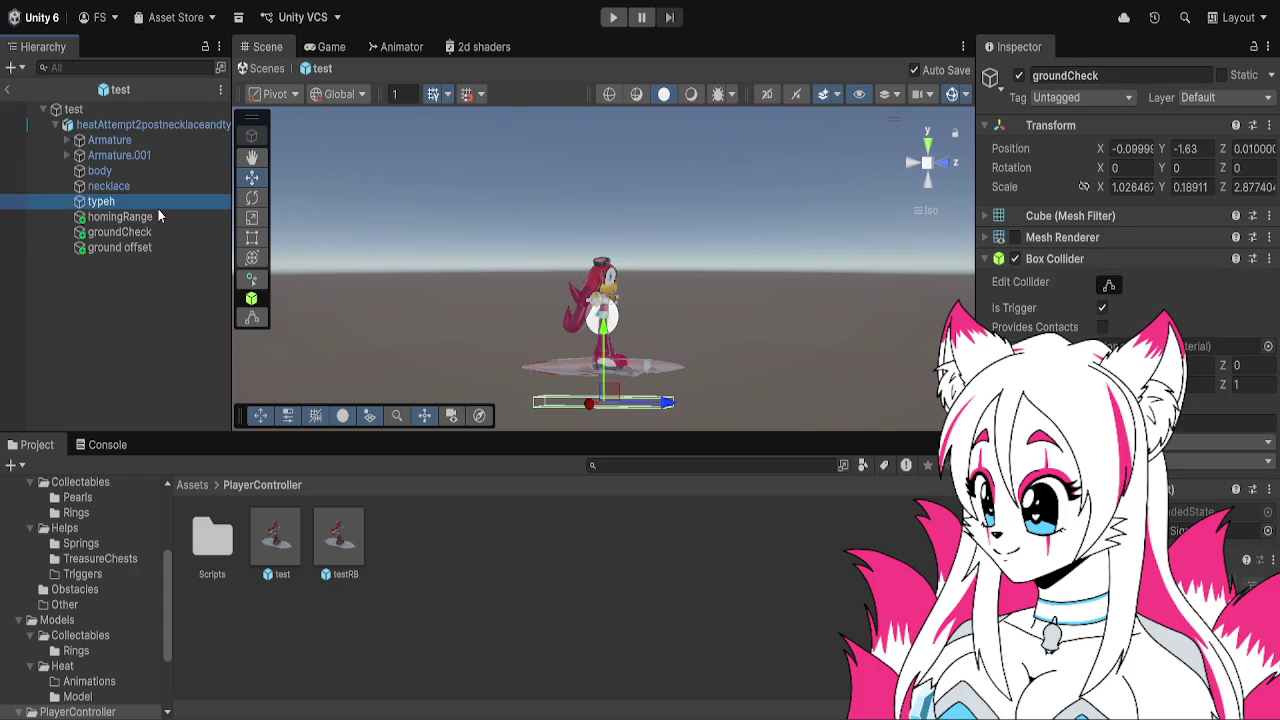
{"action": "left_click", "coordinate": [159, 217]}
{"action": "left_click", "coordinate": [163, 249]}
{"action": "left_click", "coordinate": [149, 155]}
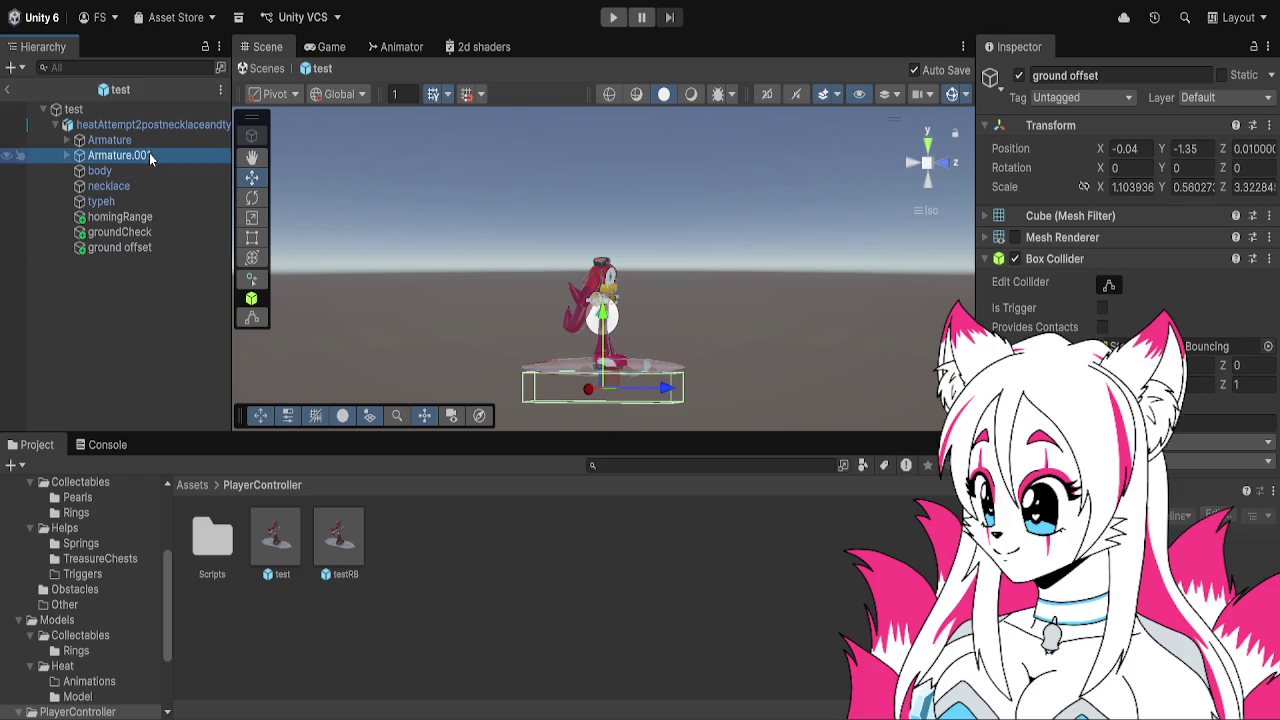
{"action": "left_click", "coordinate": [155, 126]}
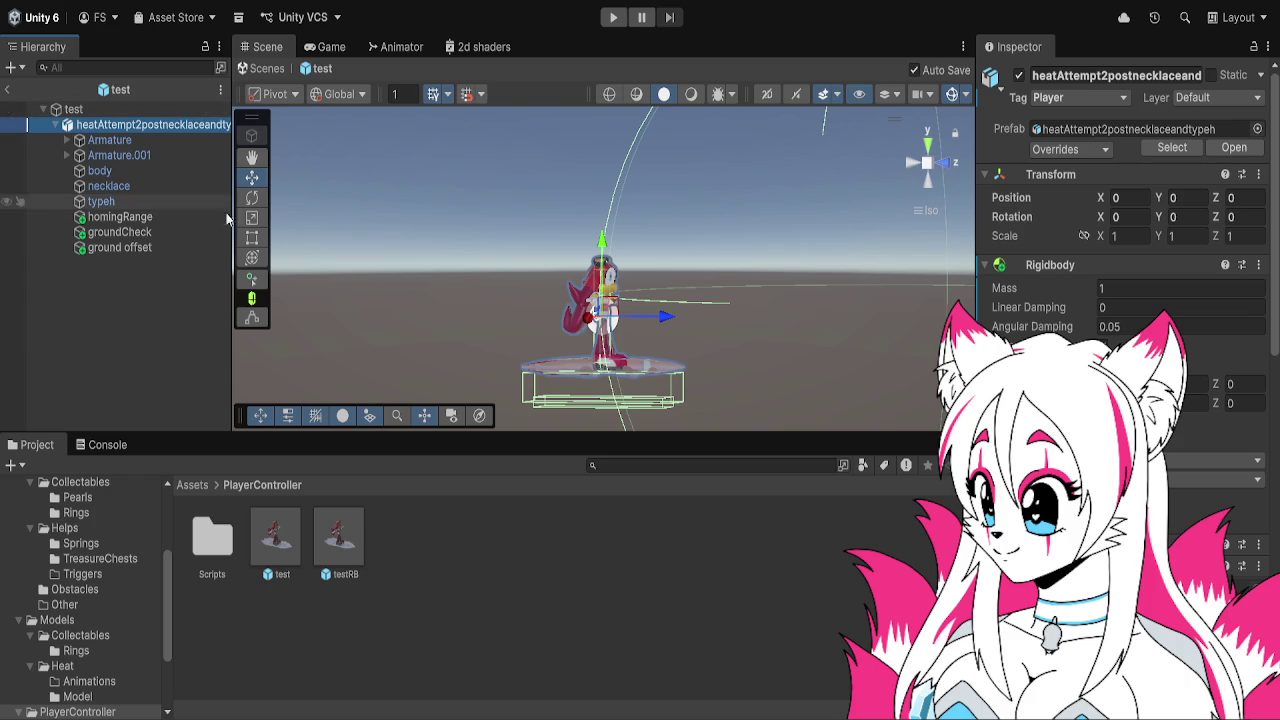
{"action": "left_click", "coordinate": [9, 91]}
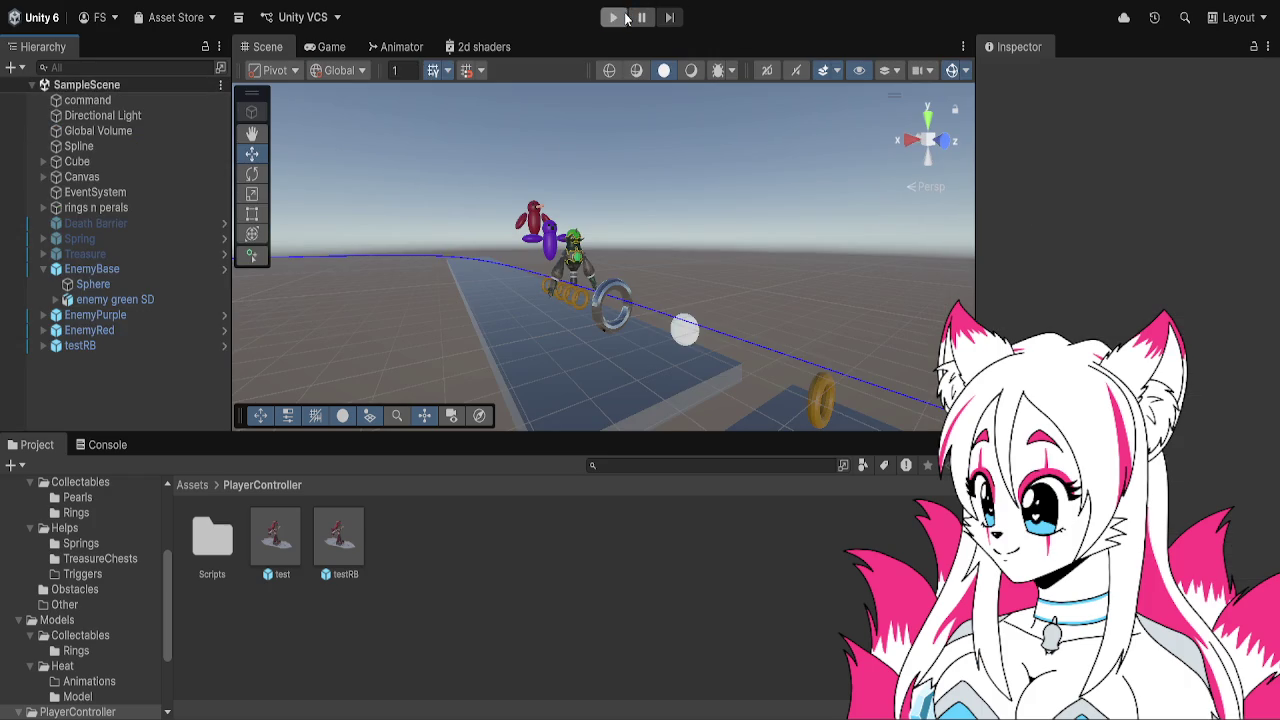
Run the game, select EnemyBase and enemy green SD during play, then stop the play-test
{"action": "left_click", "coordinate": [614, 17]}
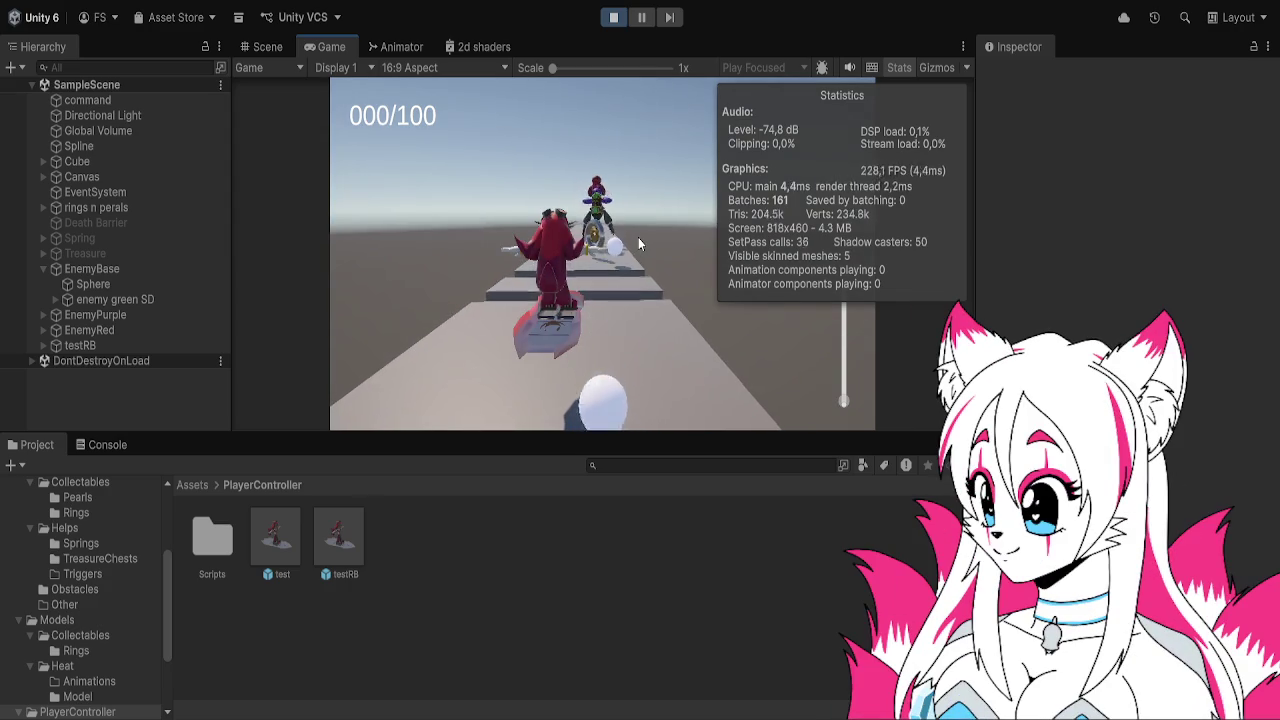
{"action": "left_click", "coordinate": [125, 270]}
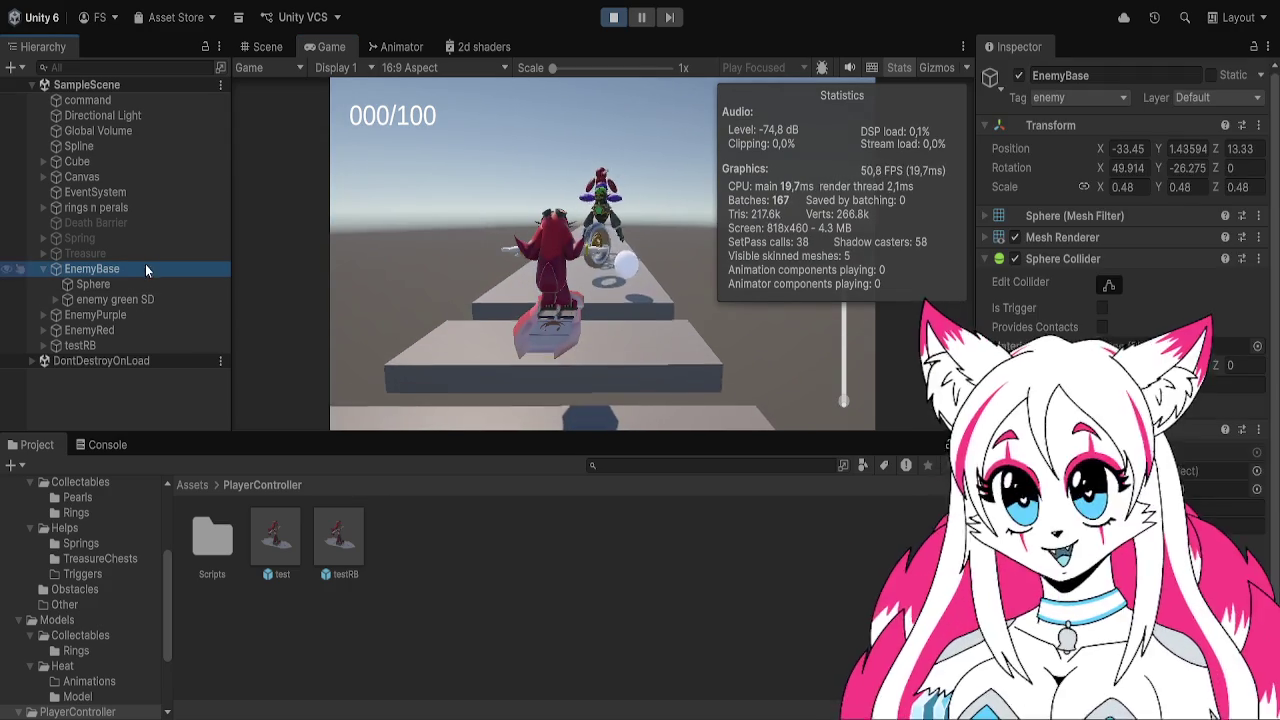
{"action": "left_click", "coordinate": [153, 295]}
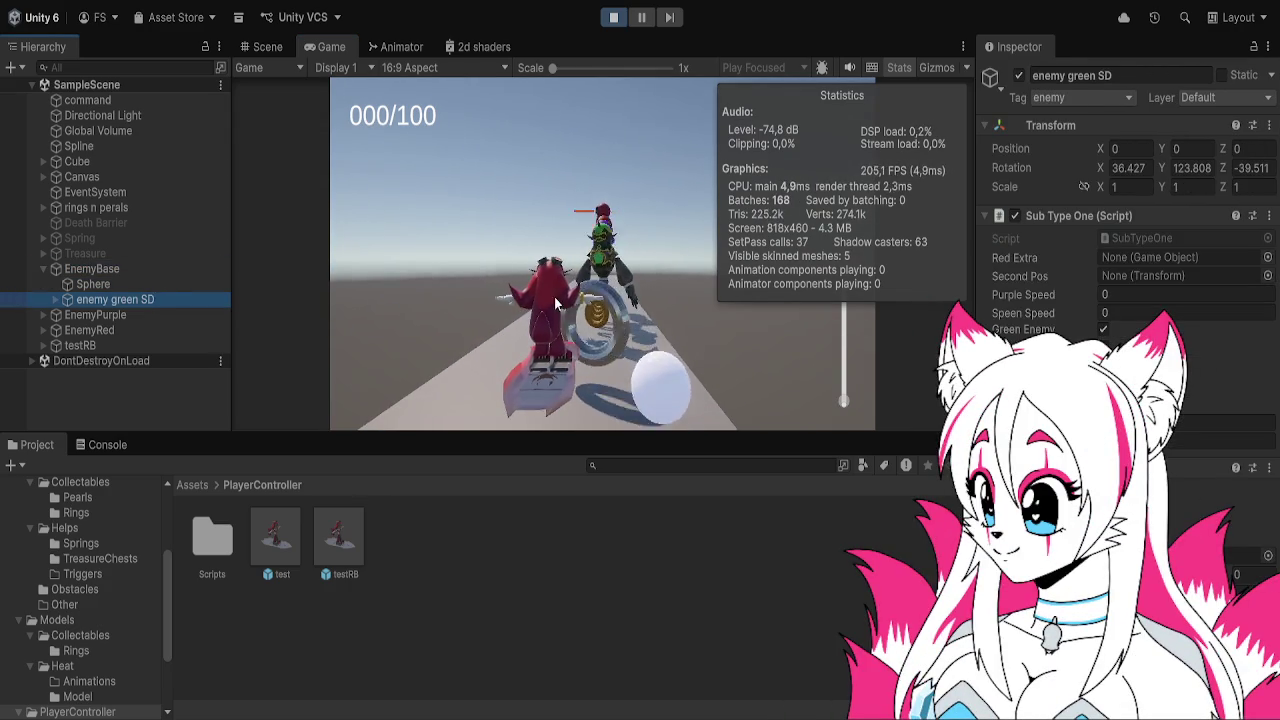
{"action": "left_click", "coordinate": [594, 280]}
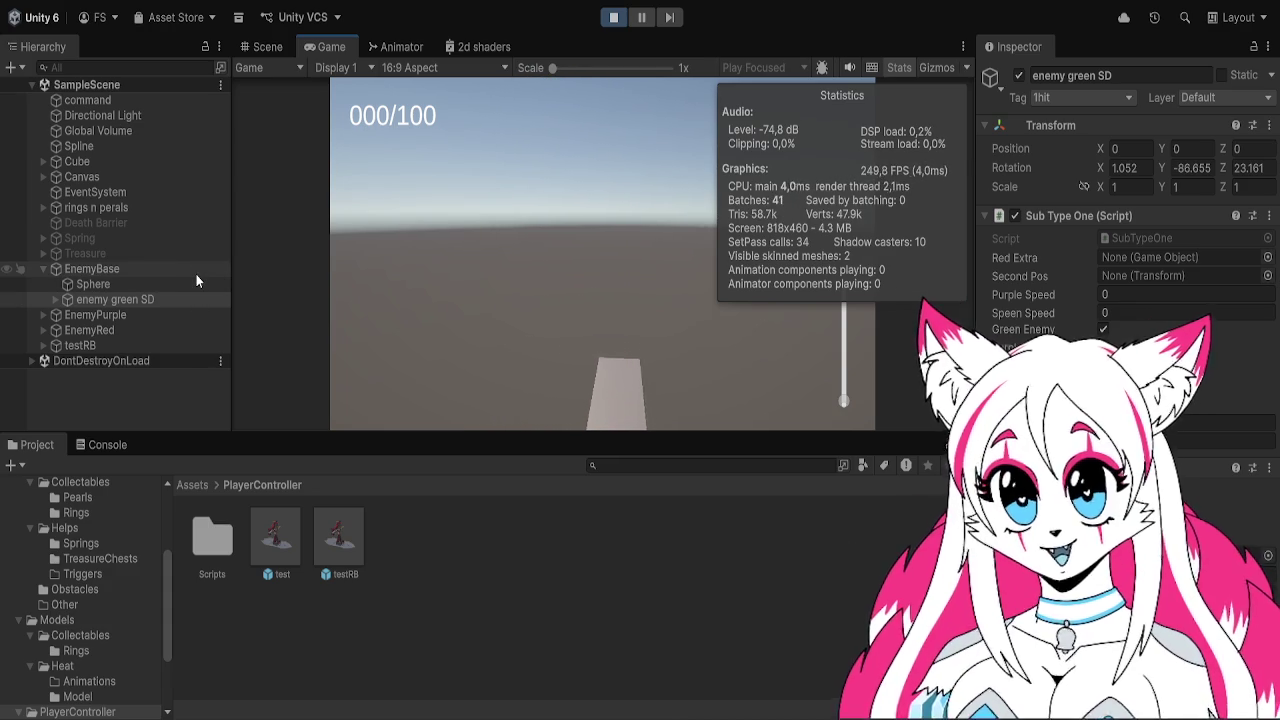
{"action": "left_click", "coordinate": [196, 274]}
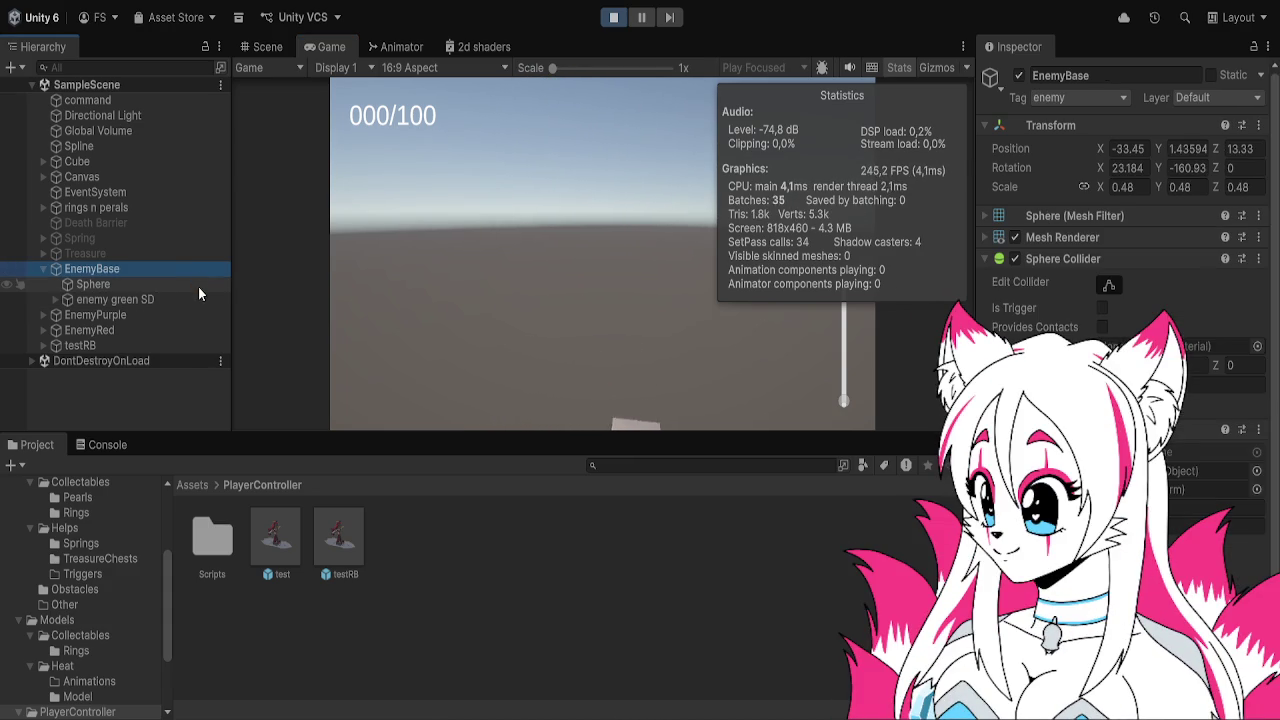
{"action": "left_click", "coordinate": [613, 17]}
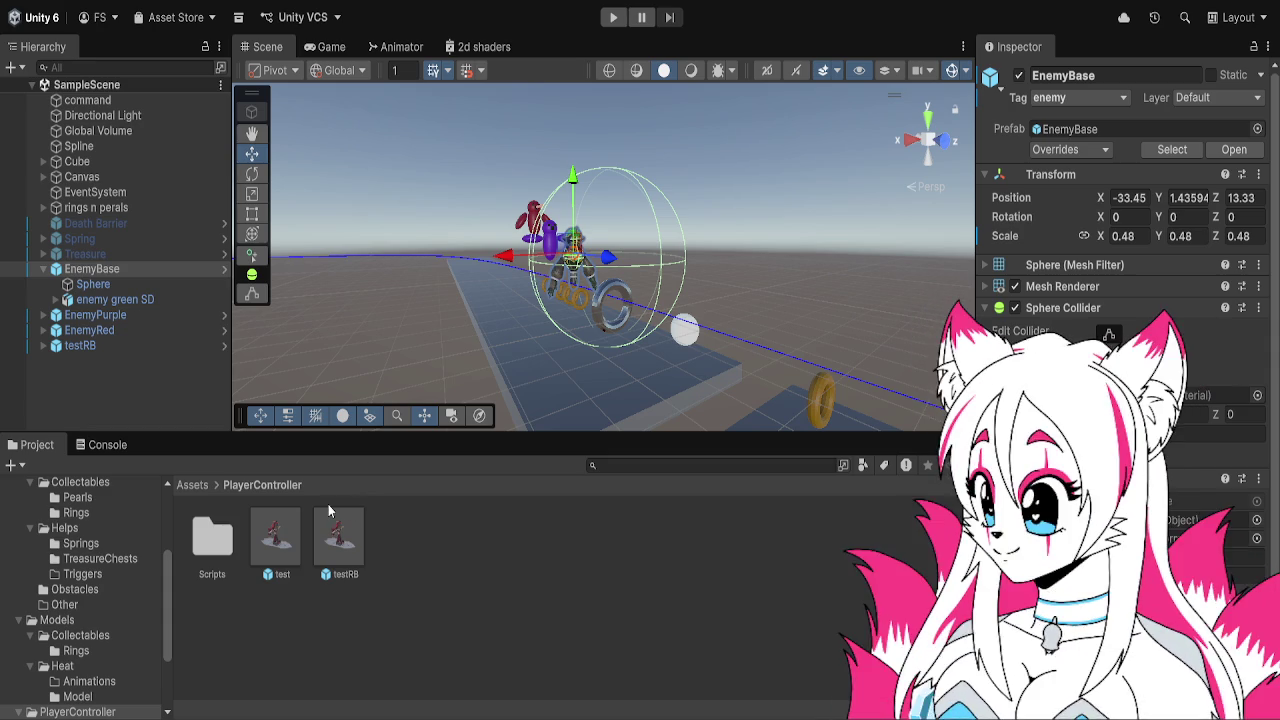
Preview the SharedBehaviour script in EnemyBehaviour, then select enemy green SD to see Sub Type One
{"action": "left_click", "coordinate": [203, 487]}
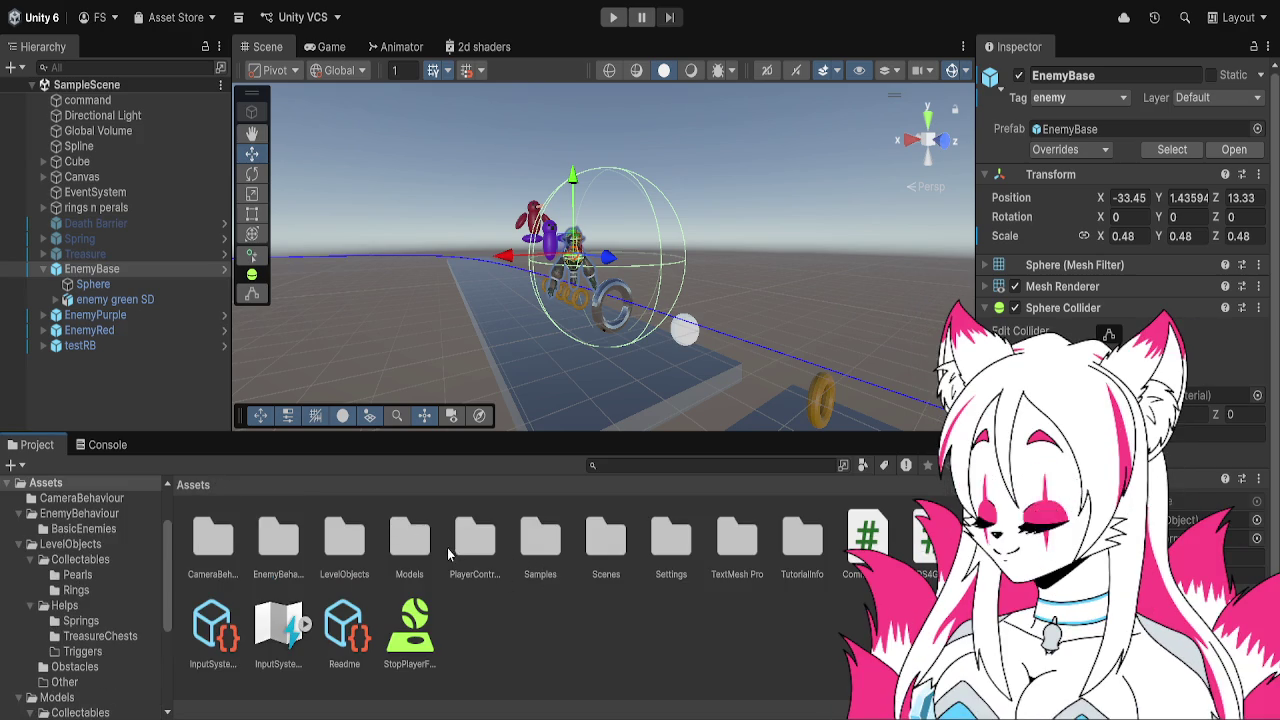
{"action": "double_click", "coordinate": [275, 560]}
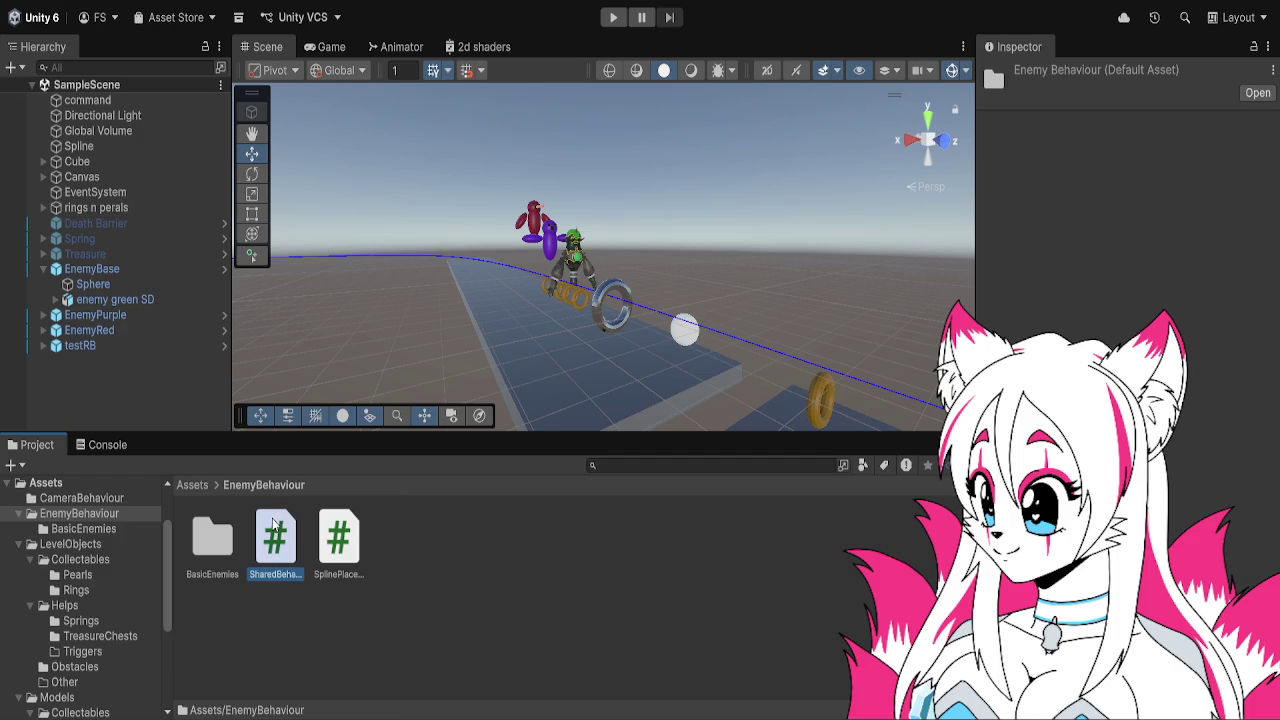
{"action": "left_click", "coordinate": [274, 525]}
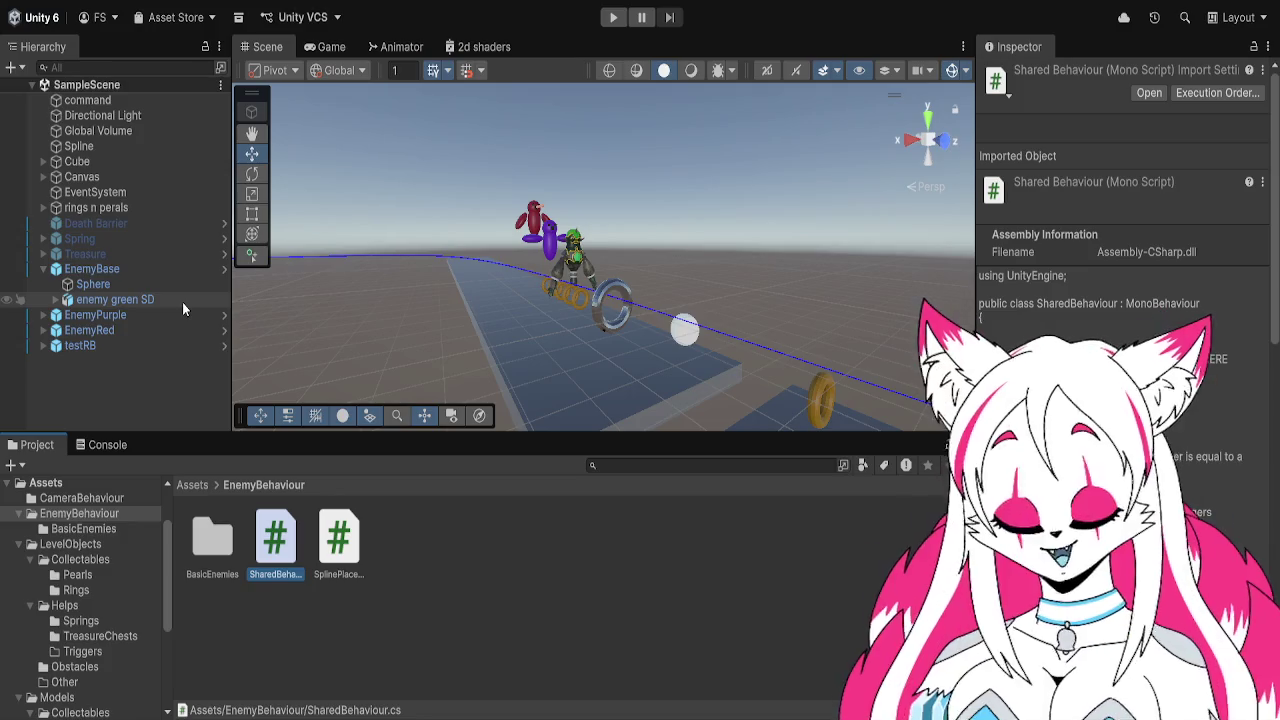
{"action": "left_click", "coordinate": [183, 299]}
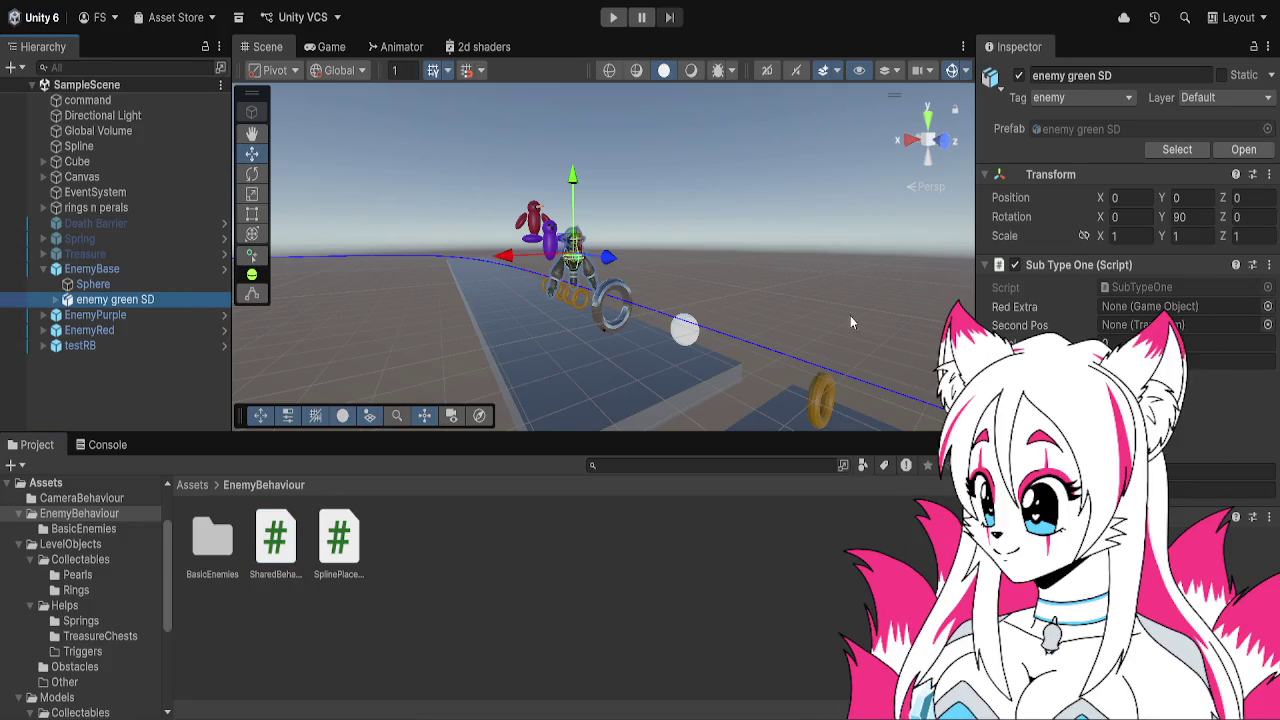
Frame enemy green SD, expand its children, reselect it, then go to HomingAttack.cs in Visual Studio
{"action": "key", "text": "f"}
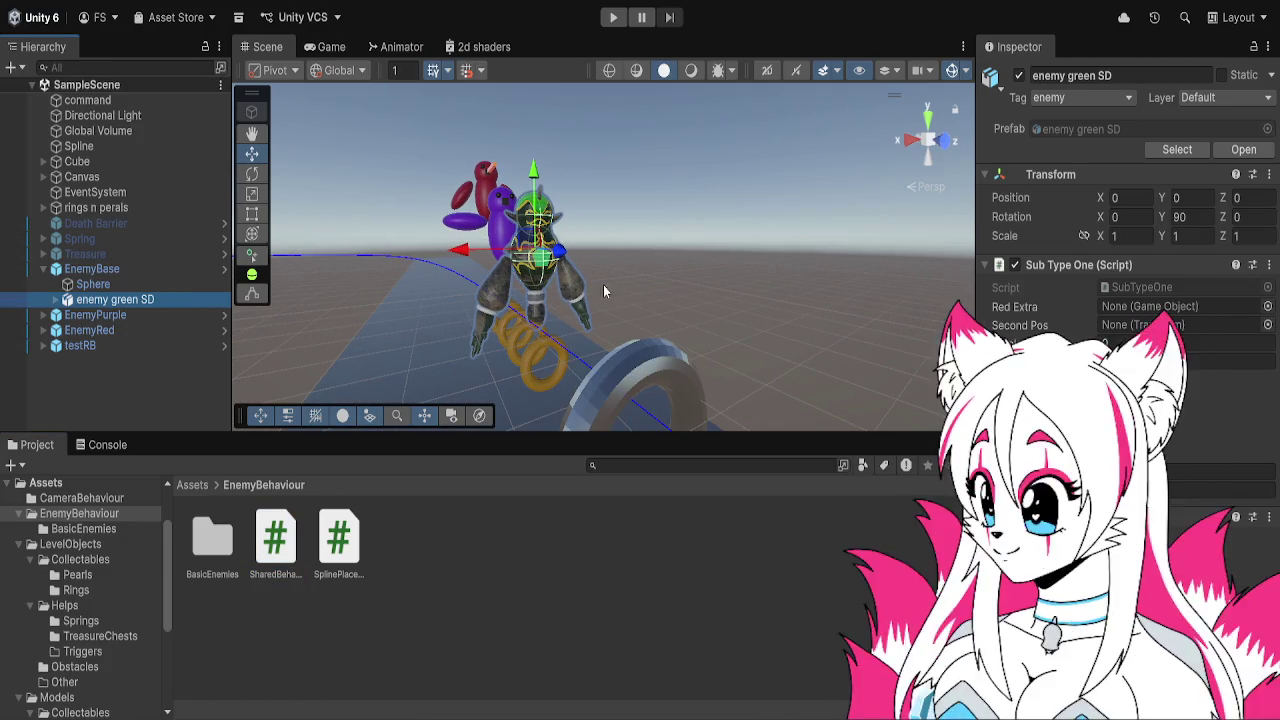
{"action": "left_click", "coordinate": [56, 300]}
{"action": "left_click", "coordinate": [110, 315]}
{"action": "left_click", "coordinate": [112, 300]}
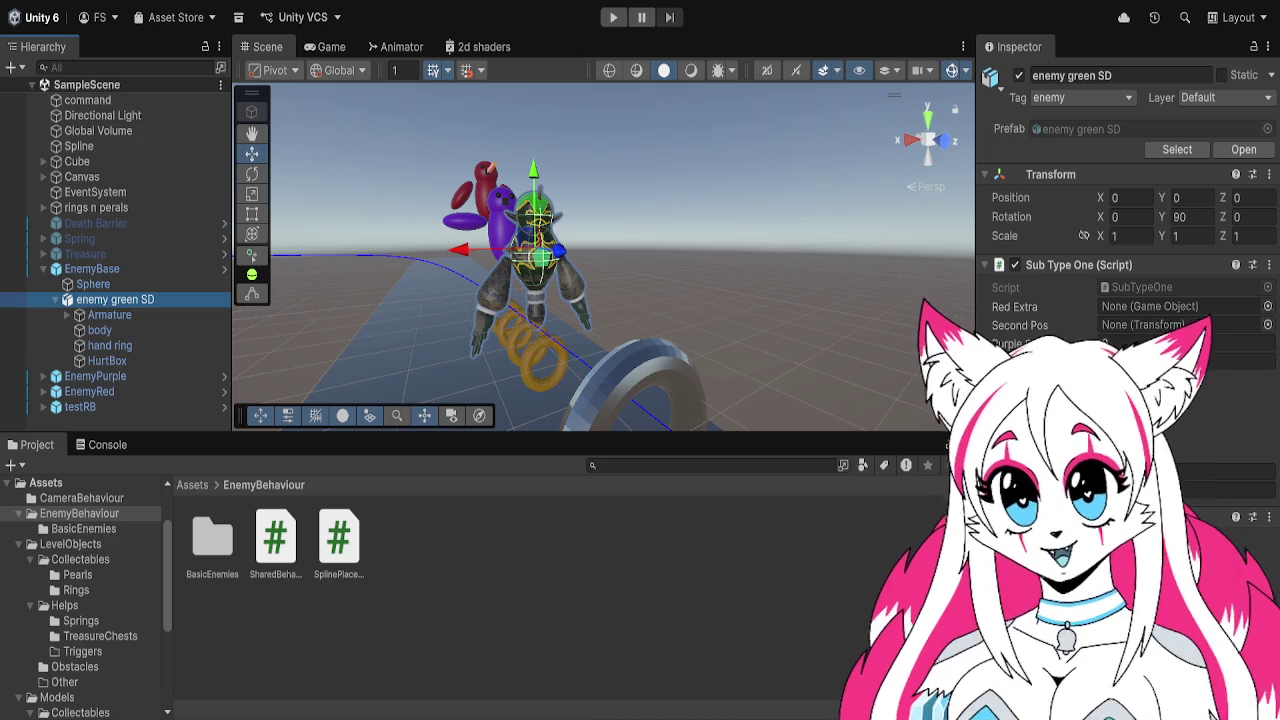
{"action": "key", "text": "alt+Tab"}
{"action": "scroll", "coordinate": [634, 254], "scroll_direction": "up", "scroll_amount": 20}
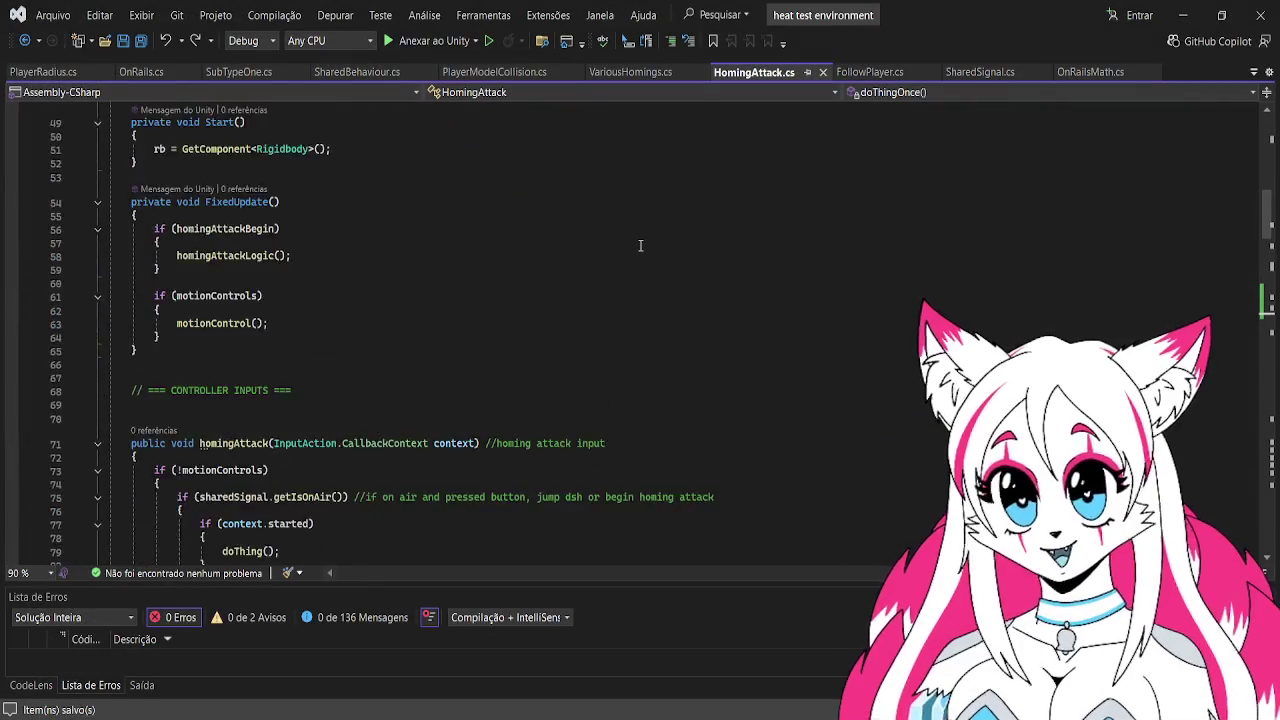
Highlight the enemyList Dictionary<GameObject, float3> declaration on line 15 of HomingAttack.cs
{"action": "scroll", "coordinate": [590, 280], "scroll_direction": "up", "scroll_amount": 1}
{"action": "scroll", "coordinate": [476, 348], "scroll_direction": "down", "scroll_amount": 2}
{"action": "scroll", "coordinate": [474, 330], "scroll_direction": "up", "scroll_amount": 2}
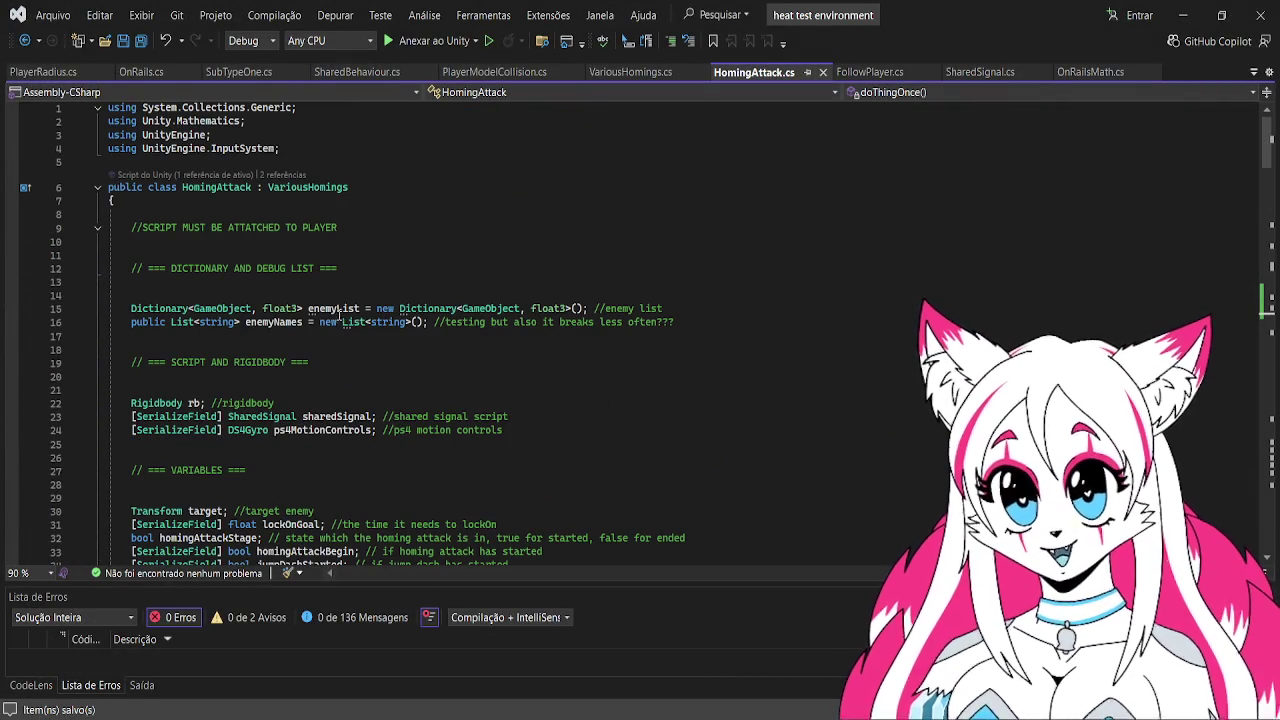
{"action": "left_click_drag", "start_coordinate": [126, 309], "coordinate": [676, 307]}
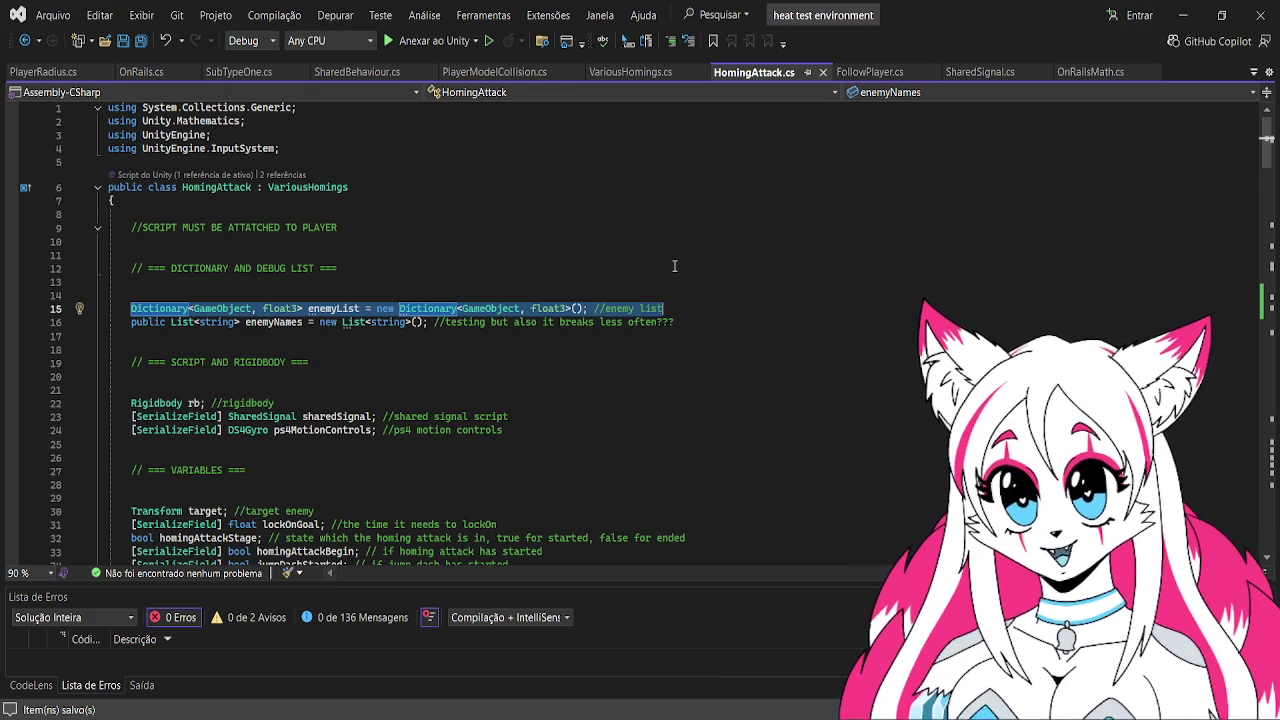
Highlight the public enemyNames List<string> declaration on line 16 instead
{"action": "scroll", "coordinate": [651, 270], "scroll_direction": "down", "scroll_amount": 1}
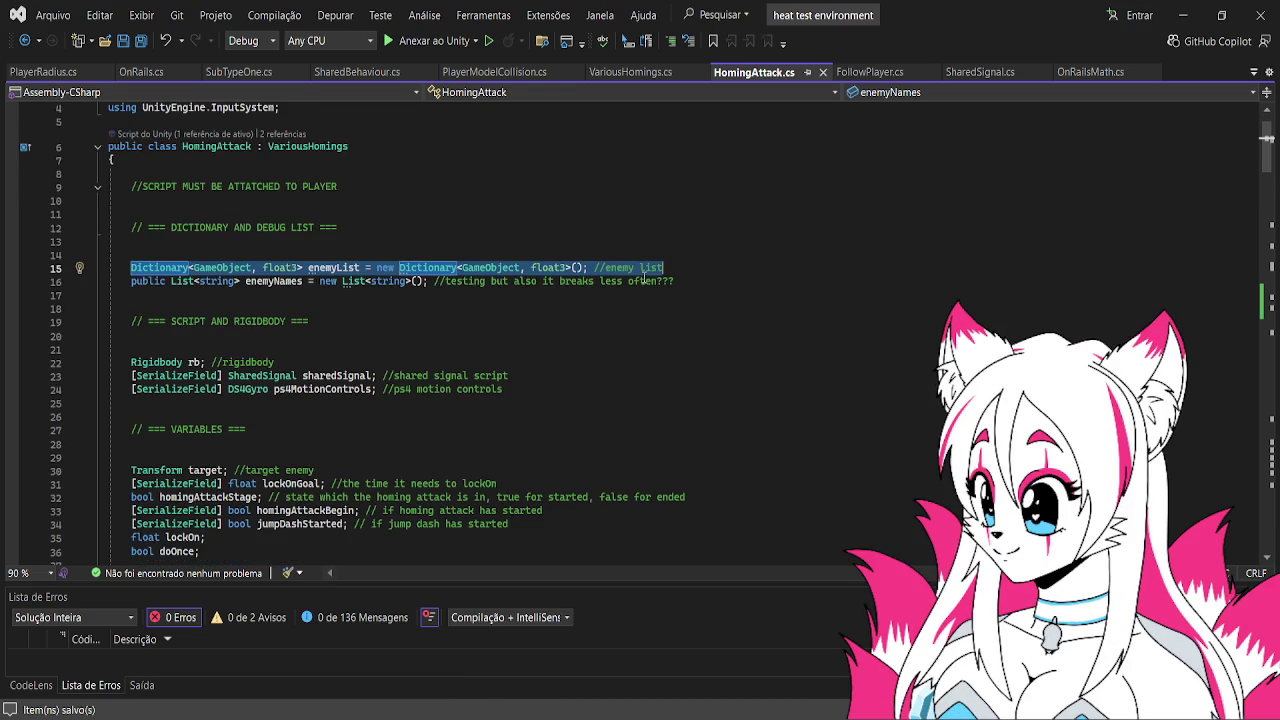
{"action": "left_click", "coordinate": [188, 272]}
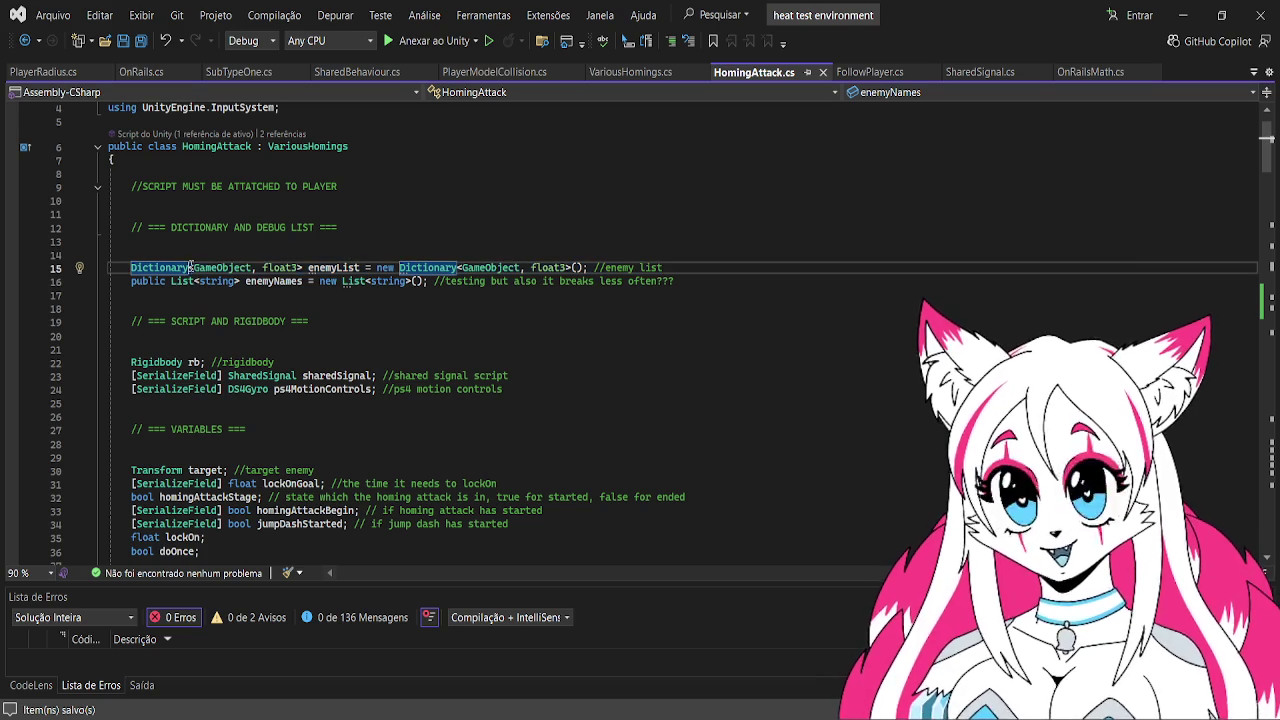
{"action": "scroll", "coordinate": [400, 273], "scroll_direction": "down", "scroll_amount": 1}
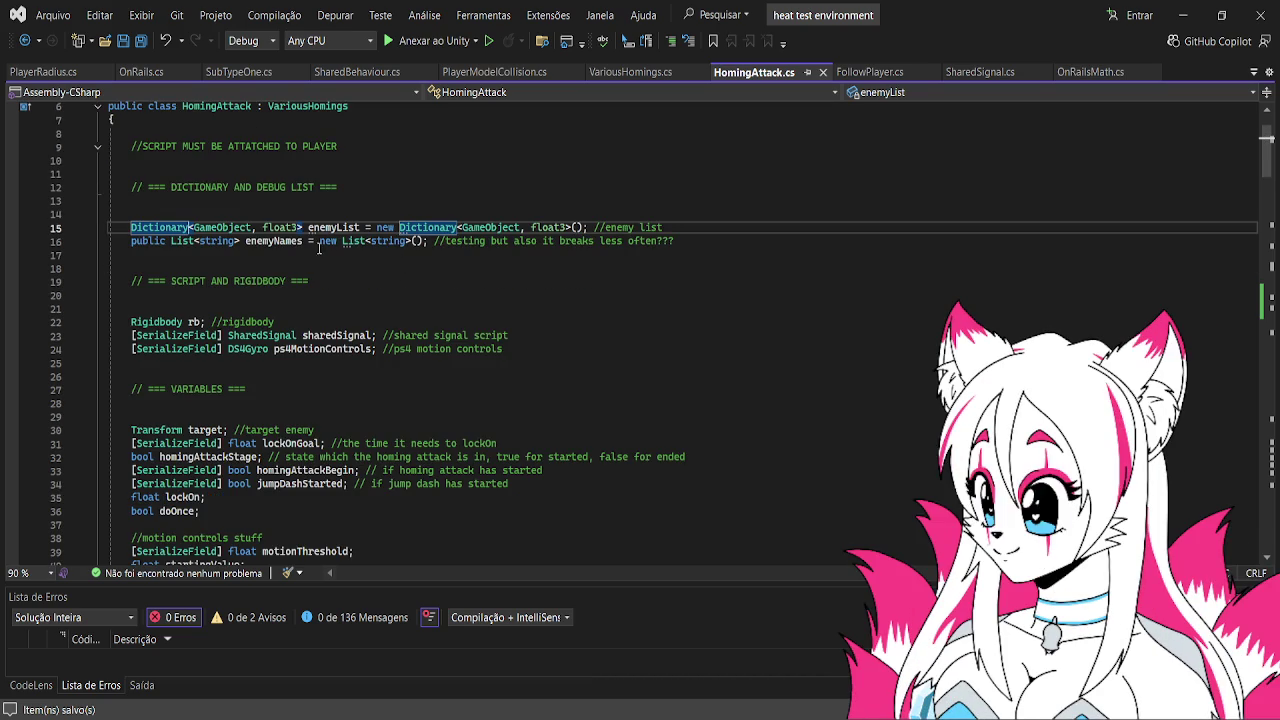
{"action": "left_click", "coordinate": [206, 244]}
{"action": "left_click_drag", "start_coordinate": [131, 240], "coordinate": [696, 240]}
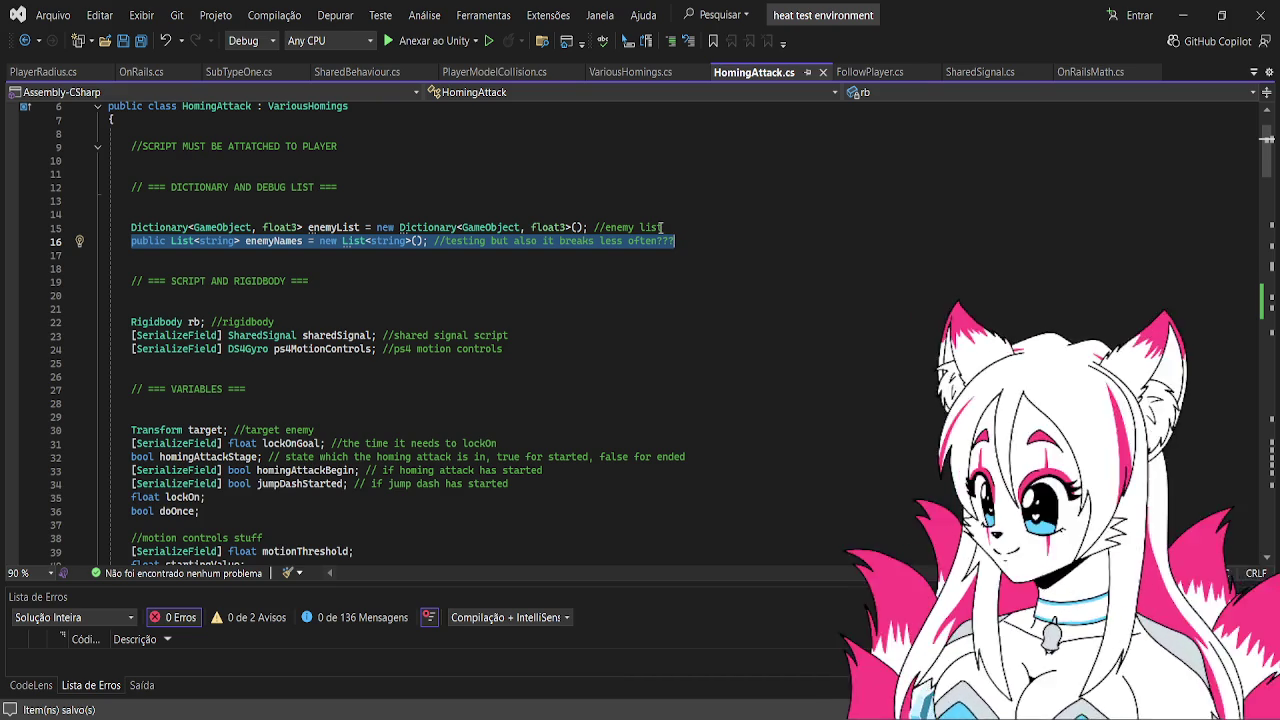
Scroll past Start, FixedUpdate and doThing, then back to the homingAttack and homingCancel input handlers
{"action": "scroll", "coordinate": [660, 230], "scroll_direction": "down", "scroll_amount": 2}
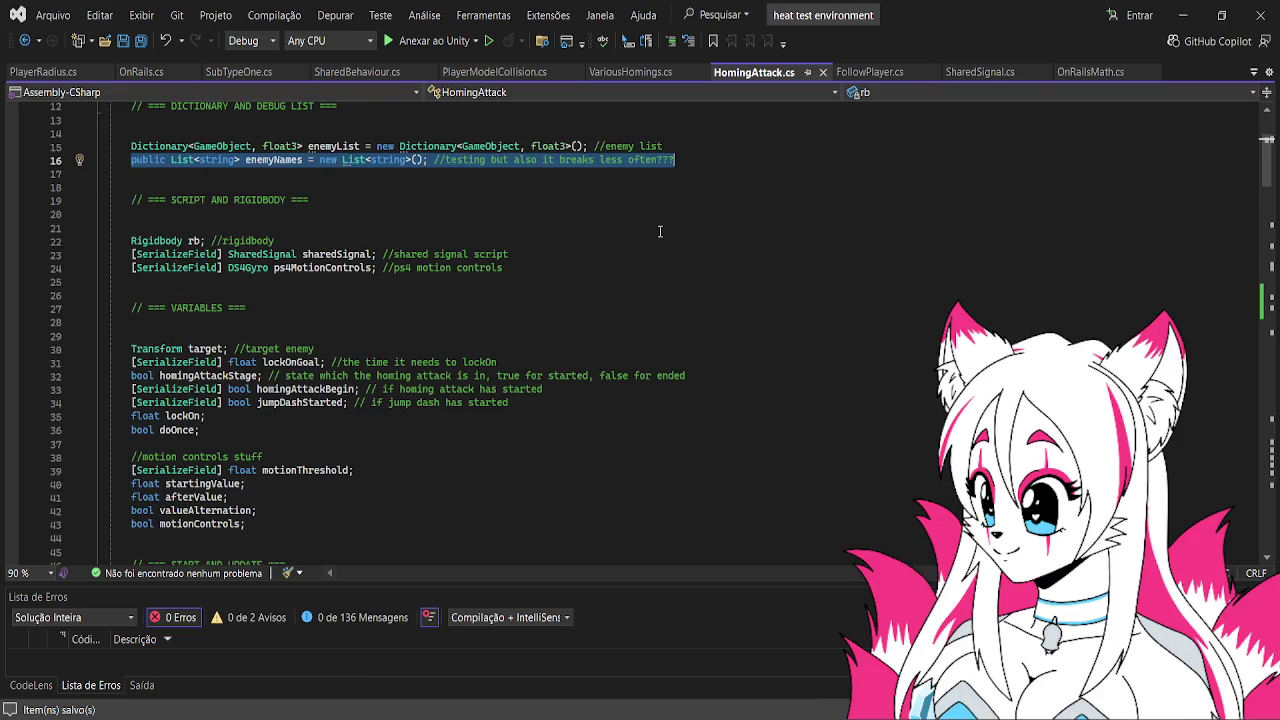
{"action": "scroll", "coordinate": [660, 231], "scroll_direction": "down", "scroll_amount": 8}
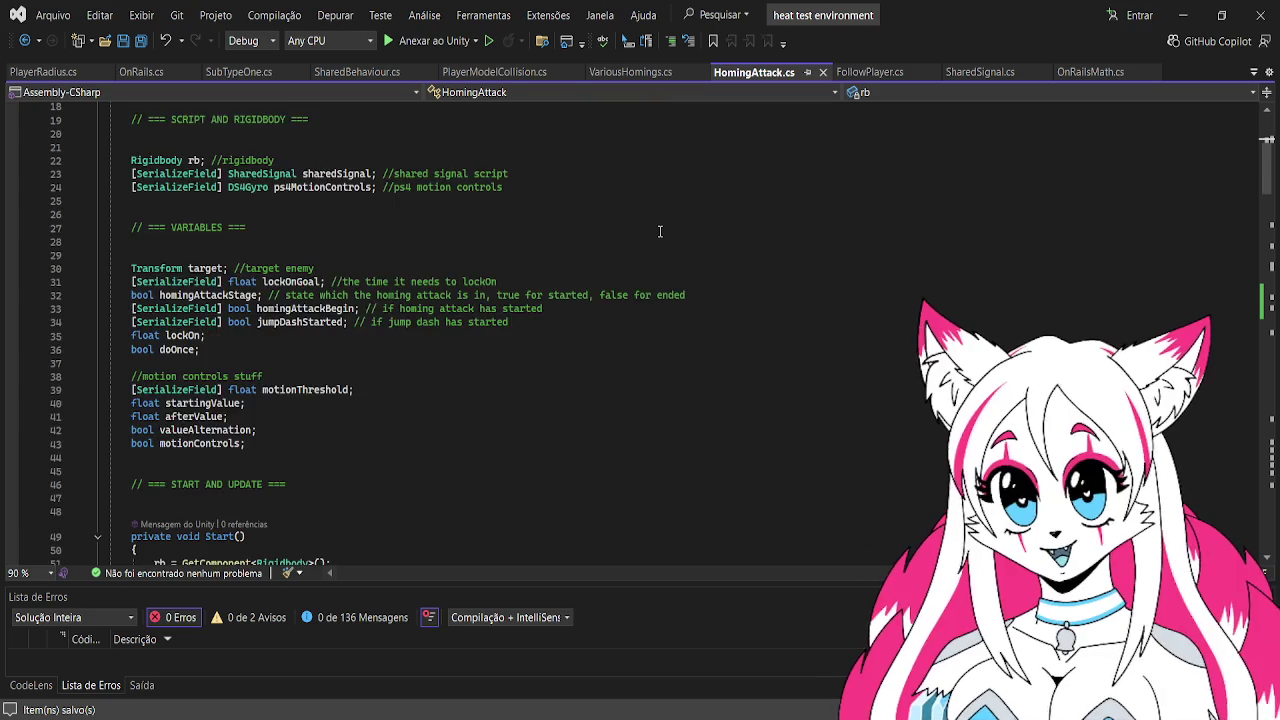
{"action": "scroll", "coordinate": [660, 231], "scroll_direction": "down", "scroll_amount": 11}
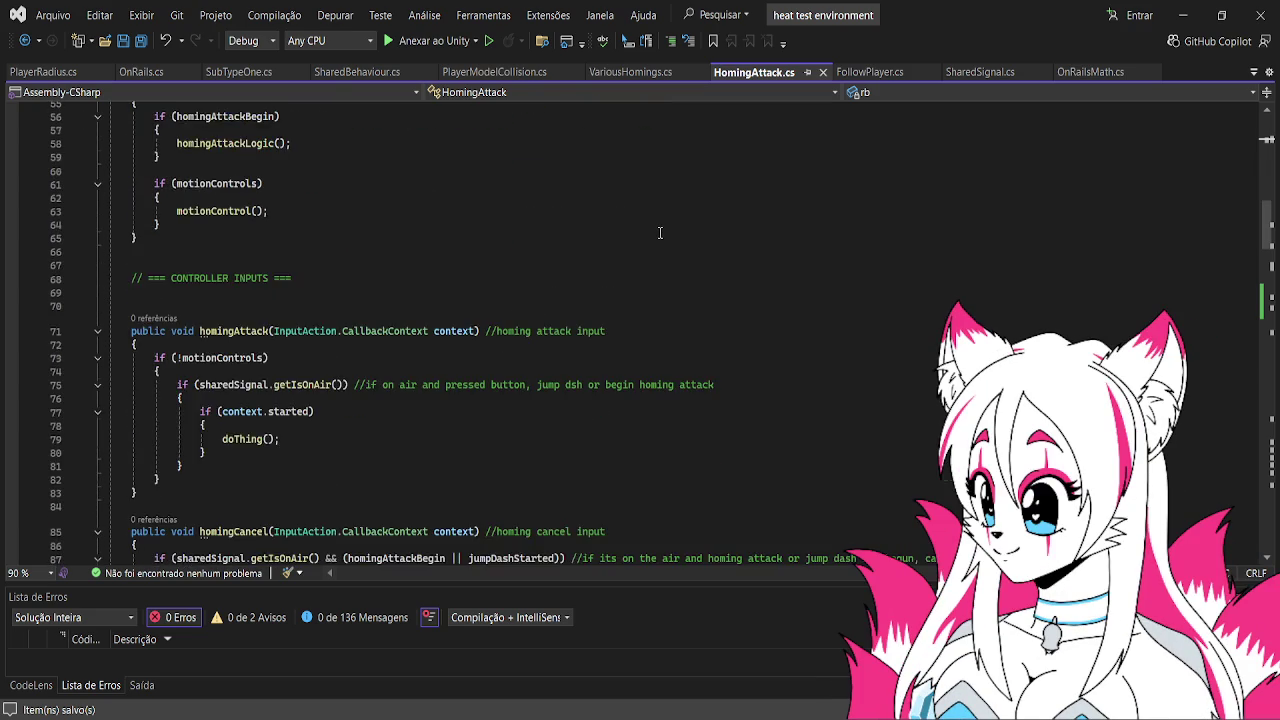
{"action": "scroll", "coordinate": [660, 233], "scroll_direction": "down", "scroll_amount": 2}
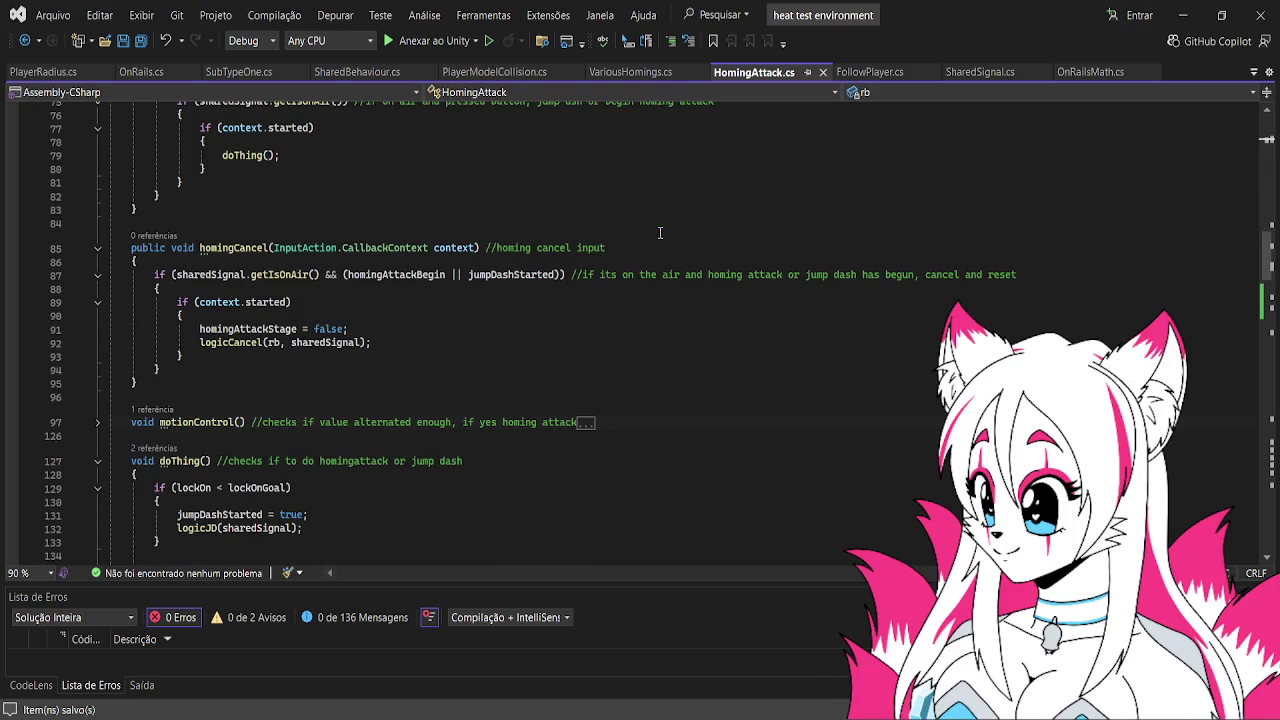
{"action": "scroll", "coordinate": [660, 233], "scroll_direction": "down", "scroll_amount": 2}
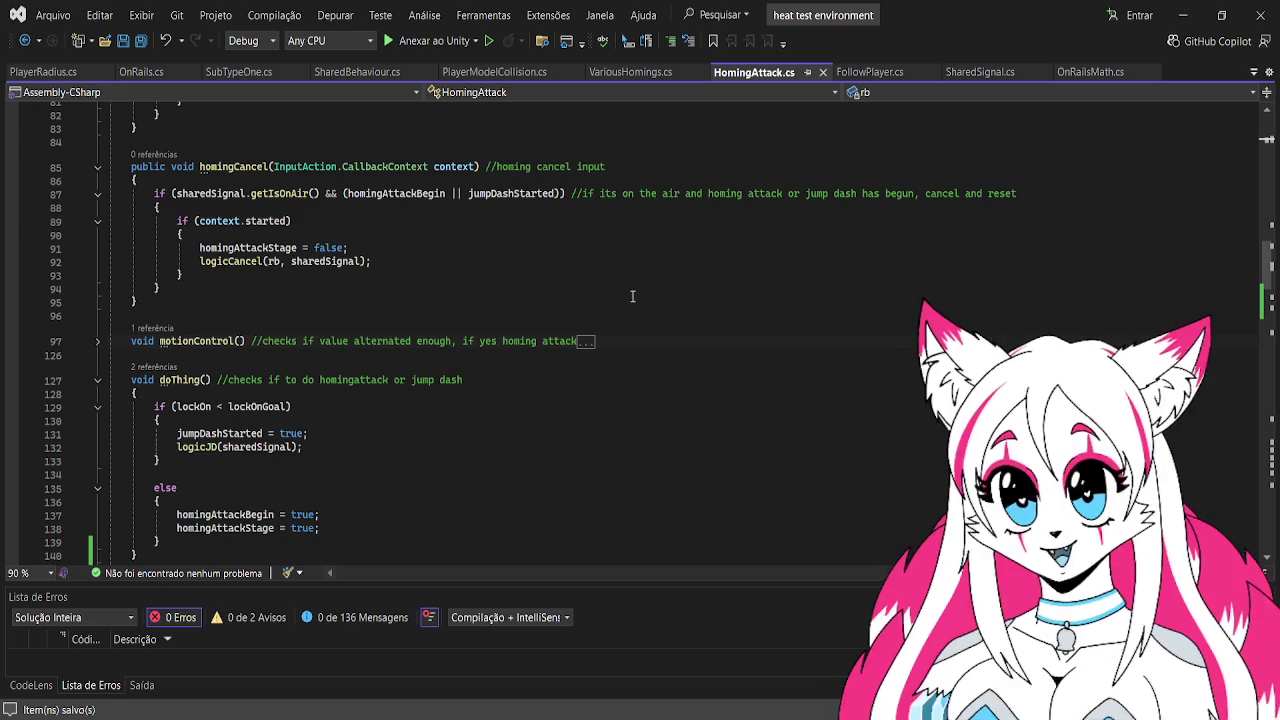
{"action": "scroll", "coordinate": [632, 297], "scroll_direction": "up", "scroll_amount": 1}
{"action": "scroll", "coordinate": [632, 297], "scroll_direction": "up", "scroll_amount": 2}
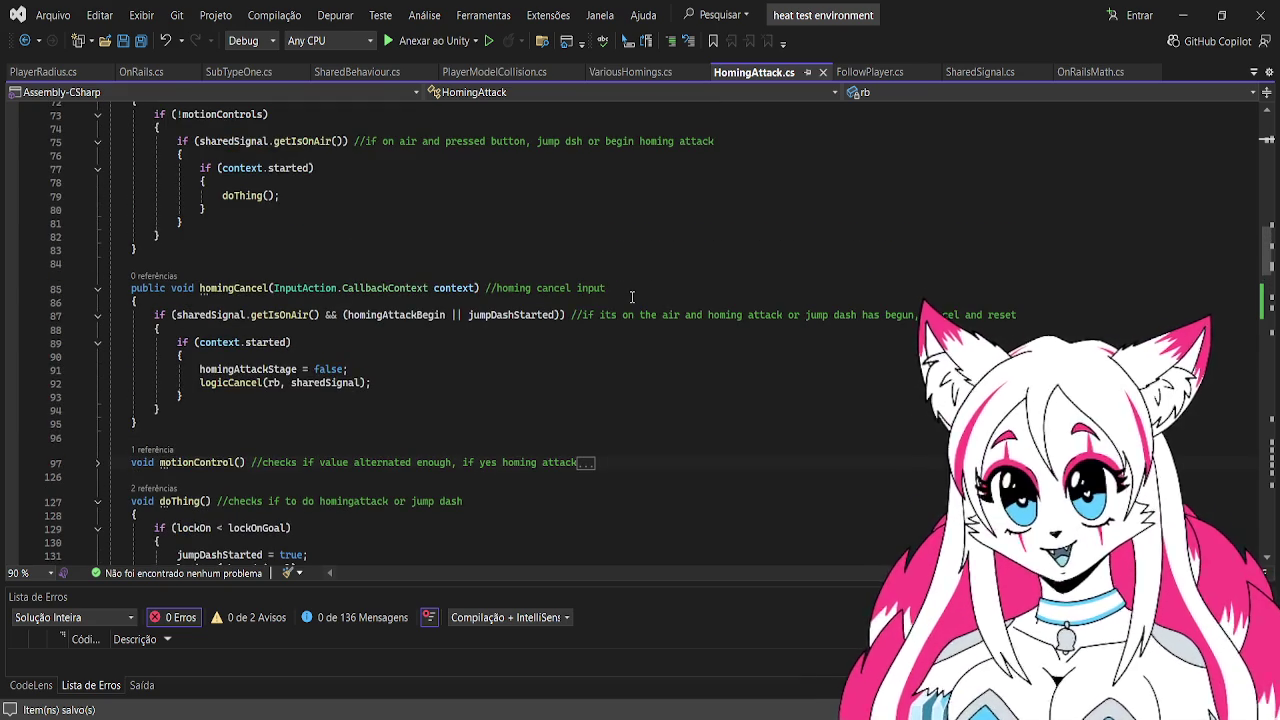
{"action": "scroll", "coordinate": [628, 292], "scroll_direction": "up", "scroll_amount": 4}
{"action": "scroll", "coordinate": [610, 270], "scroll_direction": "up", "scroll_amount": 1}
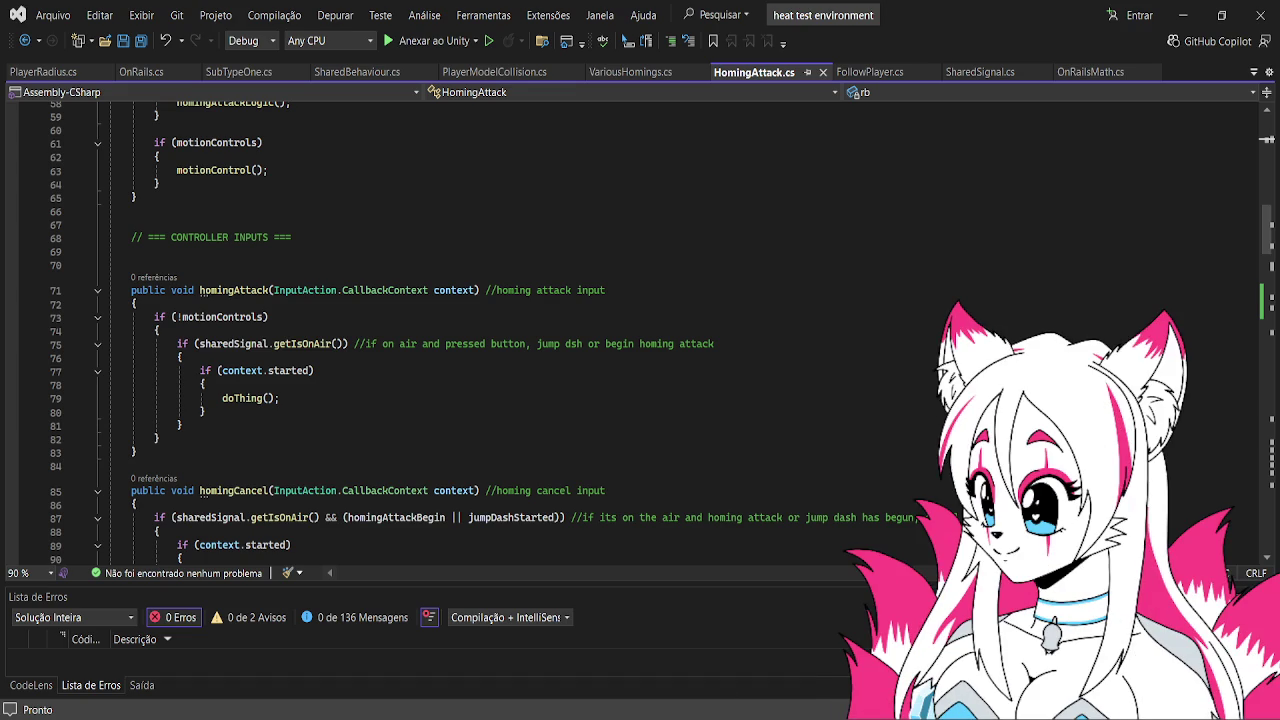
{"action": "scroll", "coordinate": [556, 316], "scroll_direction": "down", "scroll_amount": 10}
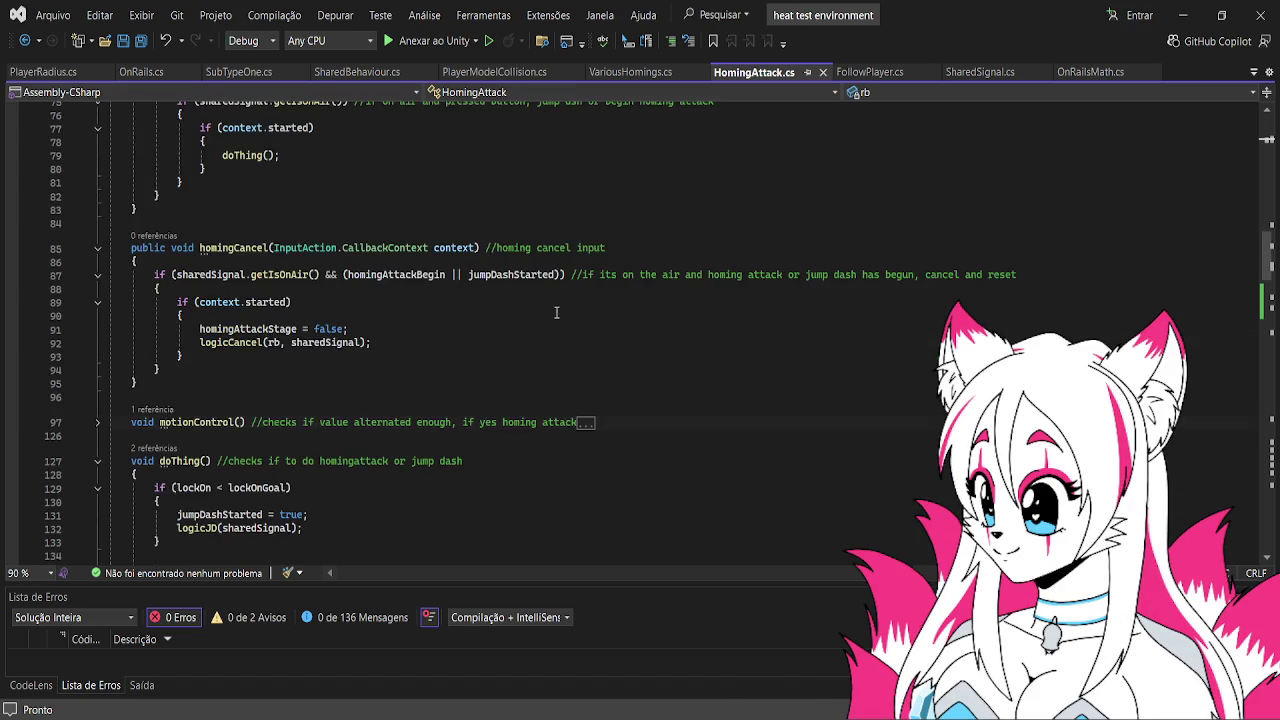
{"action": "scroll", "coordinate": [556, 316], "scroll_direction": "up", "scroll_amount": 8}
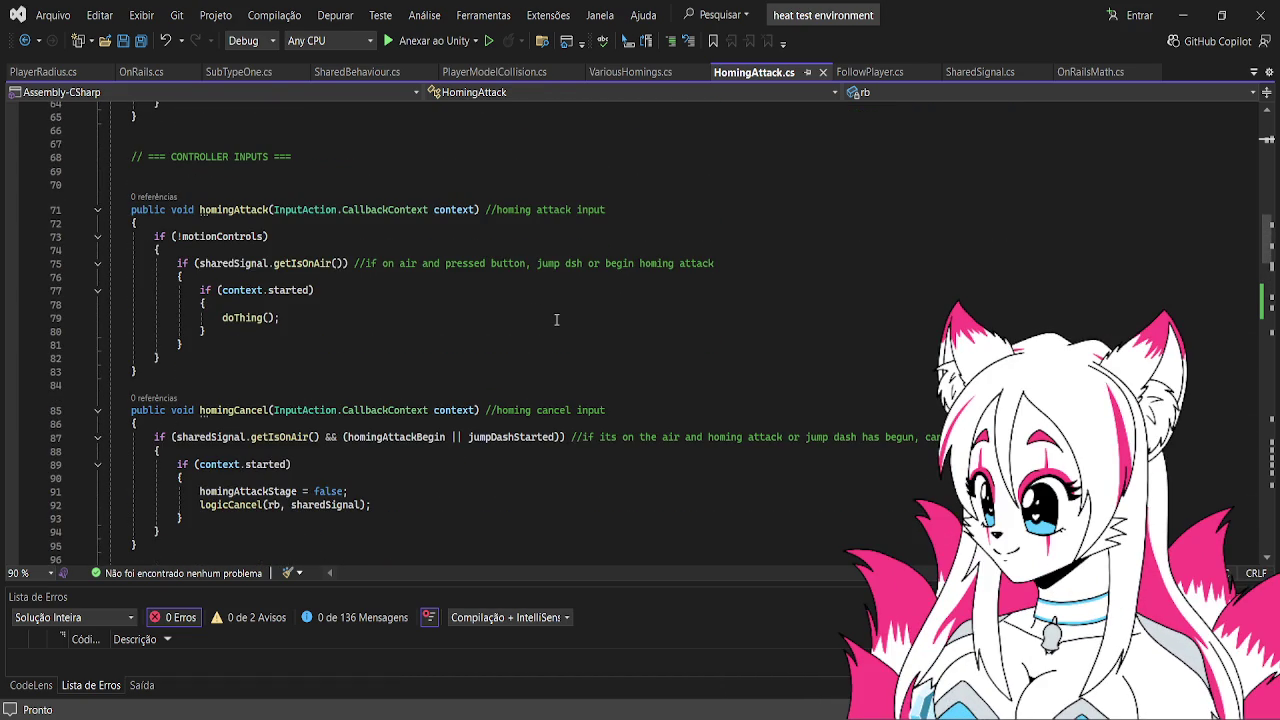
{"action": "scroll", "coordinate": [556, 319], "scroll_direction": "down", "scroll_amount": 1}
{"action": "scroll", "coordinate": [556, 319], "scroll_direction": "up", "scroll_amount": 3}
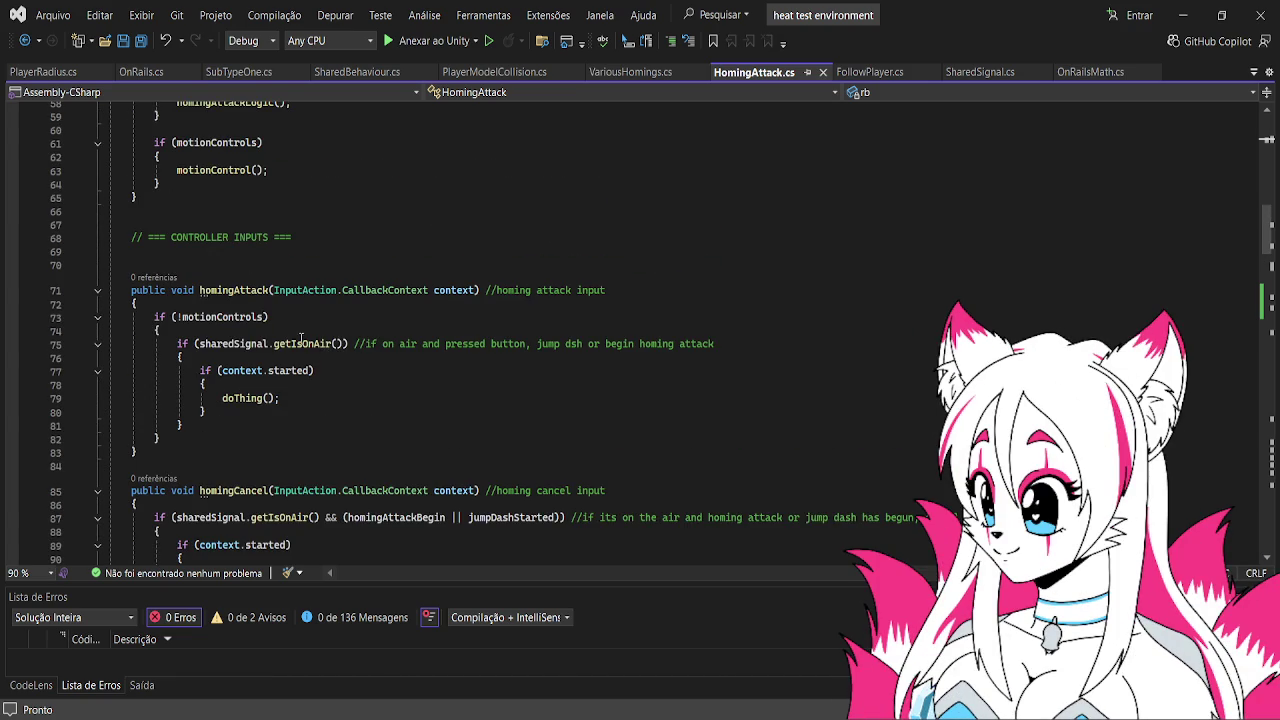
{"action": "scroll", "coordinate": [292, 336], "scroll_direction": "down", "scroll_amount": 2}
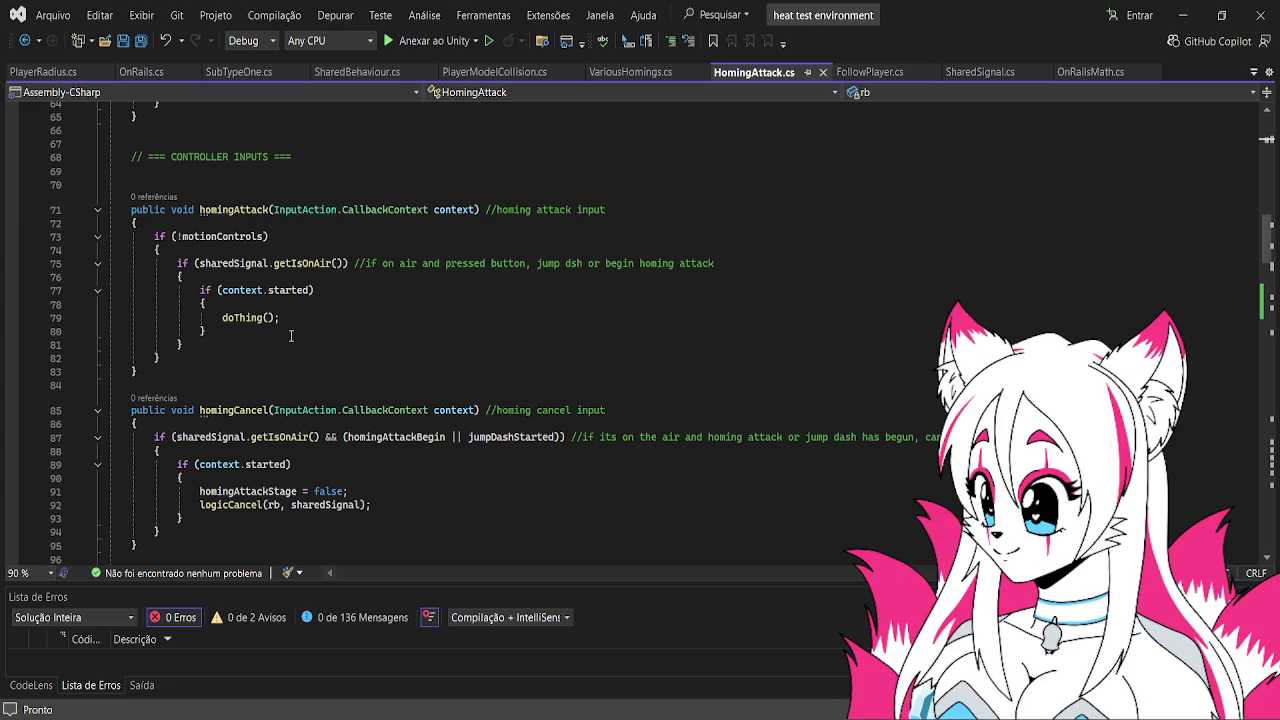
Read HomingAttack.cs from the controller inputs down to the Gets and Sets section, then return to Unity
{"action": "scroll", "coordinate": [290, 336], "scroll_direction": "down", "scroll_amount": 4}
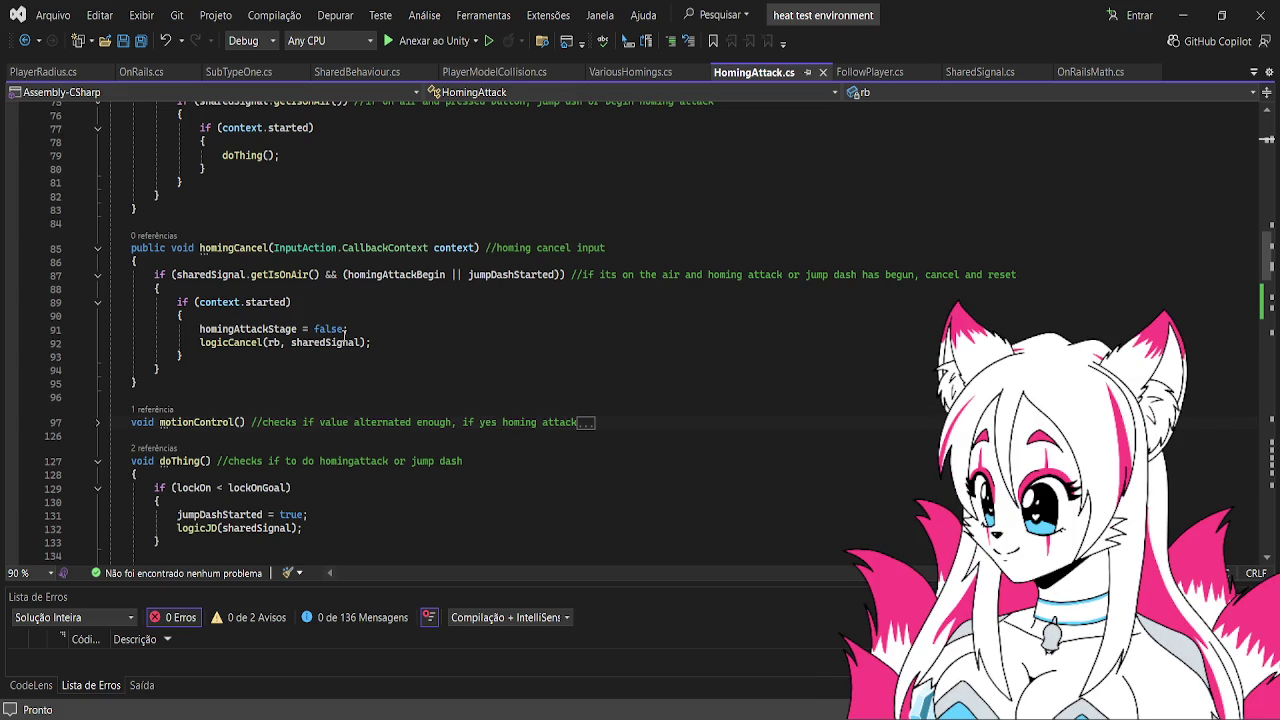
{"action": "scroll", "coordinate": [346, 331], "scroll_direction": "down", "scroll_amount": 8}
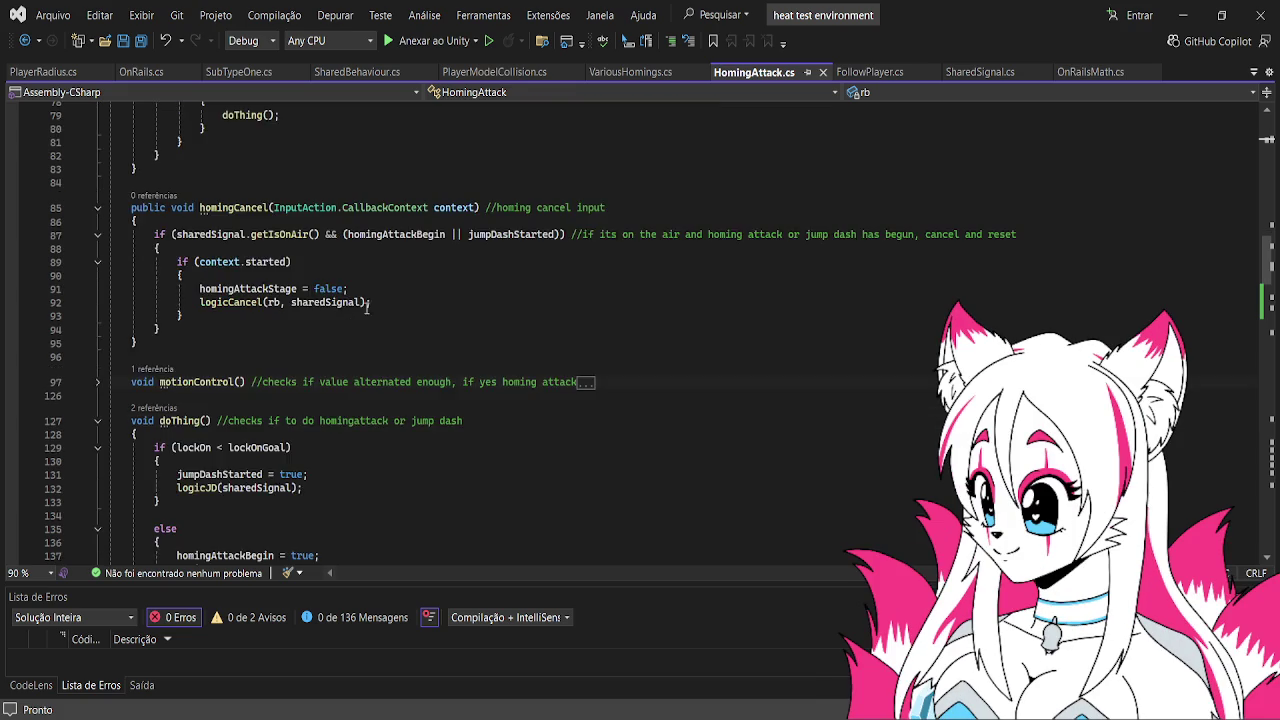
{"action": "scroll", "coordinate": [369, 309], "scroll_direction": "down", "scroll_amount": 4}
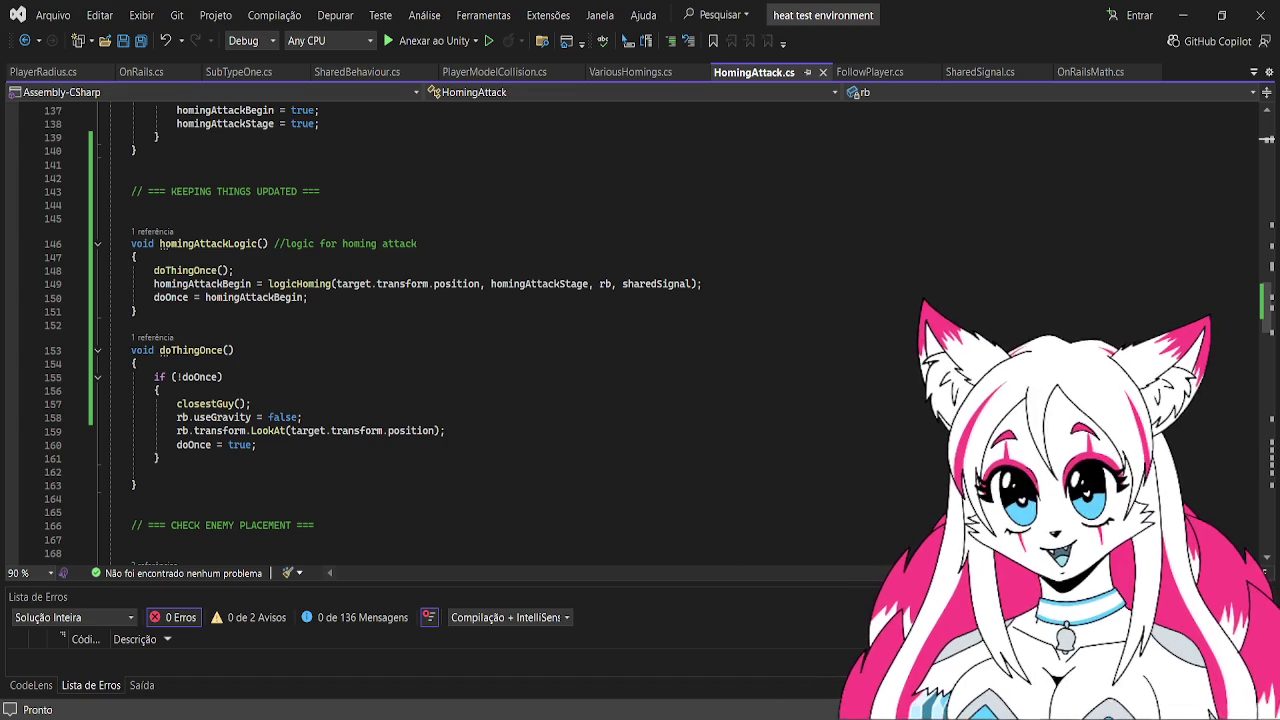
{"action": "scroll", "coordinate": [694, 452], "scroll_direction": "down", "scroll_amount": 20}
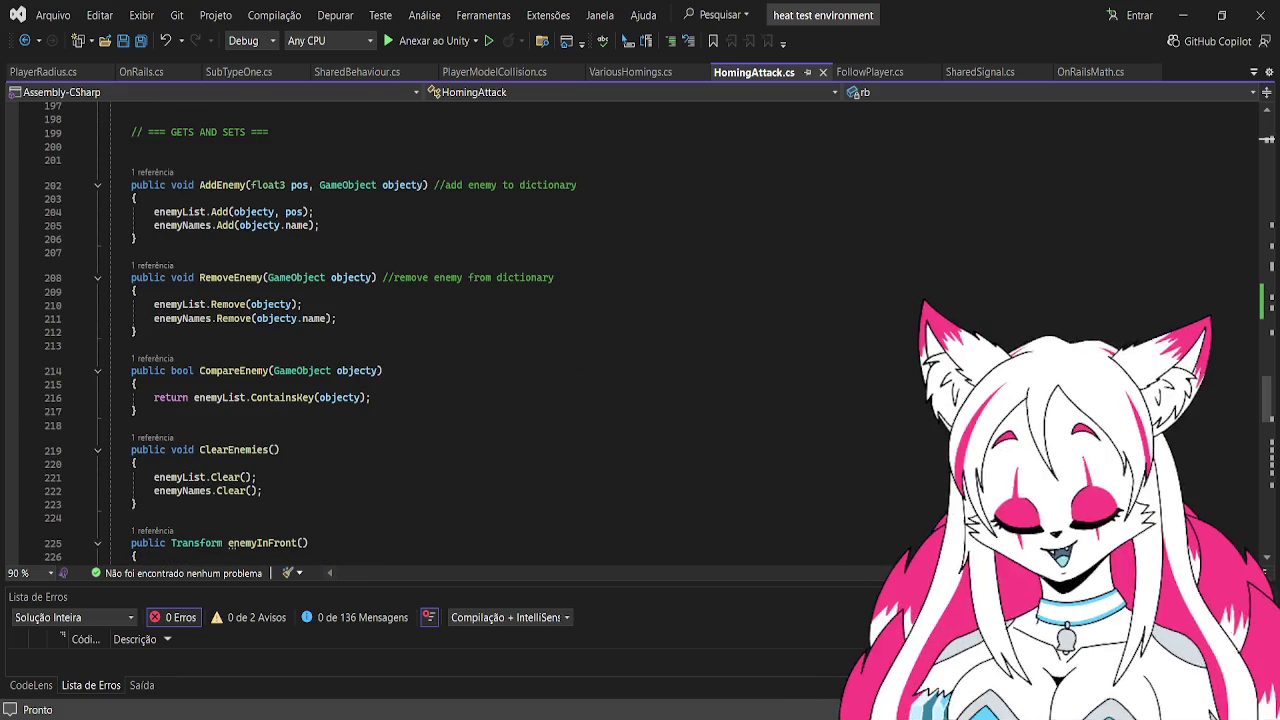
{"action": "key", "text": "alt+Tab"}
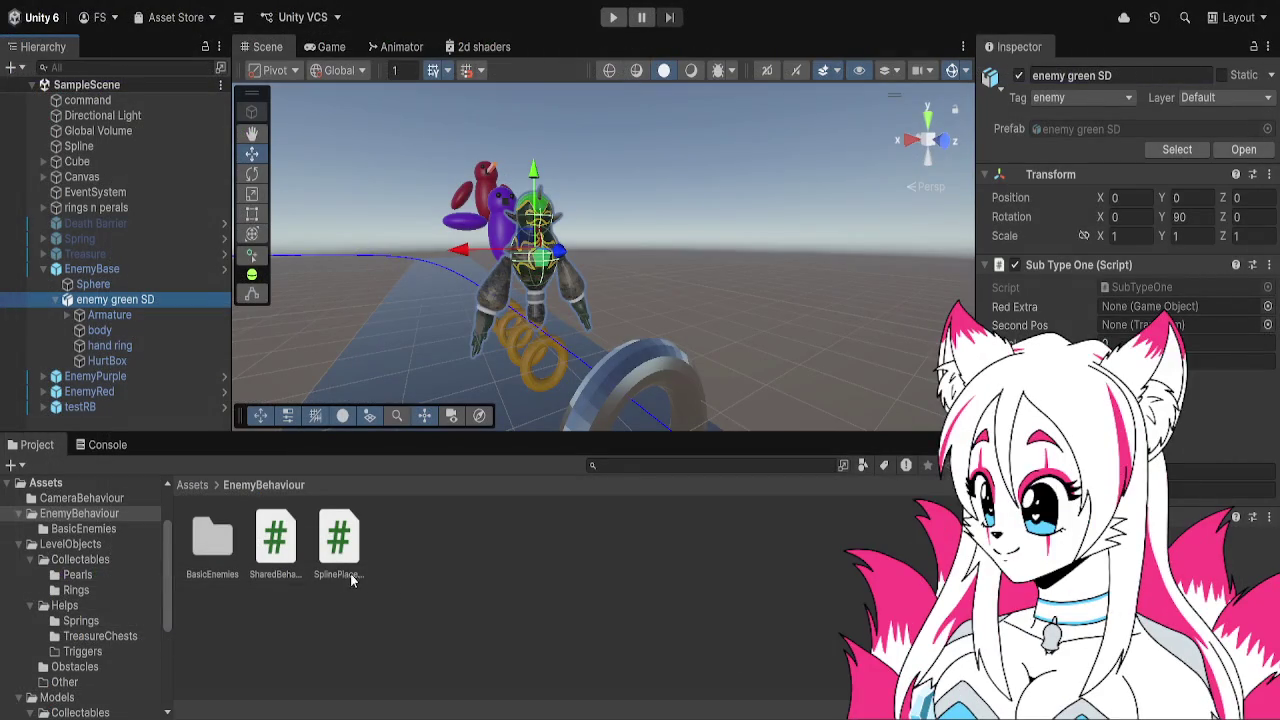
Inspect the HomingAttackRange script in the PlayerController Scripts folder
{"action": "left_click", "coordinate": [192, 484]}
{"action": "double_click", "coordinate": [486, 547]}
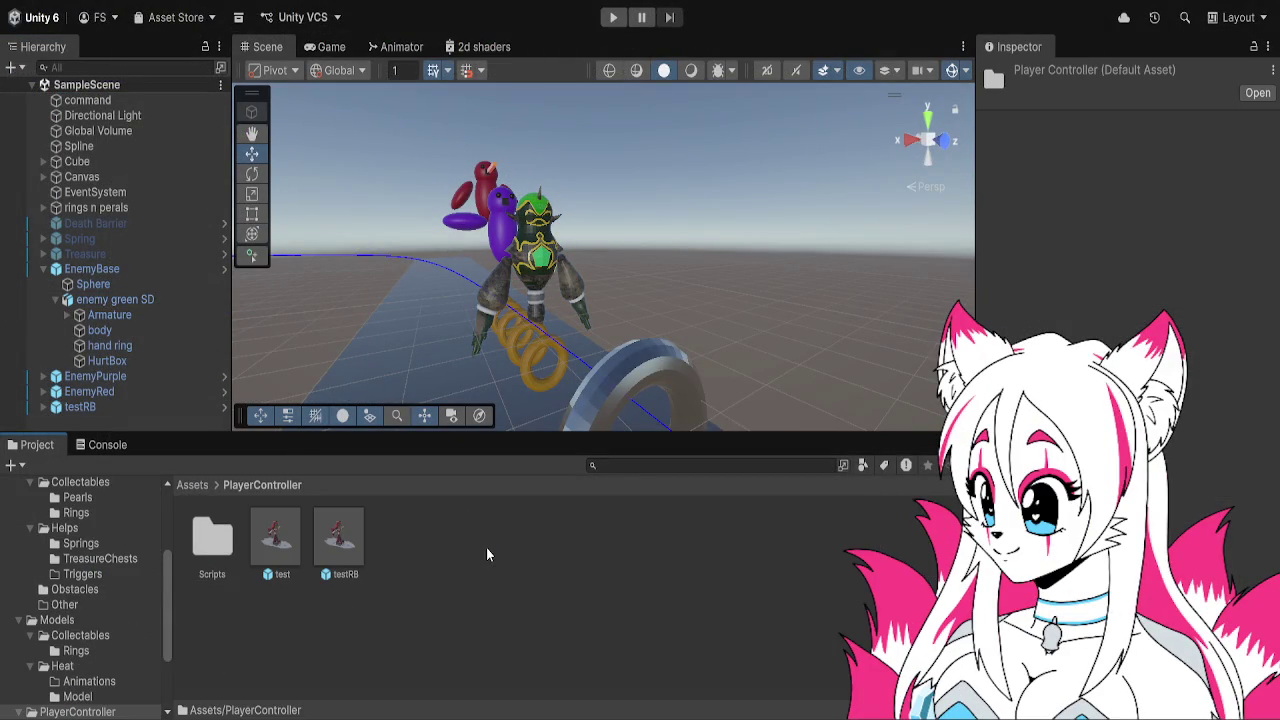
{"action": "double_click", "coordinate": [214, 540]}
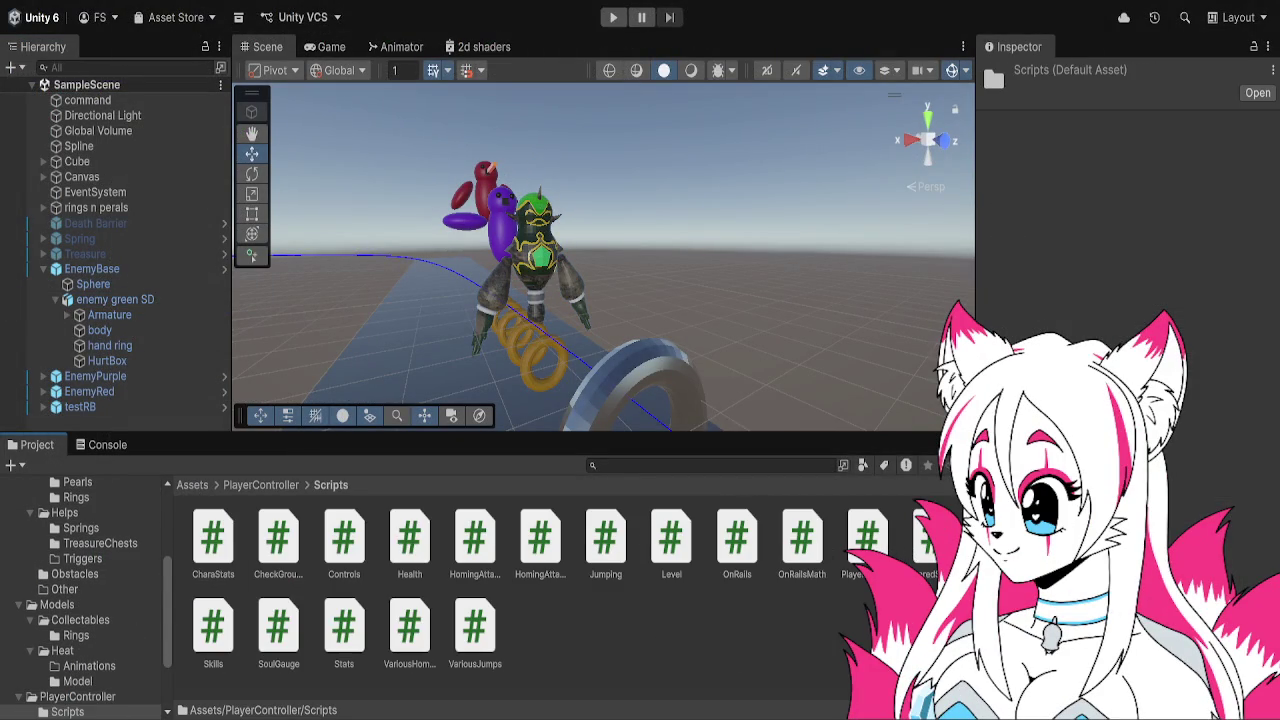
{"action": "left_click", "coordinate": [540, 545]}
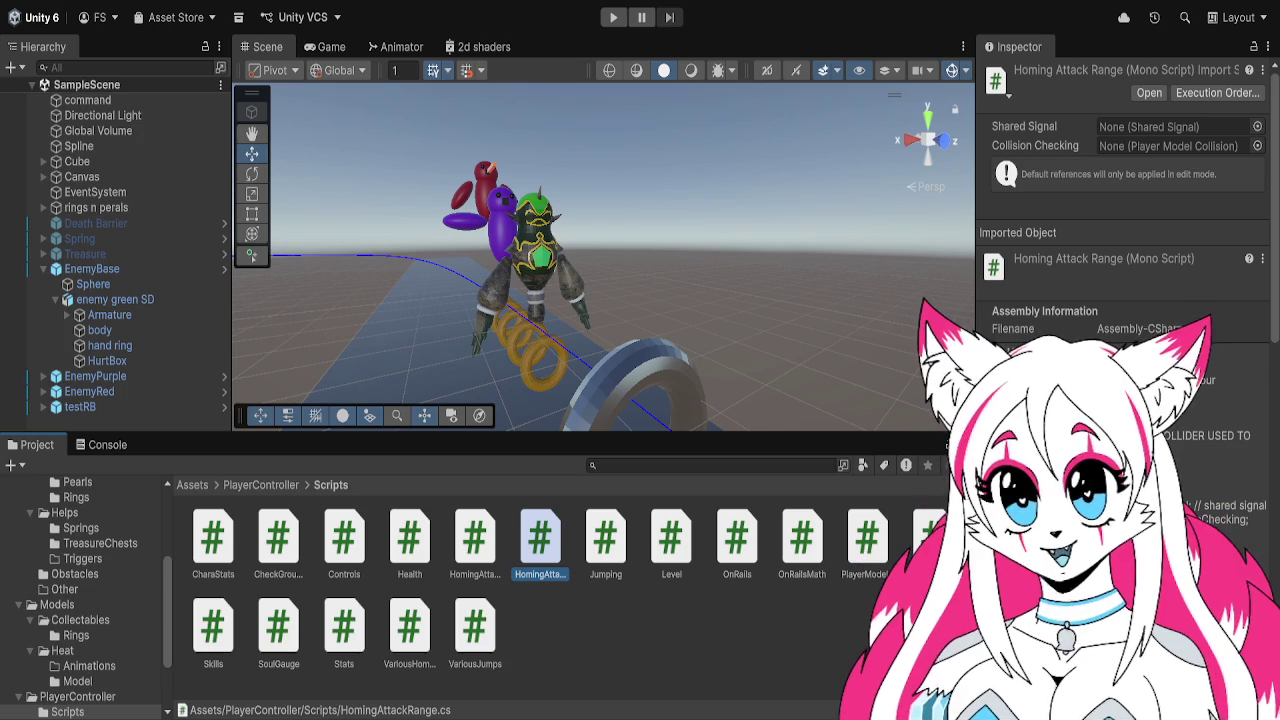
Open the EnemyBase prefab from EnemyBehaviour > BasicEnemies in Prefab Mode
{"action": "left_click", "coordinate": [145, 300]}
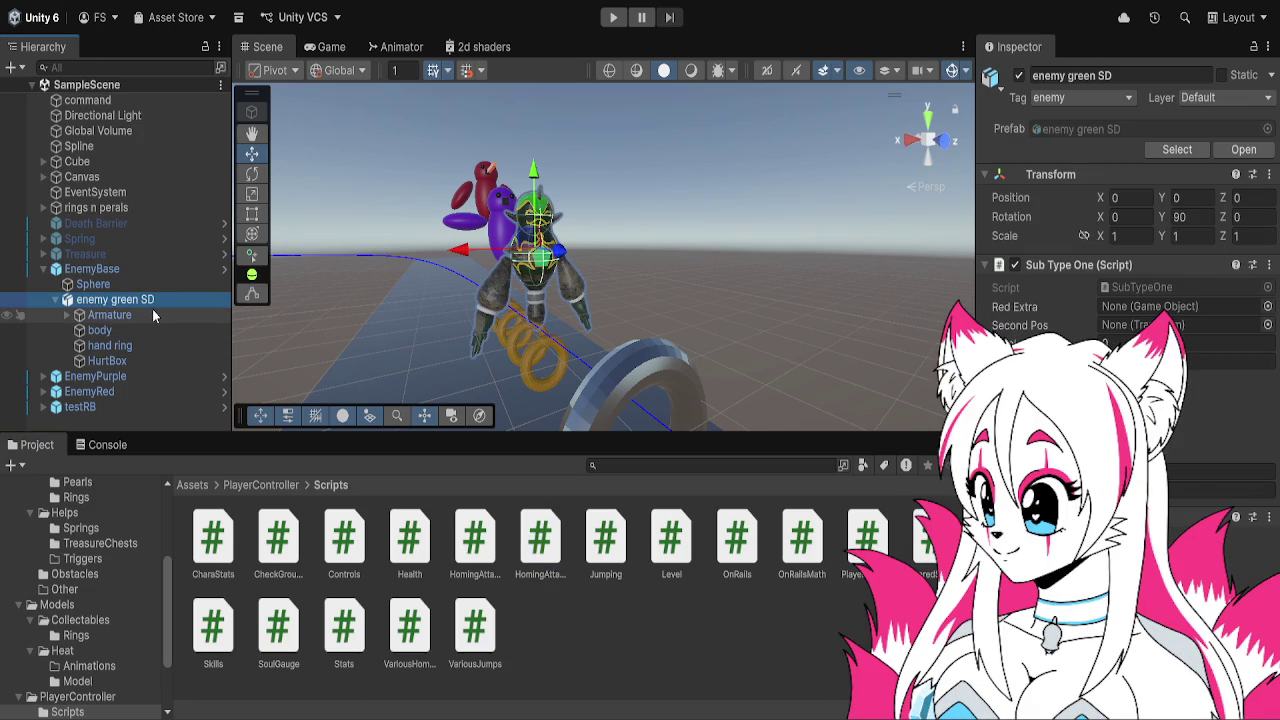
{"action": "left_click", "coordinate": [208, 487]}
{"action": "left_click", "coordinate": [192, 485]}
{"action": "double_click", "coordinate": [277, 537]}
{"action": "double_click", "coordinate": [210, 540]}
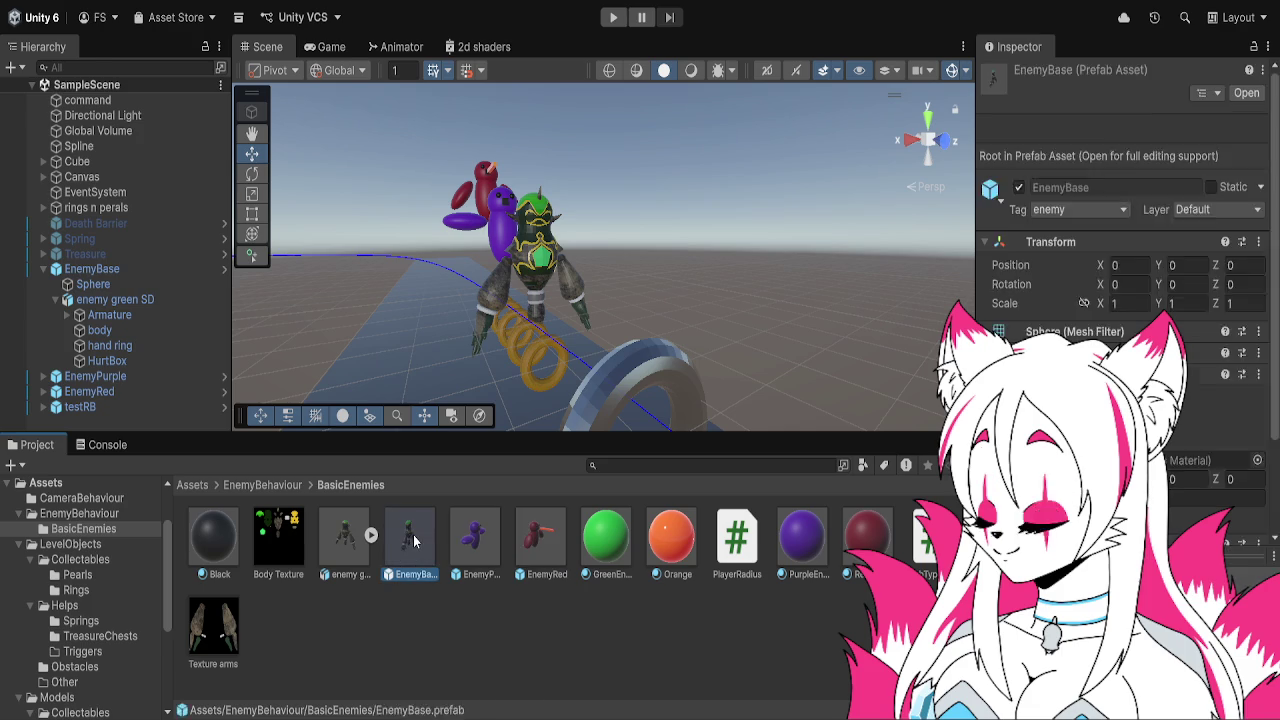
{"action": "double_click", "coordinate": [413, 534]}
{"action": "left_click", "coordinate": [161, 141]}
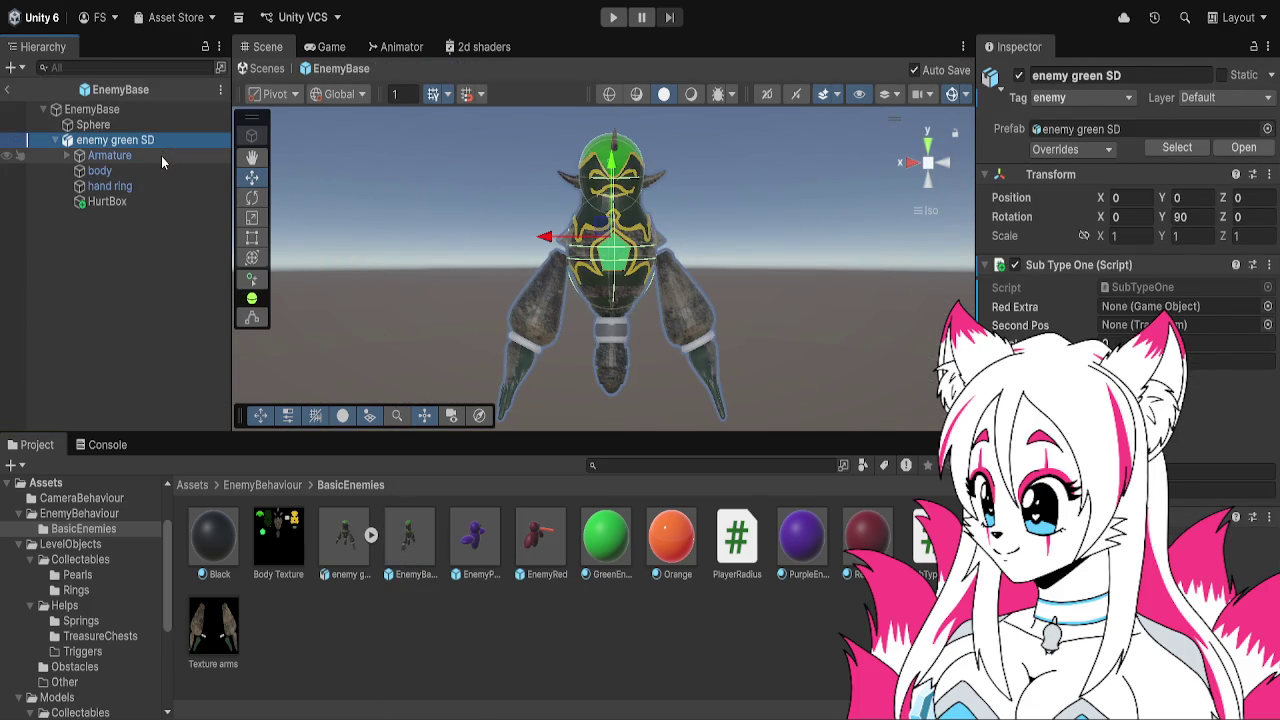
{"action": "left_click", "coordinate": [171, 198]}
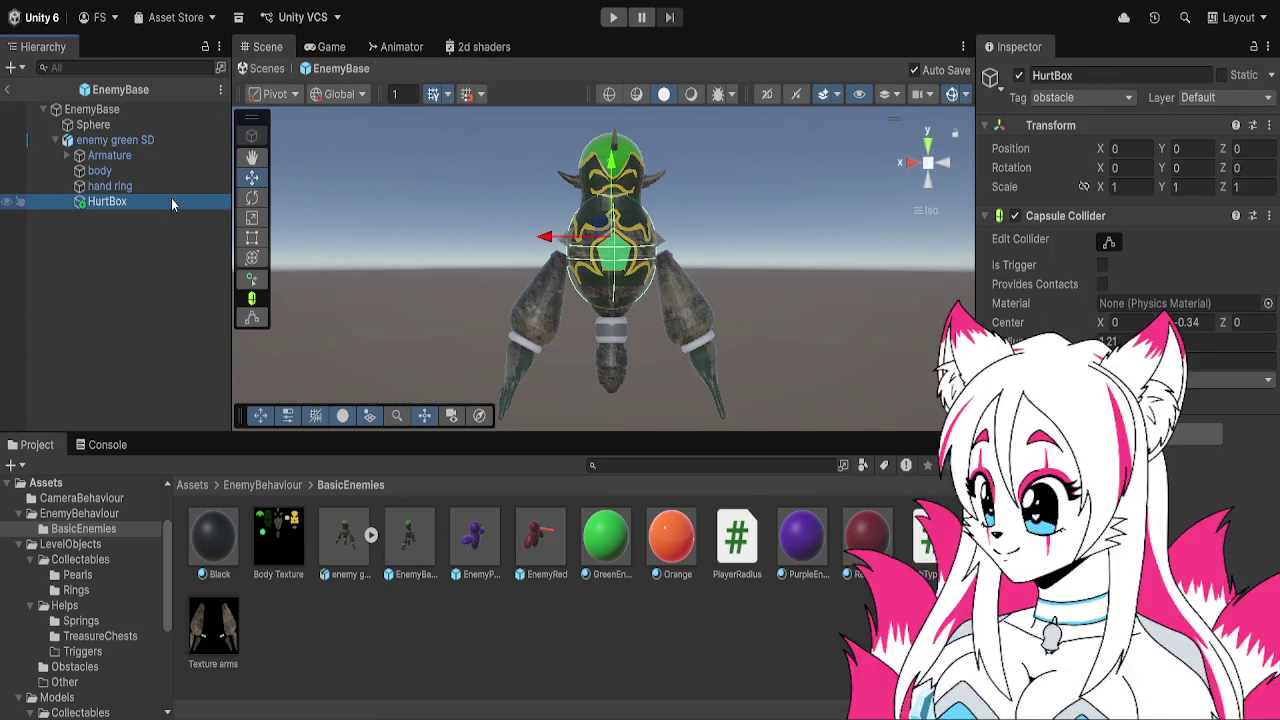
{"action": "left_click", "coordinate": [172, 154]}
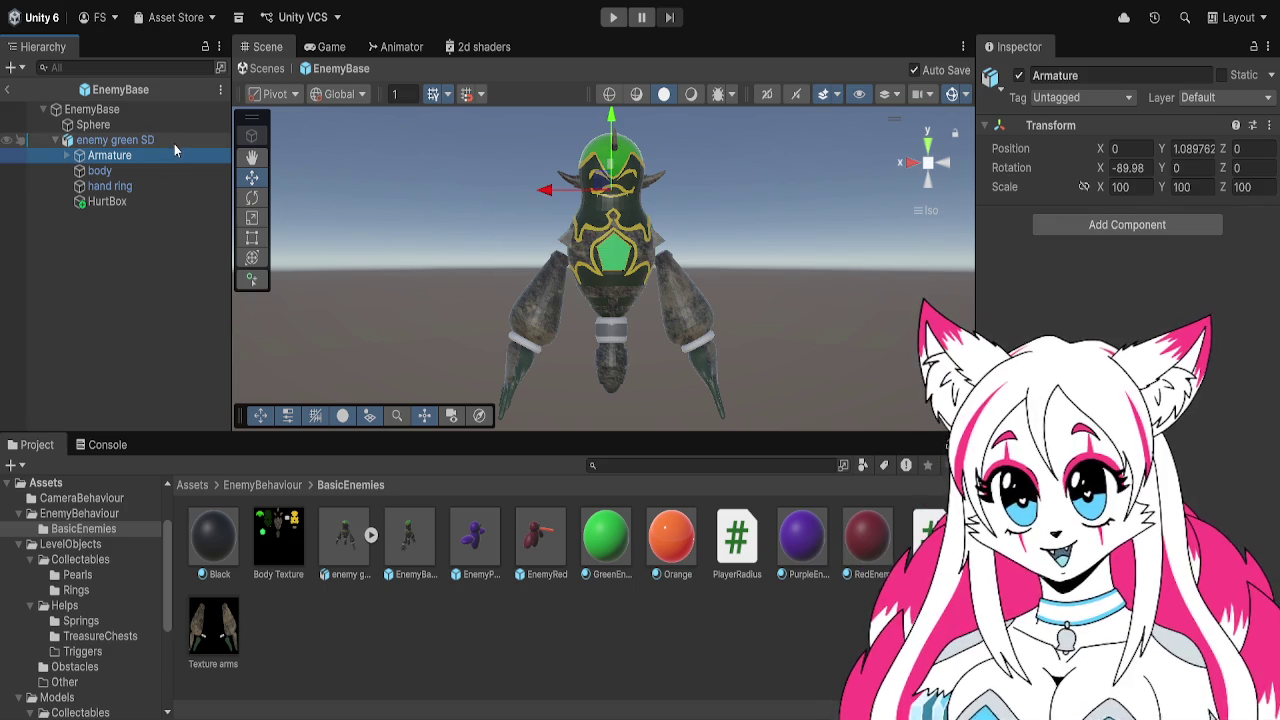
{"action": "left_click", "coordinate": [174, 142]}
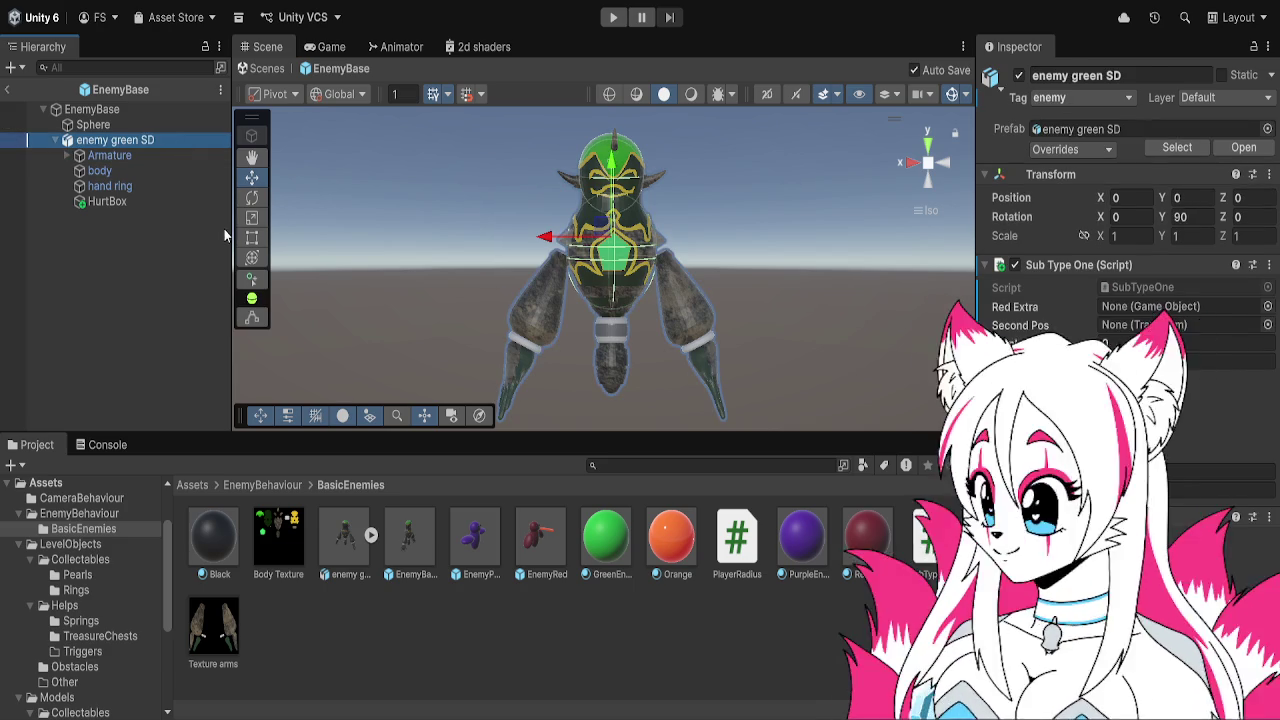
{"action": "left_click", "coordinate": [115, 125]}
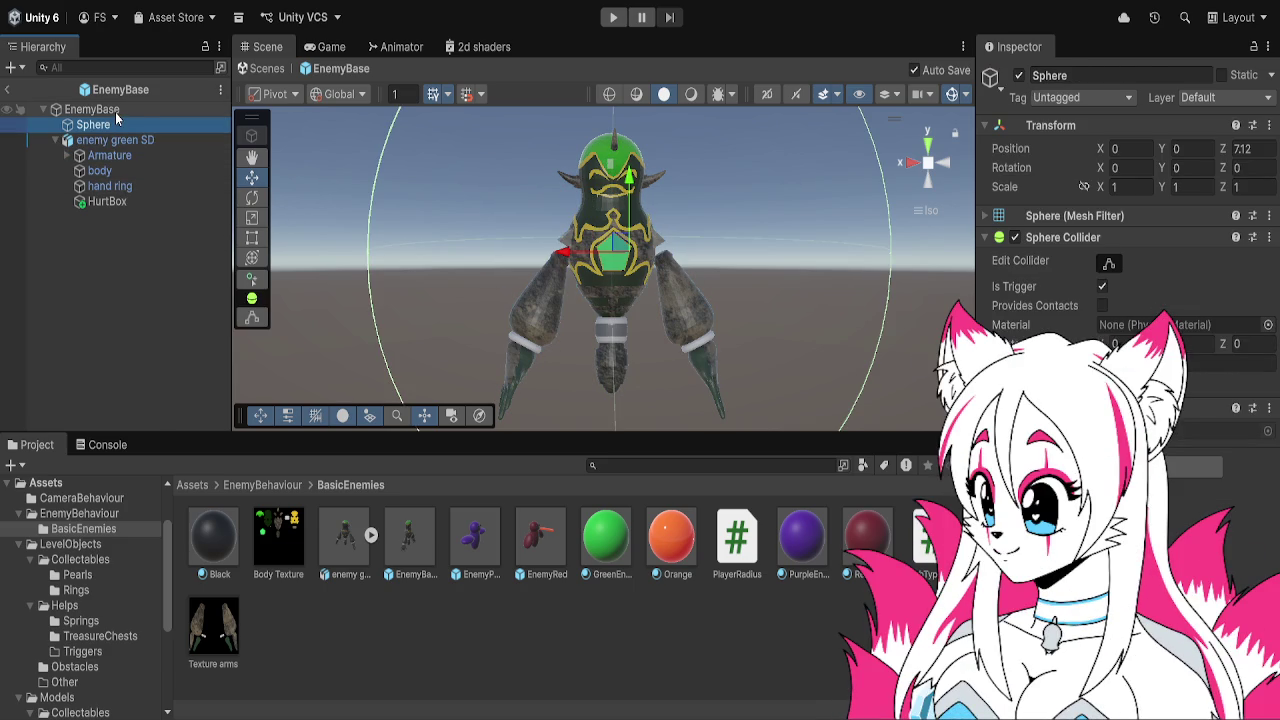
{"action": "left_click", "coordinate": [115, 111]}
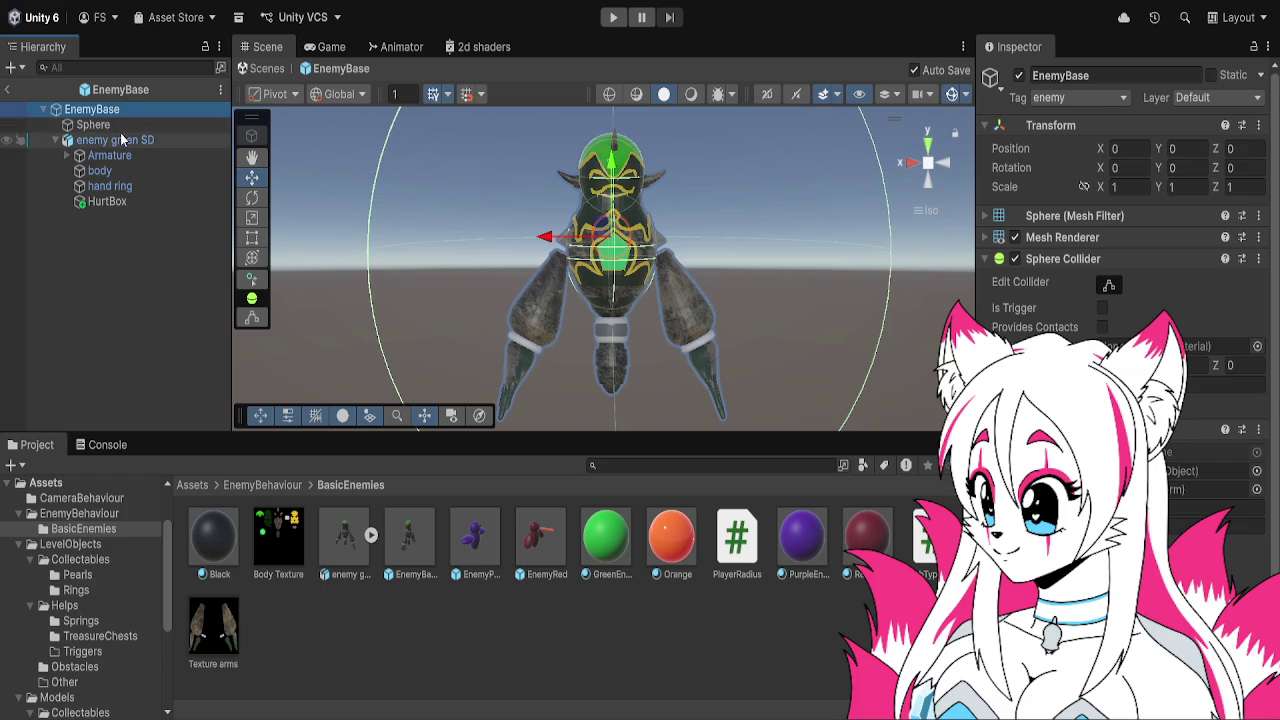
{"action": "left_click", "coordinate": [121, 140]}
{"action": "left_click", "coordinate": [121, 127]}
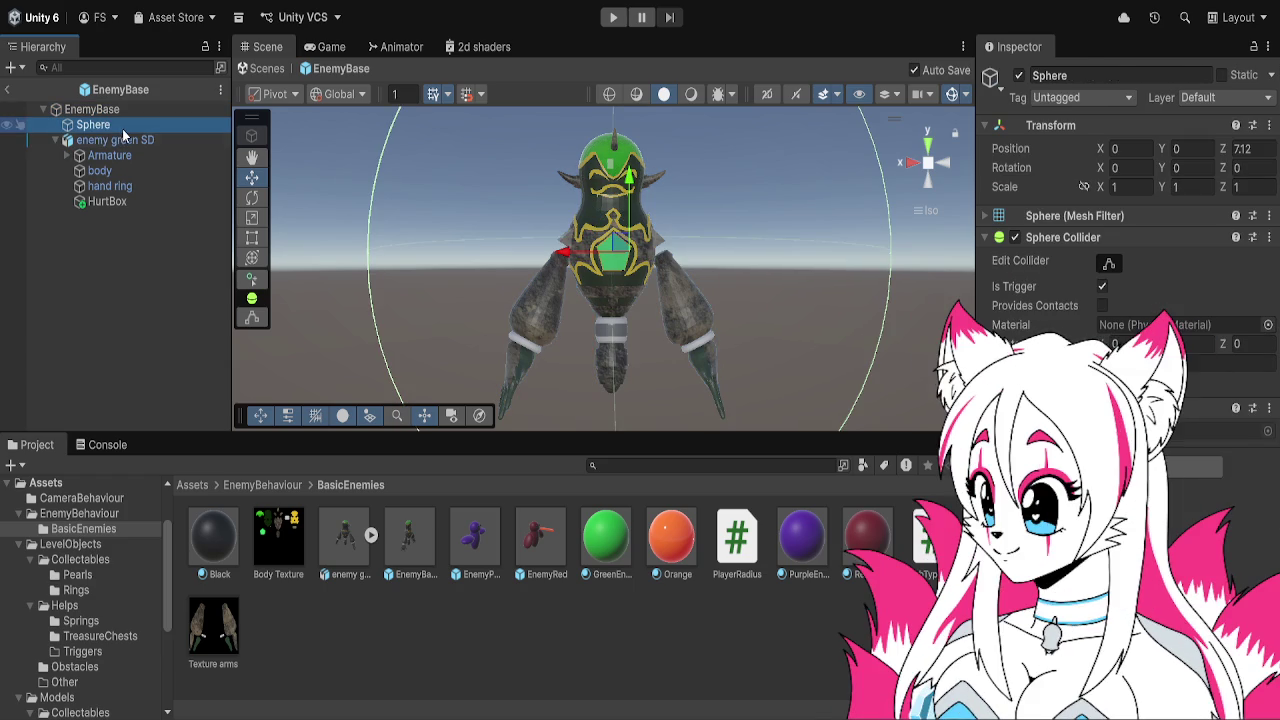
{"action": "left_click", "coordinate": [123, 155]}
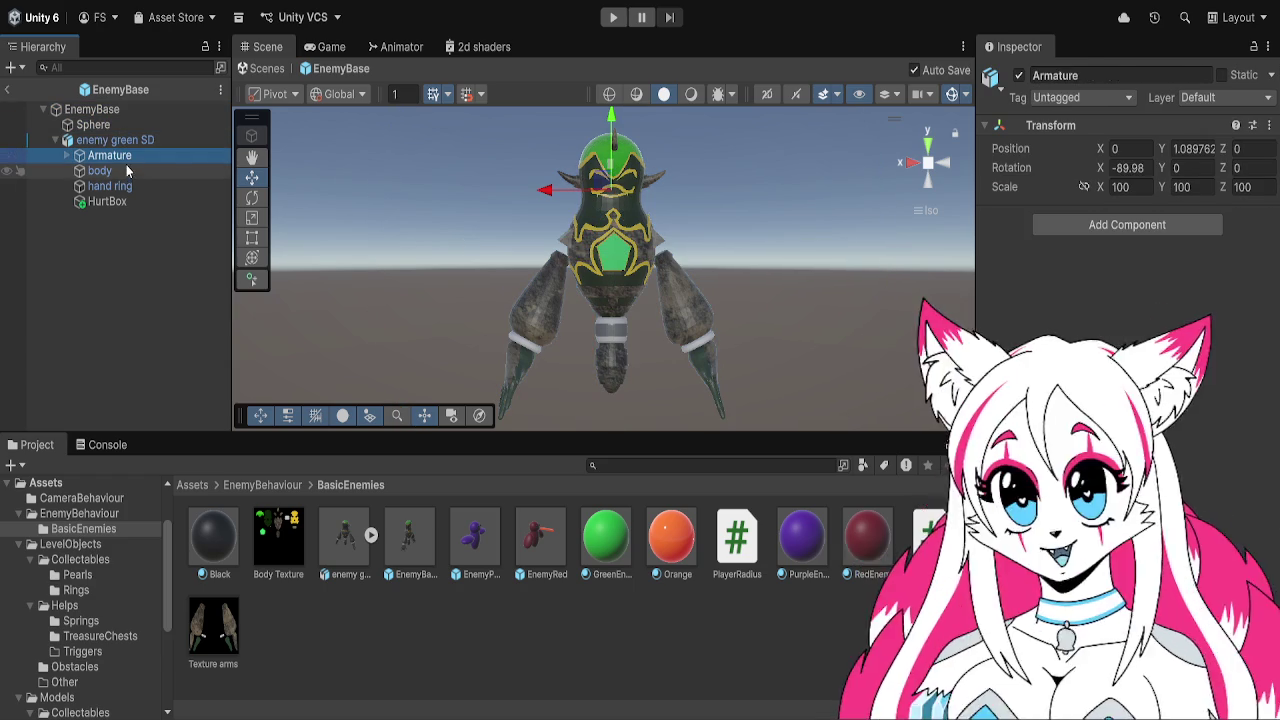
{"action": "left_click", "coordinate": [128, 143]}
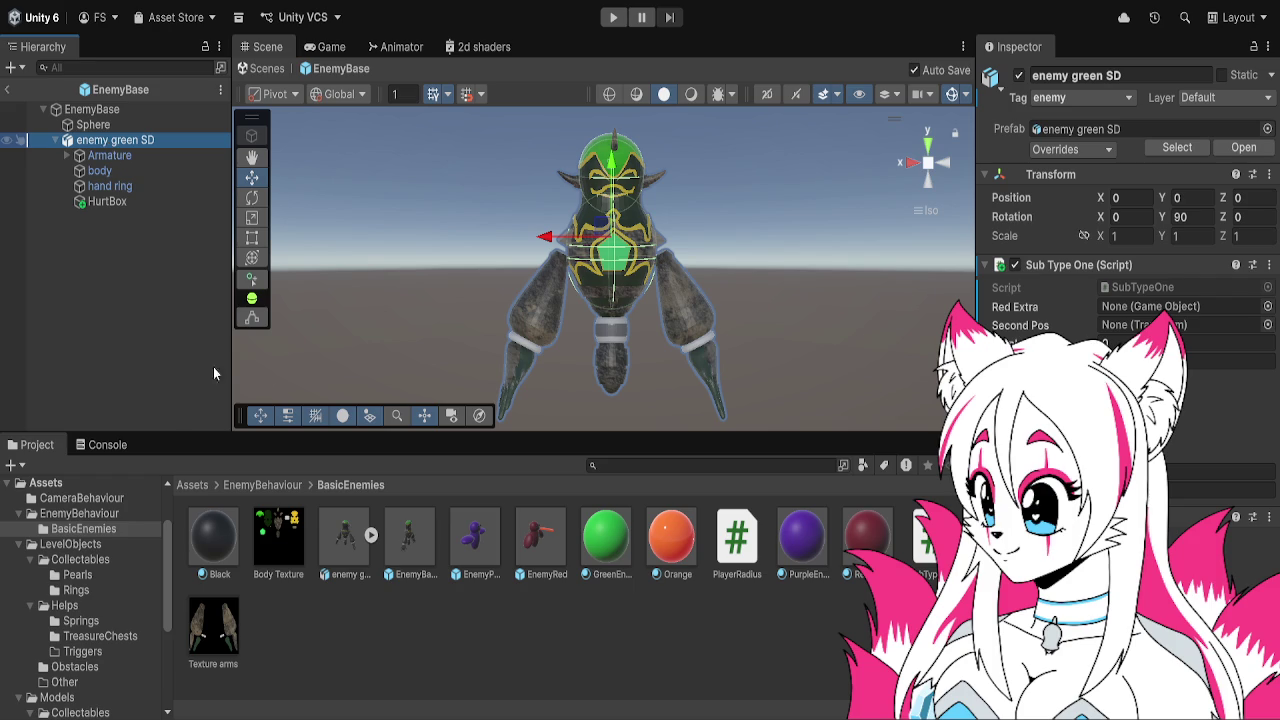
{"action": "key", "text": "alt+shift+n"}
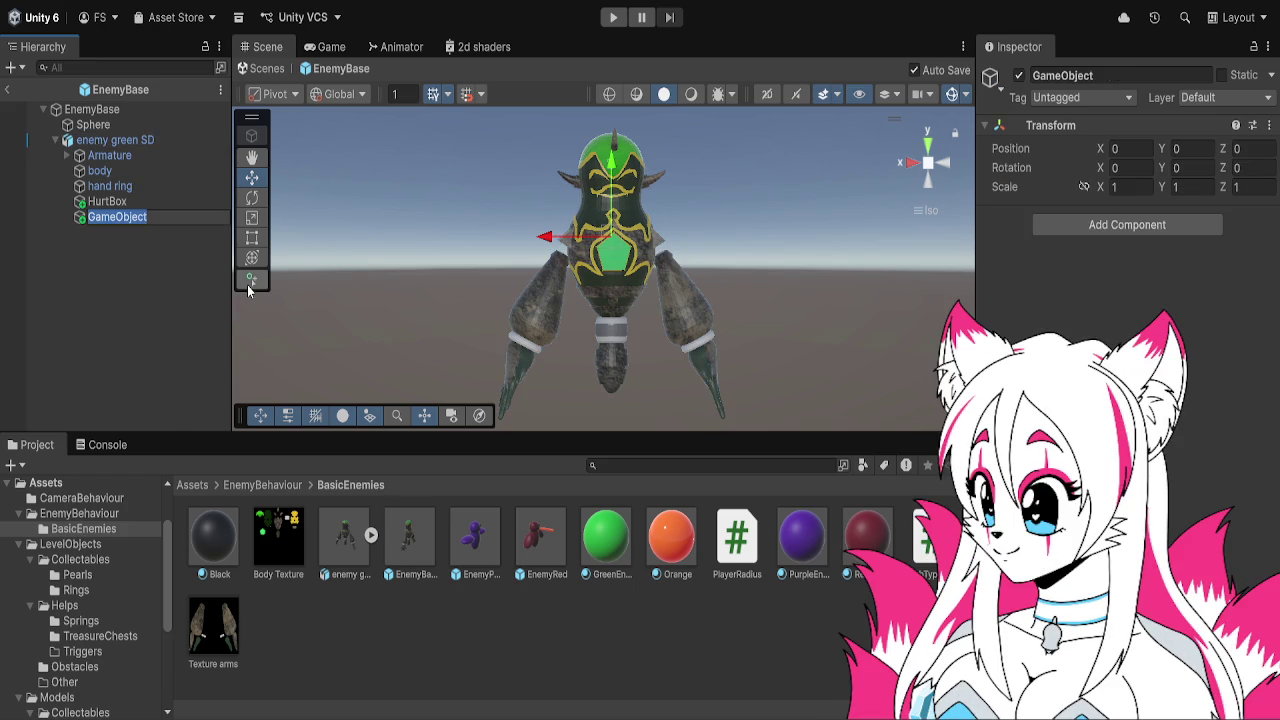
{"action": "type", "text": "HitBox"}
{"action": "key", "text": "Return"}
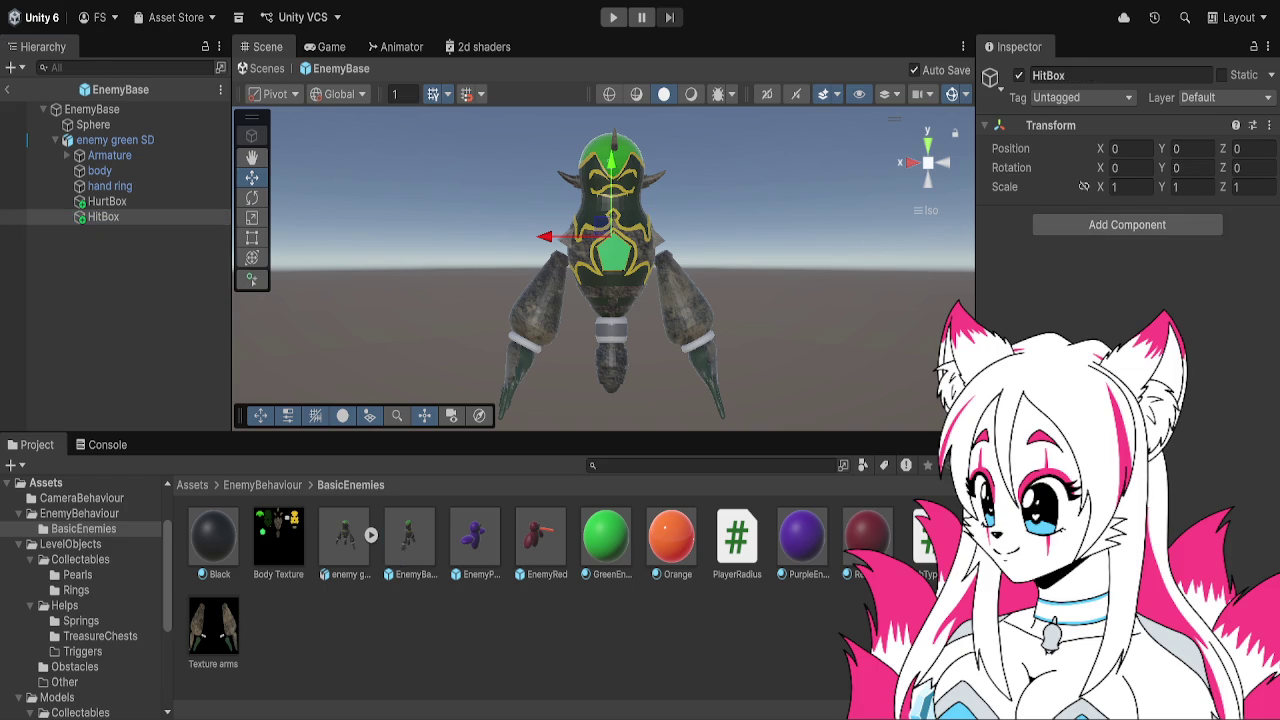
{"action": "key", "text": "ctrl+z"}
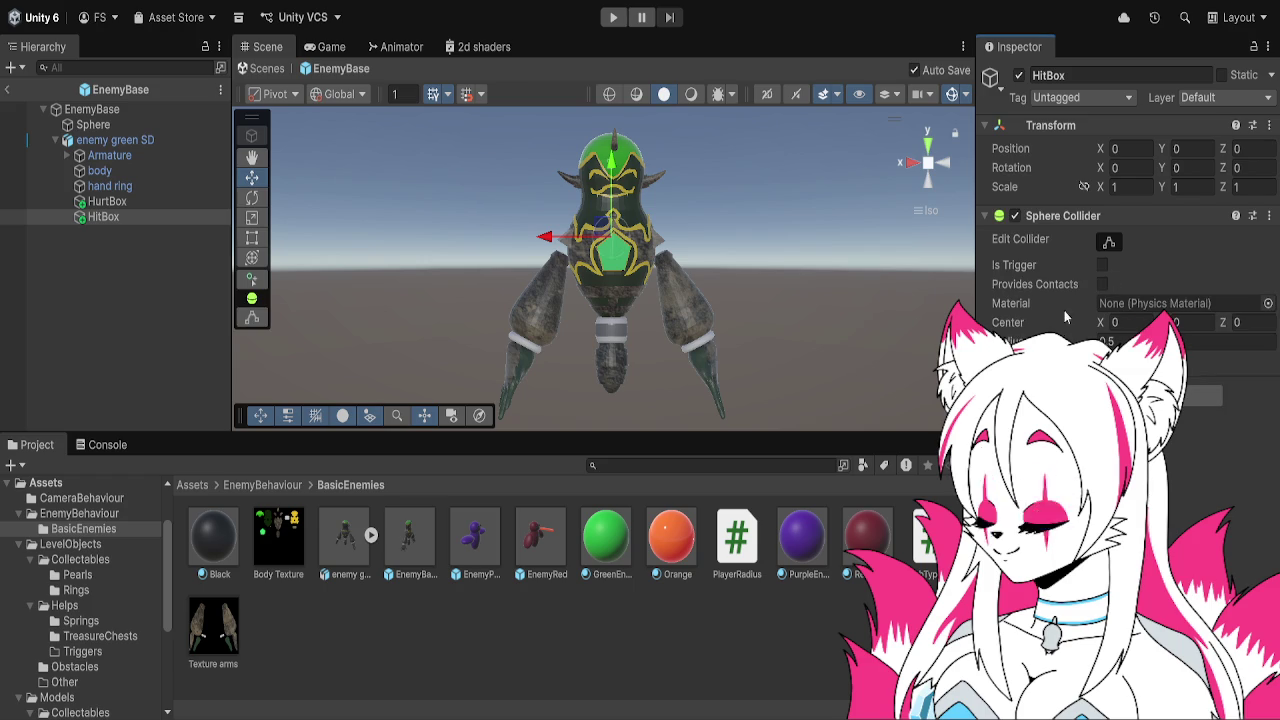
{"action": "left_click", "coordinate": [151, 155]}
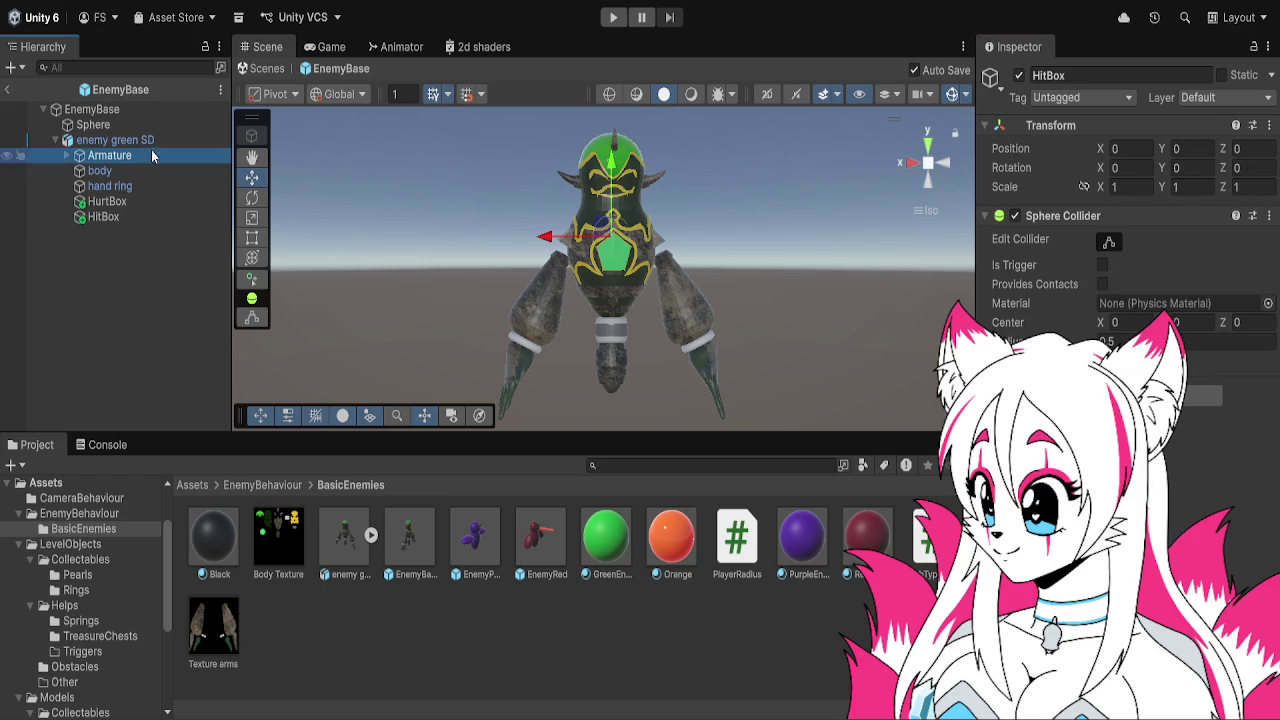
{"action": "left_click", "coordinate": [140, 140]}
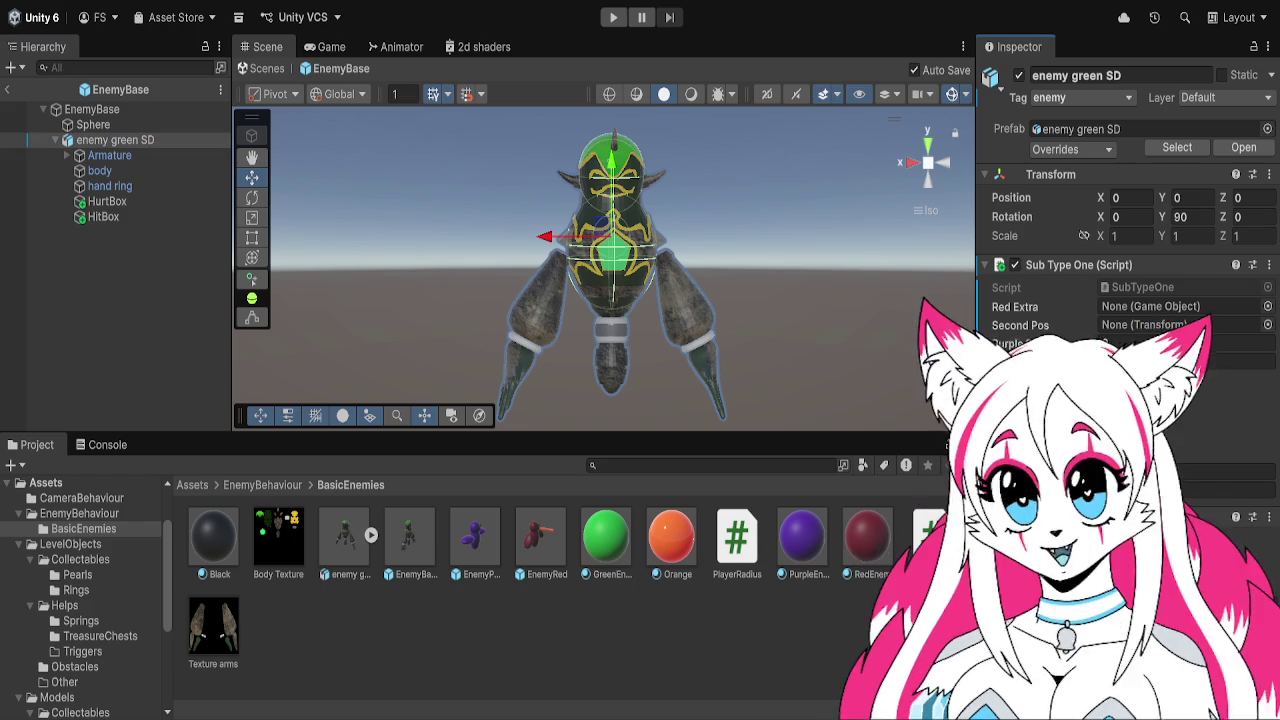
{"action": "left_click", "coordinate": [126, 213]}
{"action": "left_click", "coordinate": [1150, 341]}
{"action": "type", "text": "0.82"}
{"action": "key", "text": "BackSpace"}
{"action": "key", "text": "BackSpace"}
{"action": "type", "text": "77"}
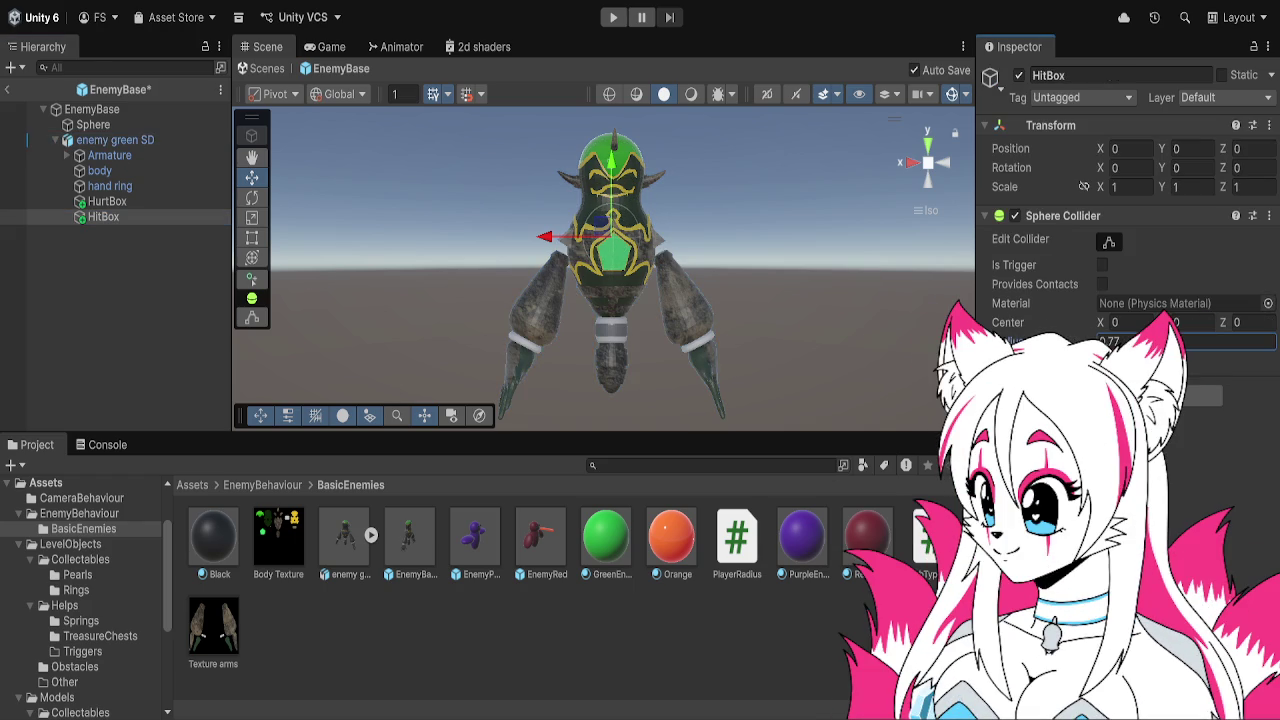
{"action": "key", "text": "BackSpace"}
{"action": "key", "text": "BackSpace"}
{"action": "type", "text": "86"}
{"action": "left_click", "coordinate": [1190, 322]}
{"action": "type", "text": "1.41"}
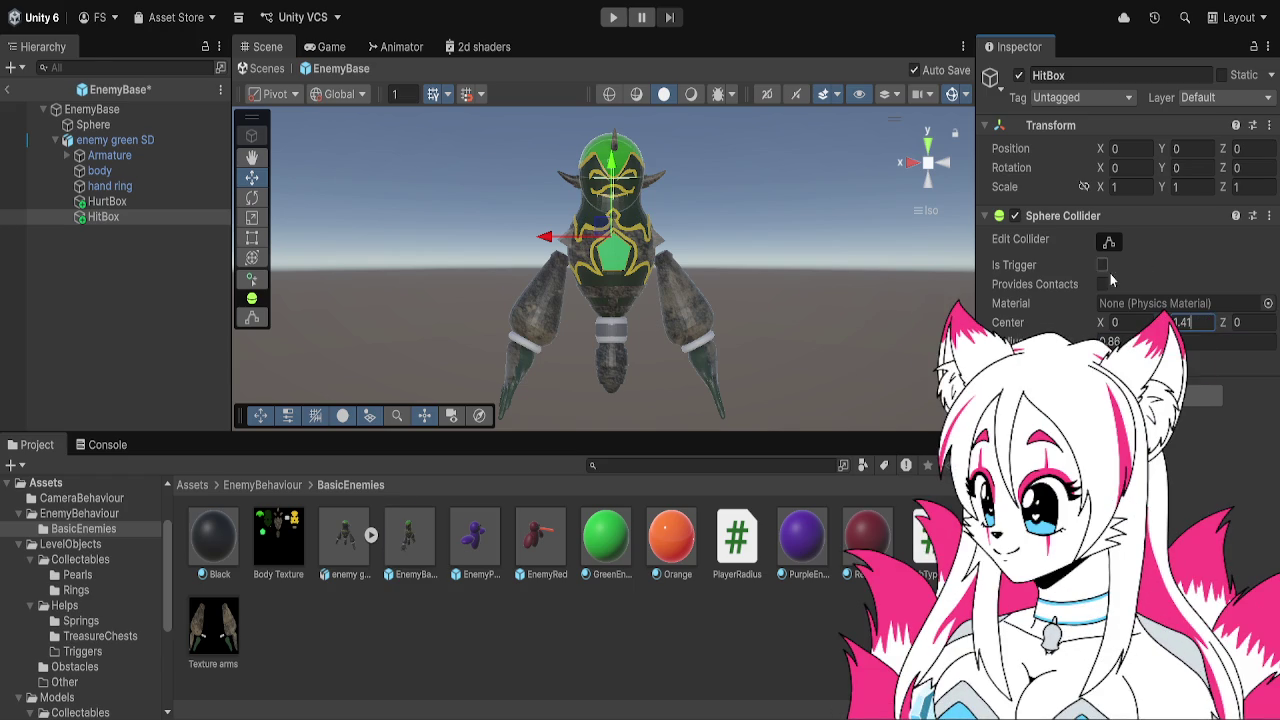
{"action": "left_click", "coordinate": [1101, 265]}
{"action": "left_click", "coordinate": [137, 203]}
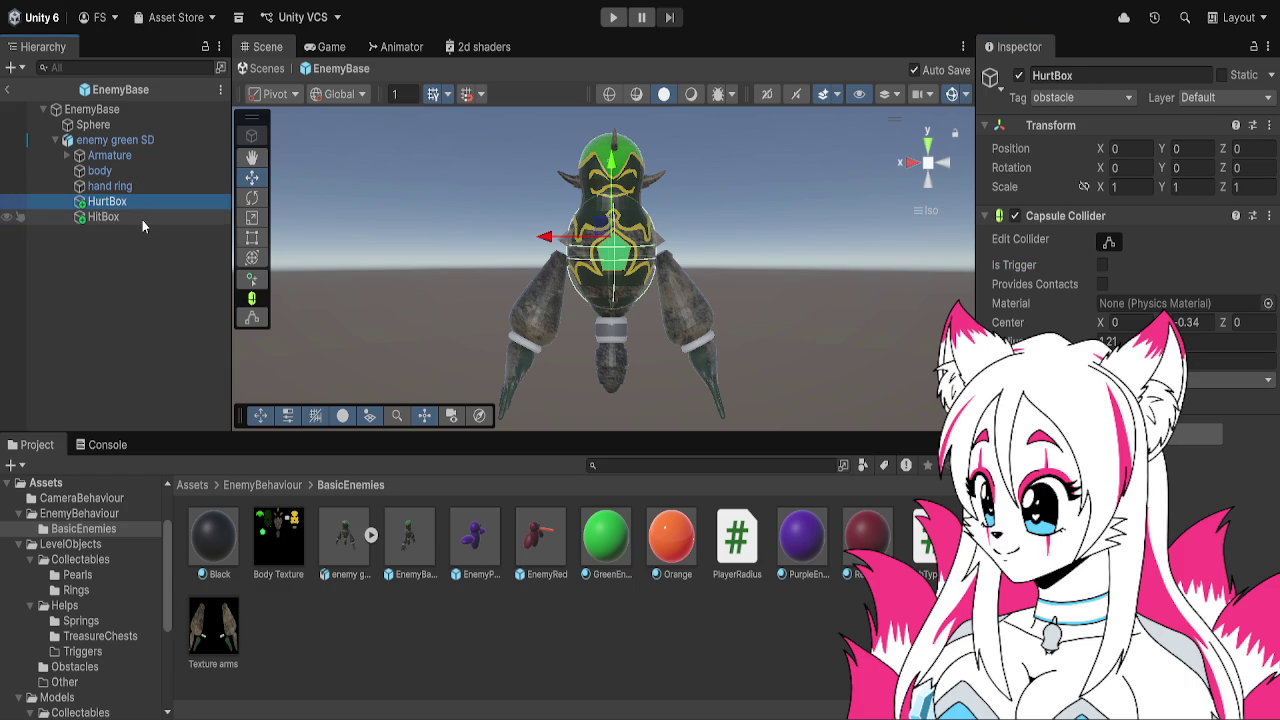
{"action": "left_click", "coordinate": [141, 218]}
{"action": "left_click", "coordinate": [1100, 264]}
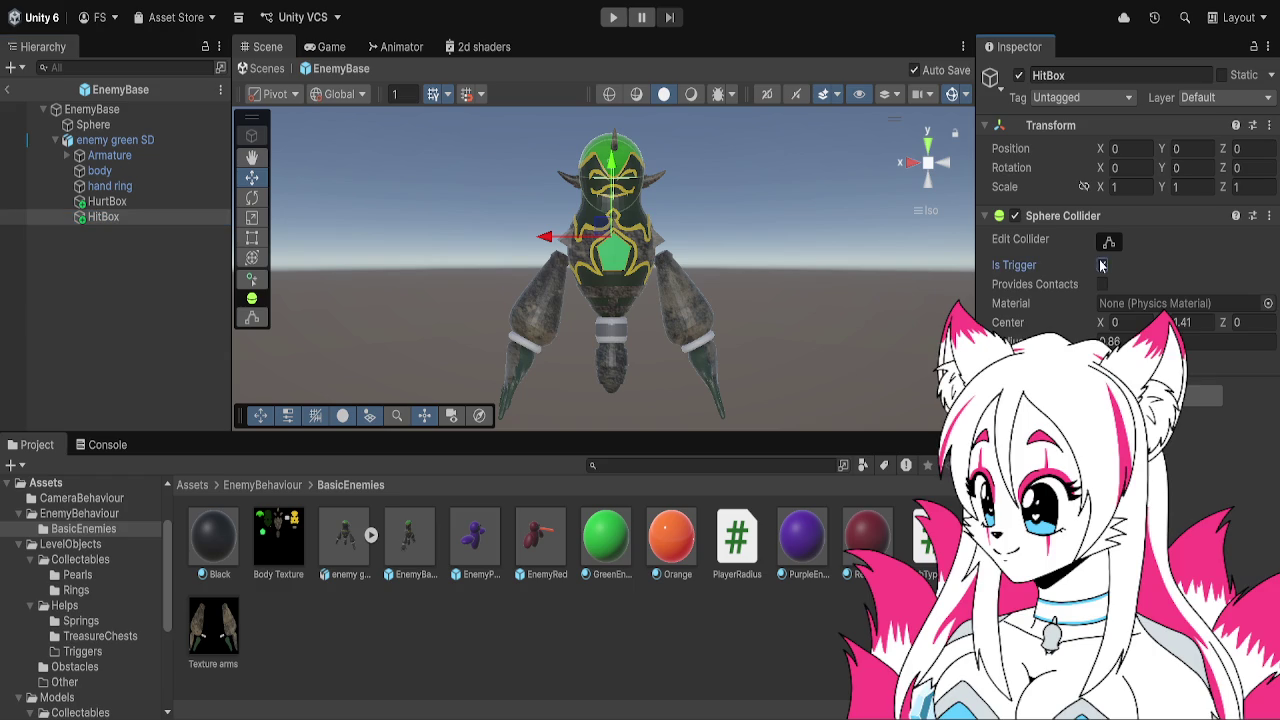
{"action": "left_click", "coordinate": [158, 159]}
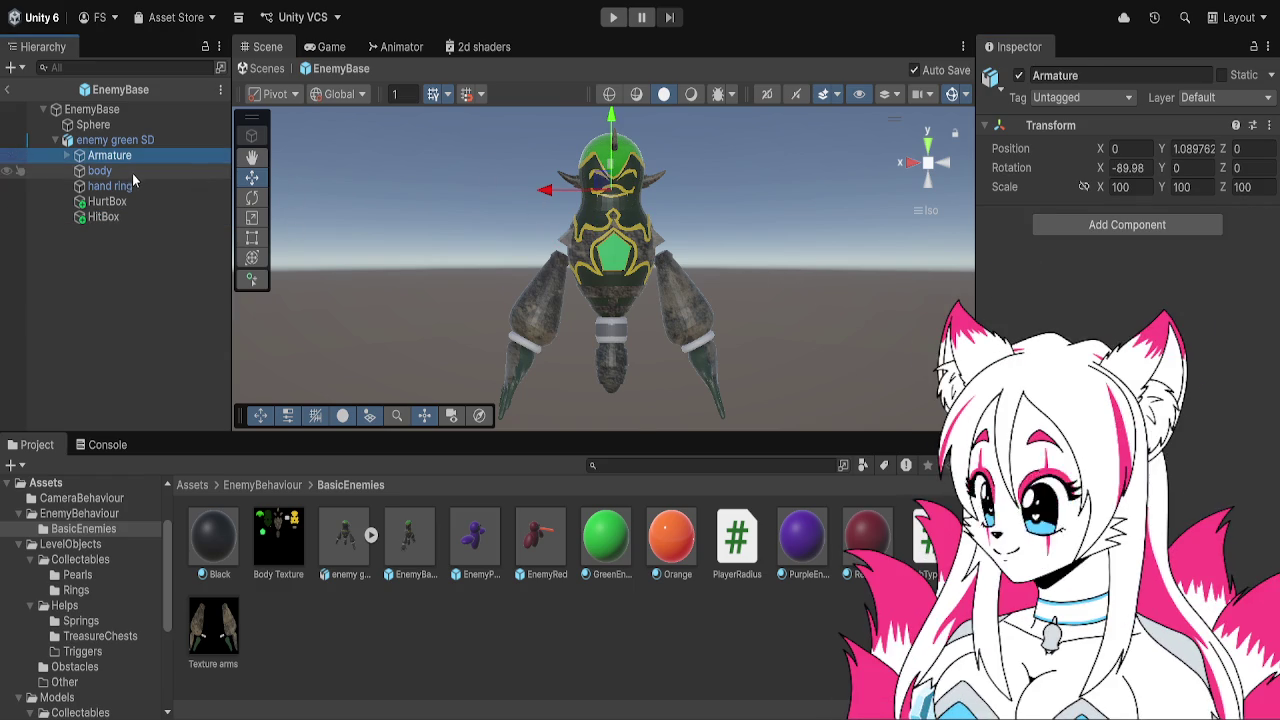
{"action": "left_click", "coordinate": [132, 171]}
{"action": "left_click", "coordinate": [137, 156]}
{"action": "left_click", "coordinate": [144, 143]}
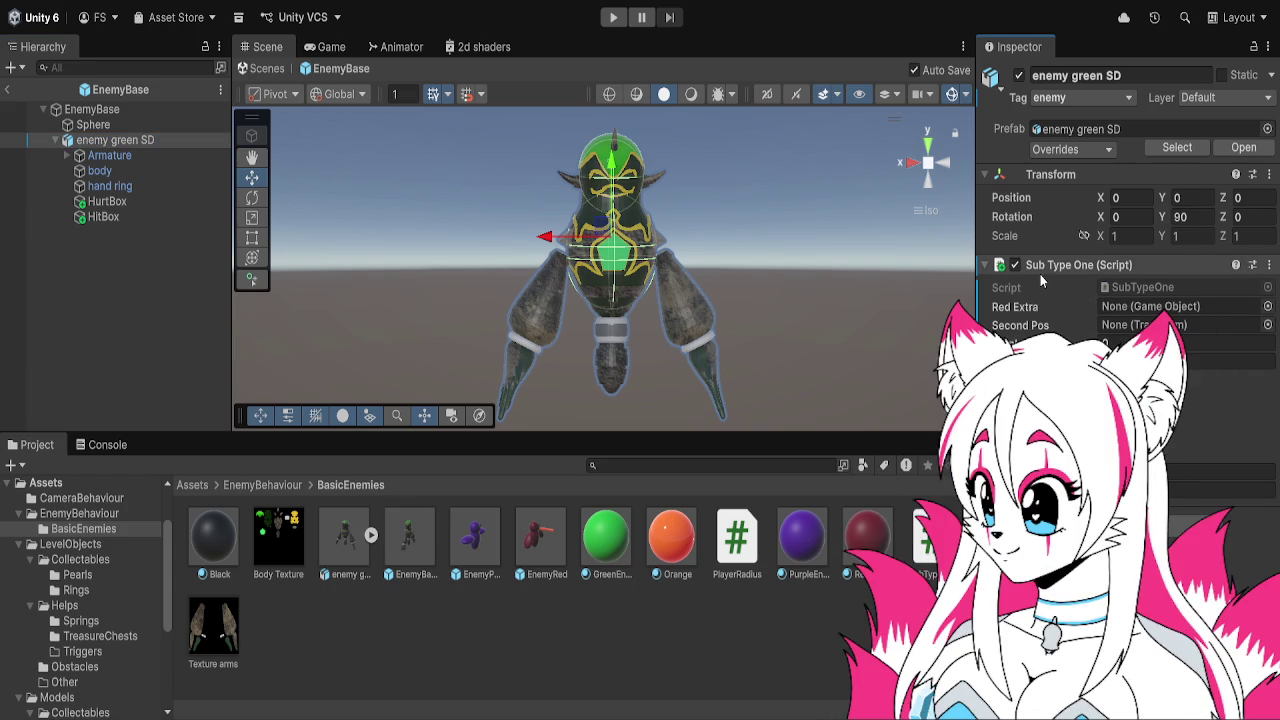
Test-play the level, checking the Armature, HurtBox and HitBox colliders, then stop
{"action": "left_click", "coordinate": [614, 18]}
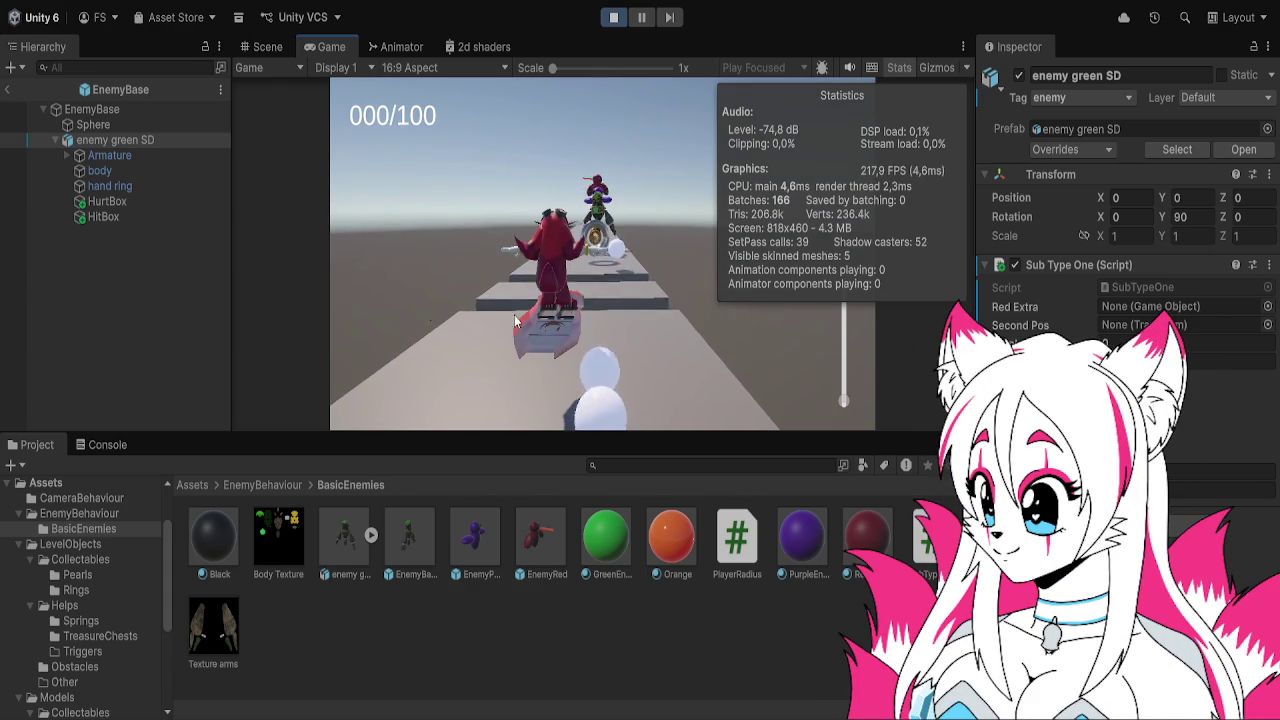
{"action": "left_click", "coordinate": [158, 159]}
{"action": "left_click", "coordinate": [162, 204]}
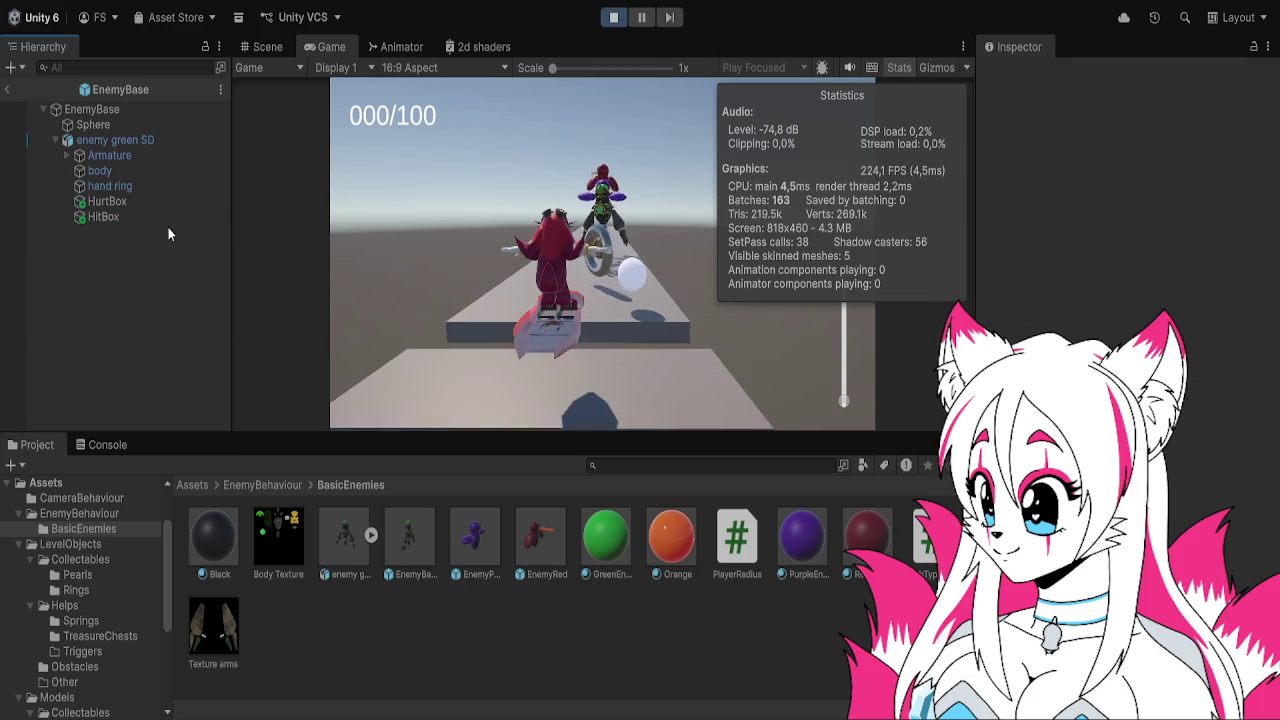
{"action": "left_click", "coordinate": [169, 216]}
{"action": "left_click", "coordinate": [615, 16]}
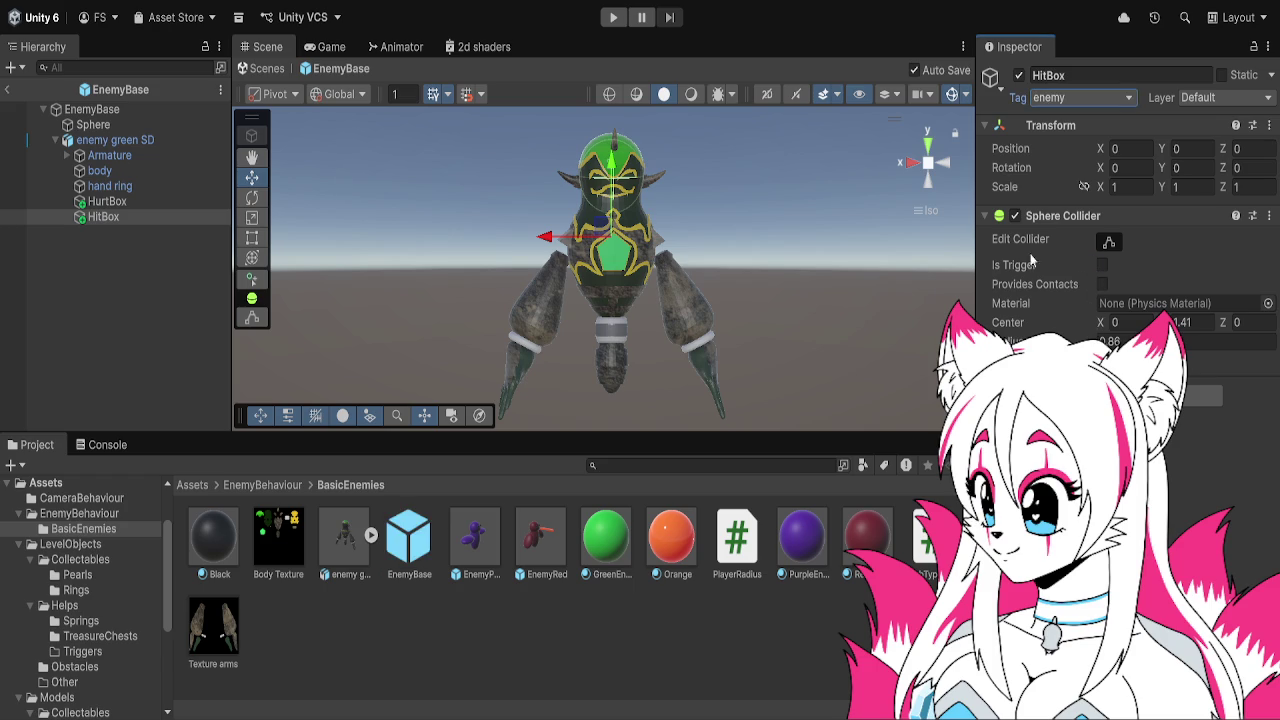
Inspect enemy green SD, then start and pause a test run
{"action": "left_click", "coordinate": [190, 138]}
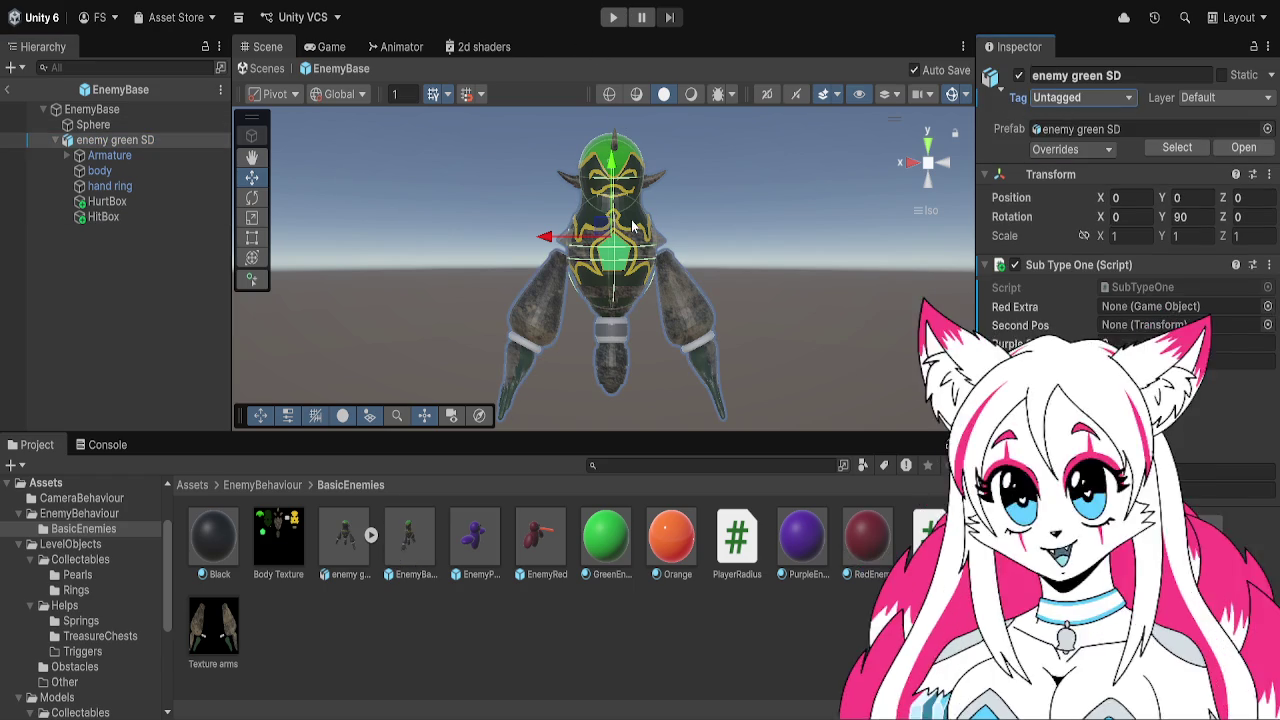
{"action": "left_click", "coordinate": [613, 17]}
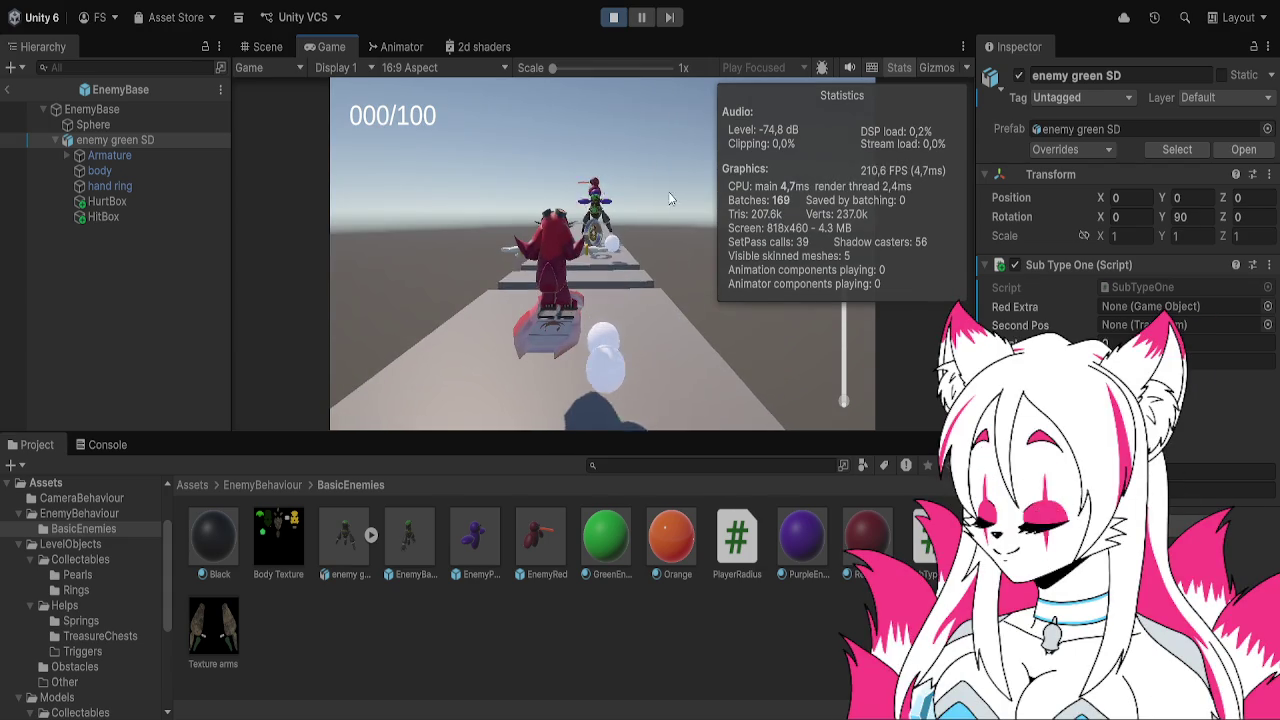
{"action": "left_click", "coordinate": [641, 17]}
Return to SampleScene and compare the enemy's HitBox sphere and HurtBox capsule colliders
{"action": "left_click", "coordinate": [267, 46]}
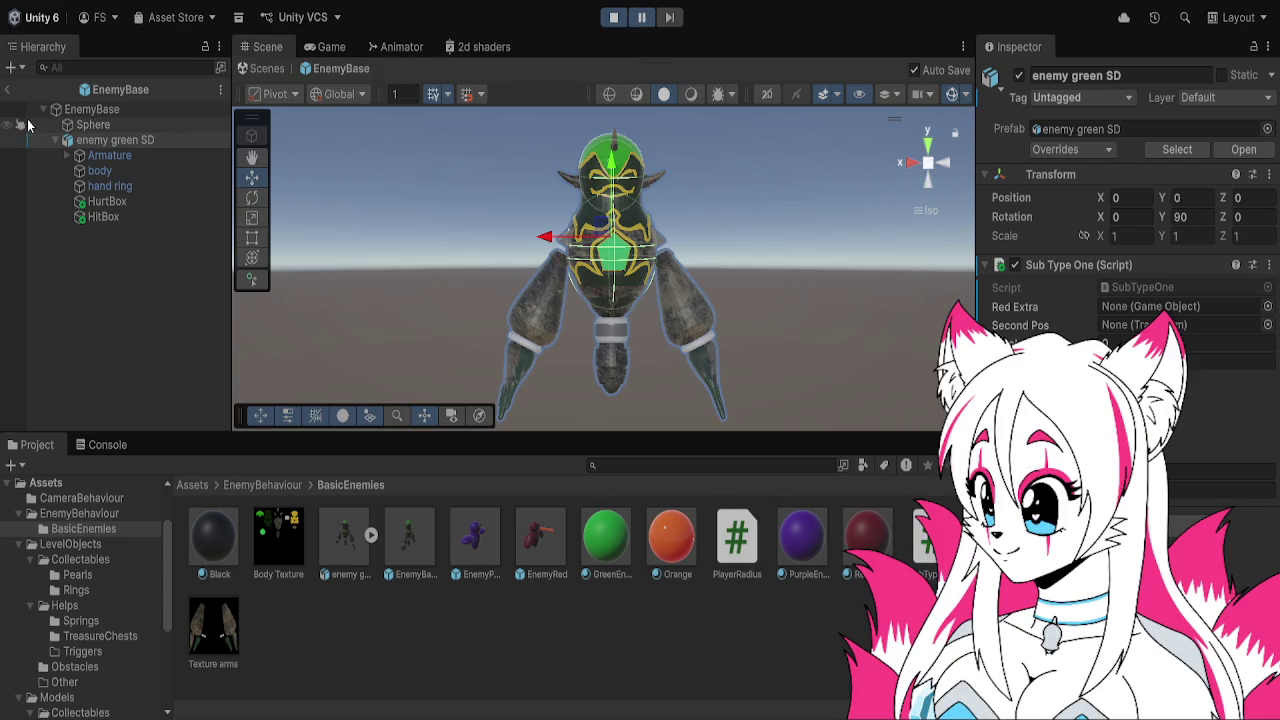
{"action": "left_click", "coordinate": [9, 90]}
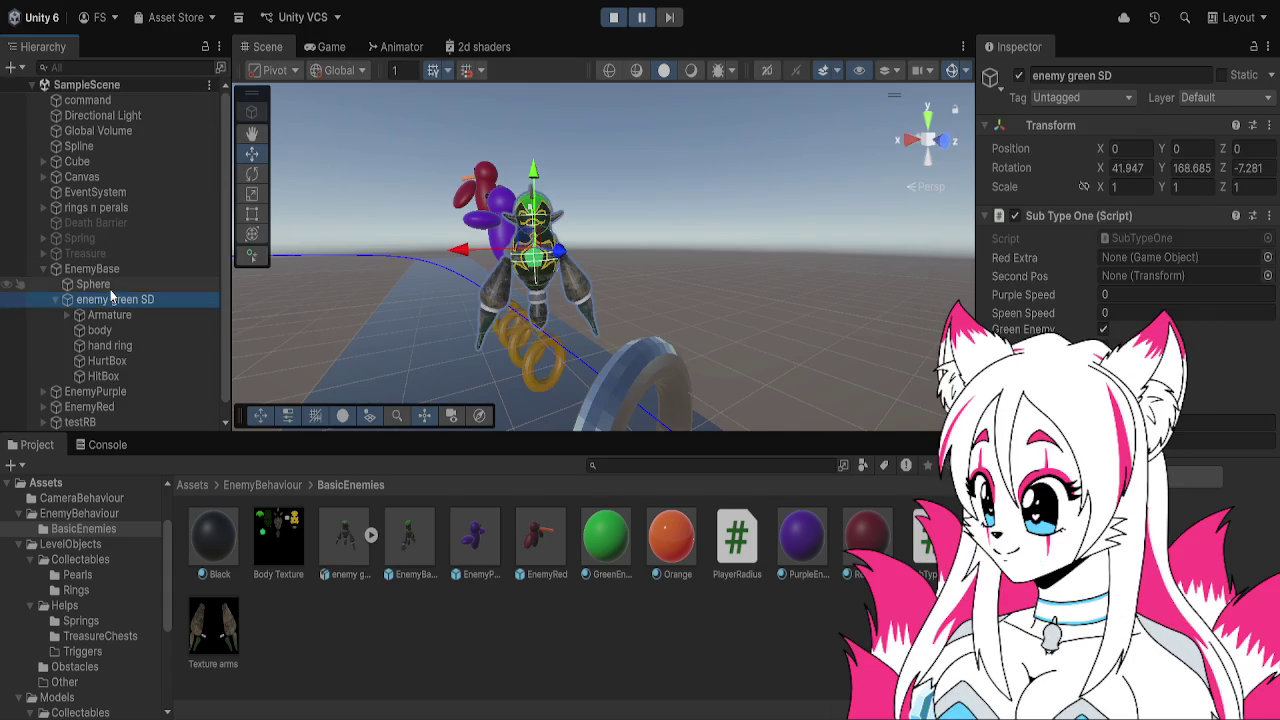
{"action": "left_click", "coordinate": [100, 285]}
{"action": "left_click", "coordinate": [136, 376]}
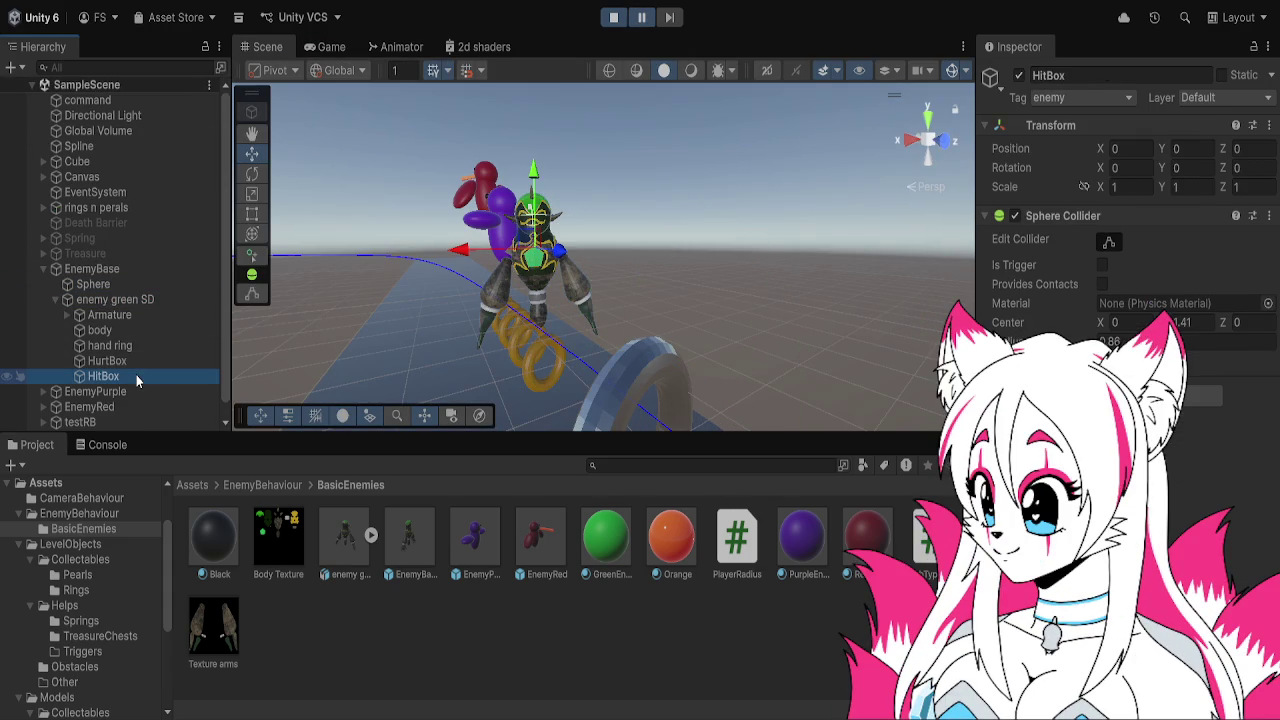
{"action": "left_click", "coordinate": [135, 362]}
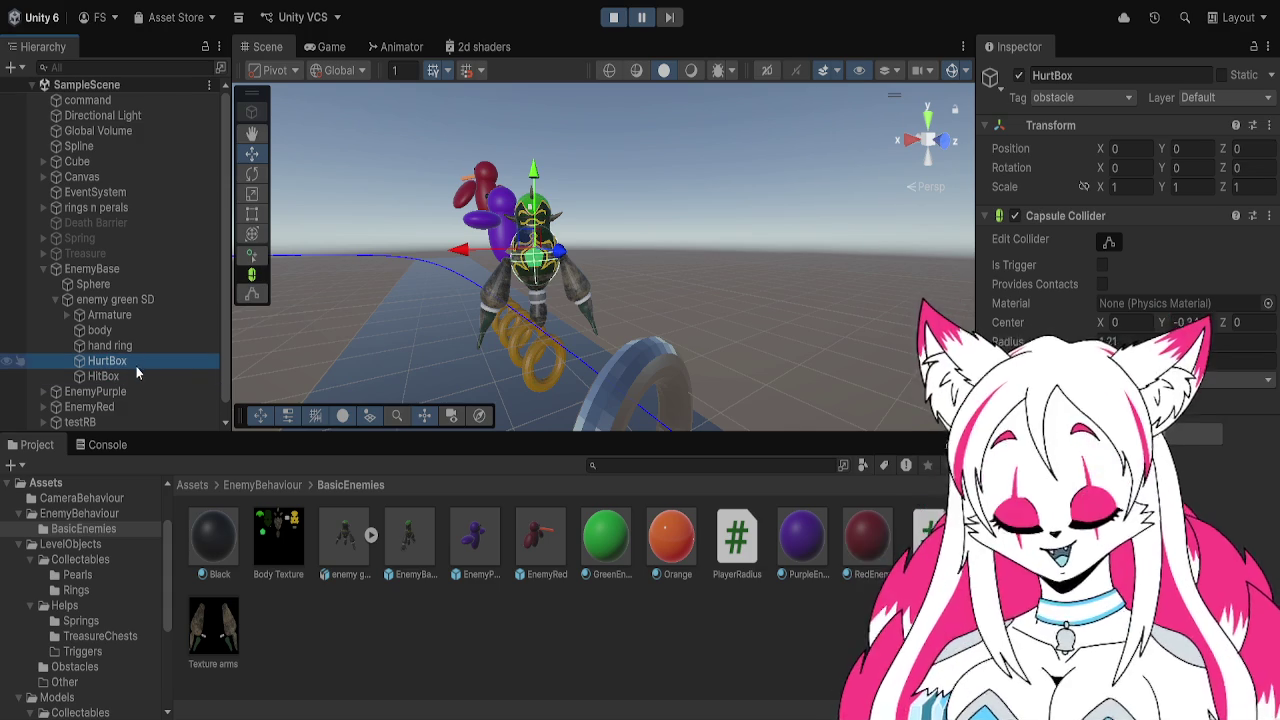
{"action": "left_click", "coordinate": [140, 375]}
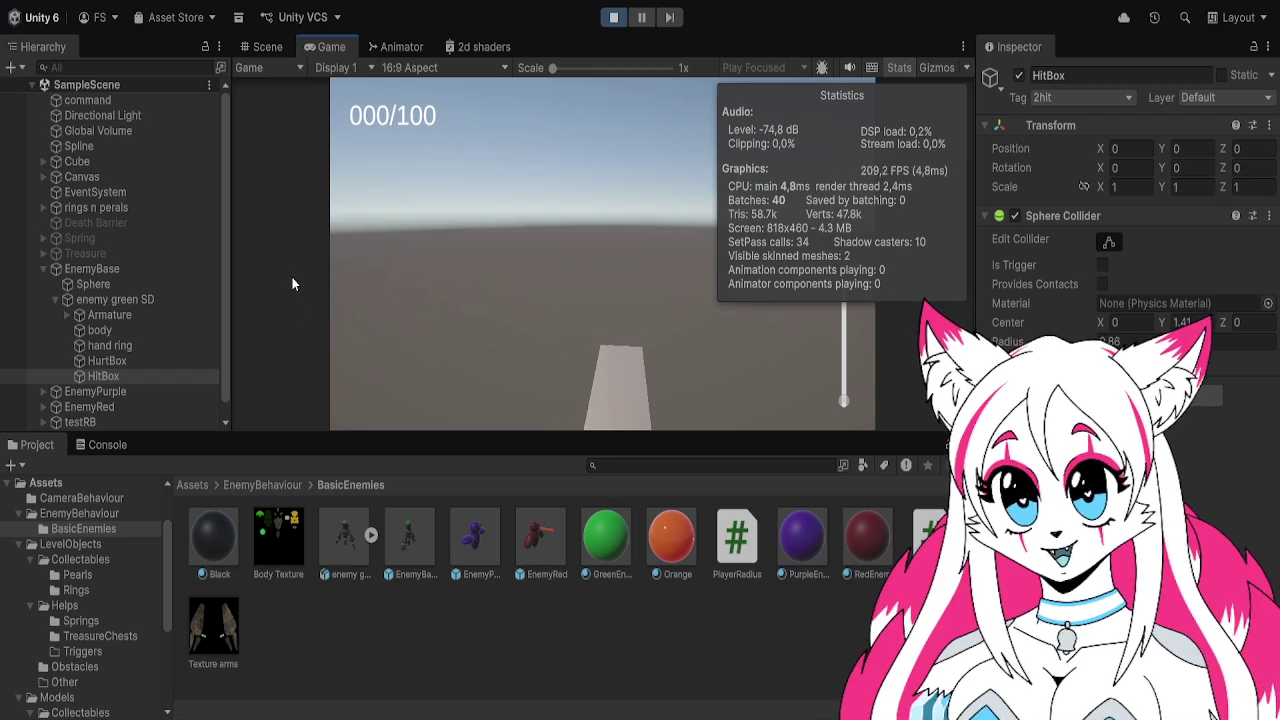
Stop the test run and inspect enemy green SD, the EnemyBase prefab and model assets
{"action": "left_click", "coordinate": [613, 18]}
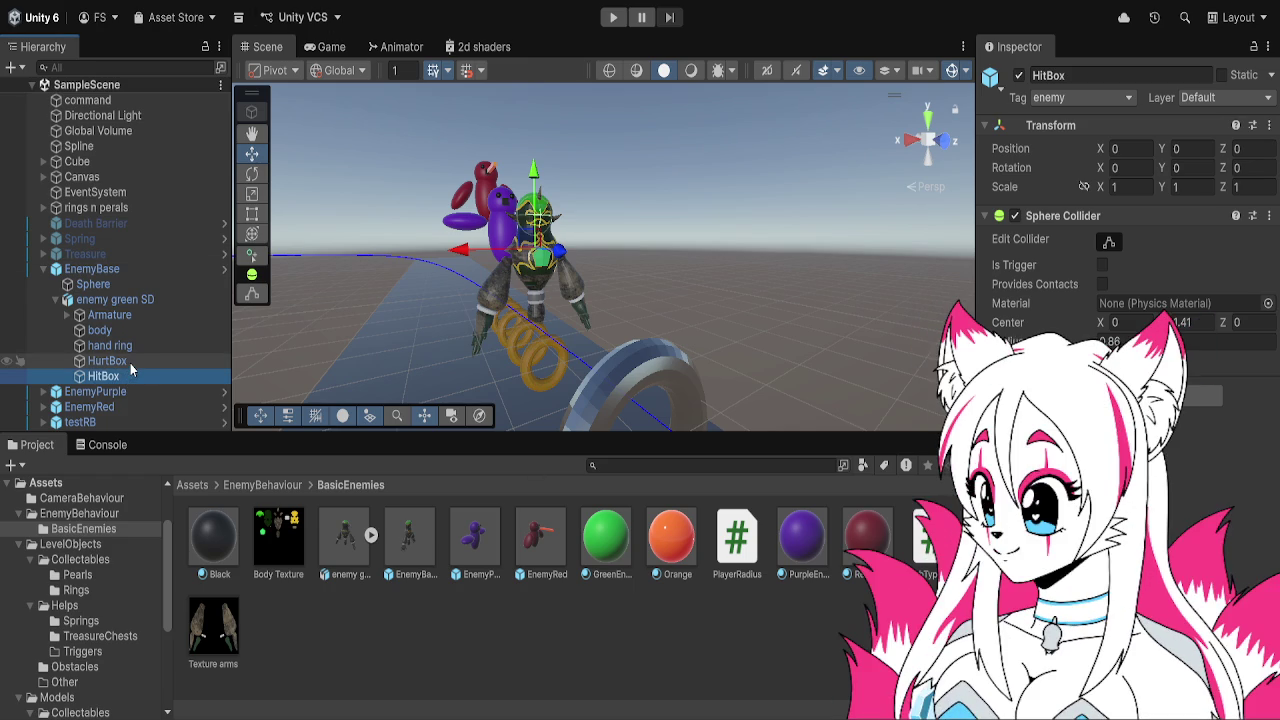
{"action": "left_click", "coordinate": [150, 300]}
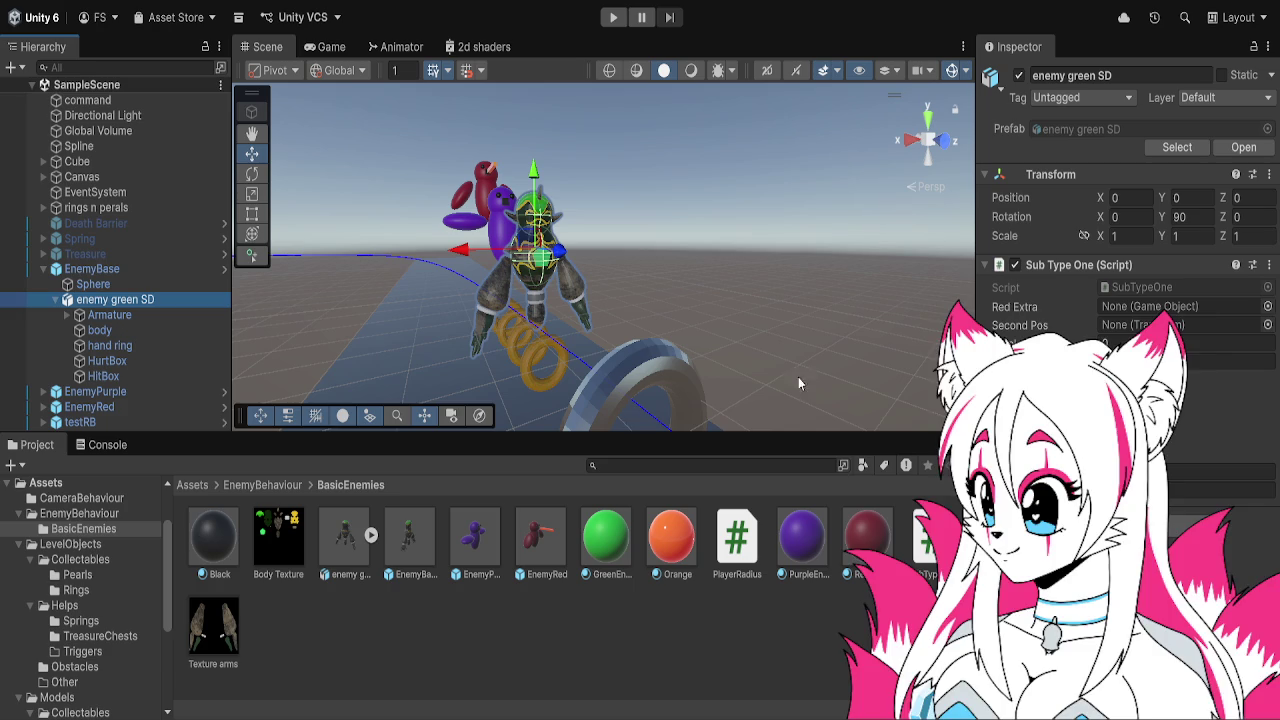
{"action": "left_click", "coordinate": [412, 560]}
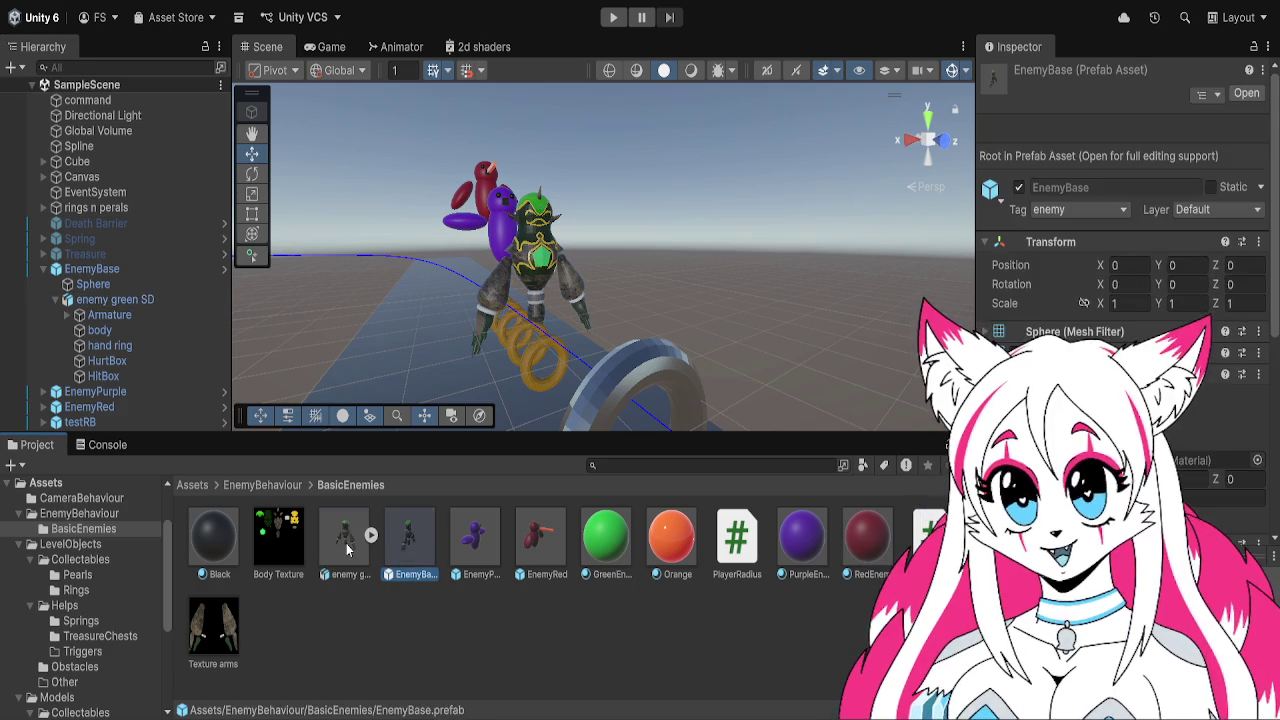
{"action": "left_click", "coordinate": [347, 548]}
{"action": "left_click", "coordinate": [398, 575]}
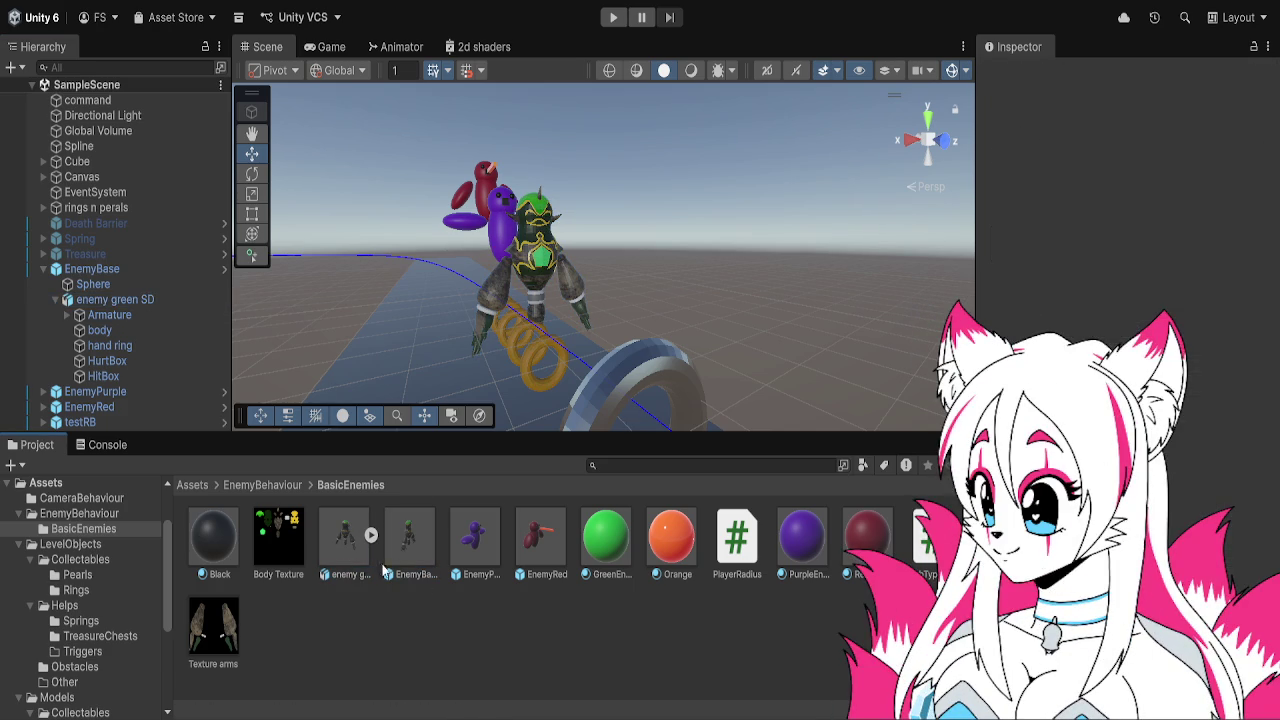
Briefly open the EnemyBase prefab, then exit Prefab Mode back to SampleScene
{"action": "double_click", "coordinate": [393, 566]}
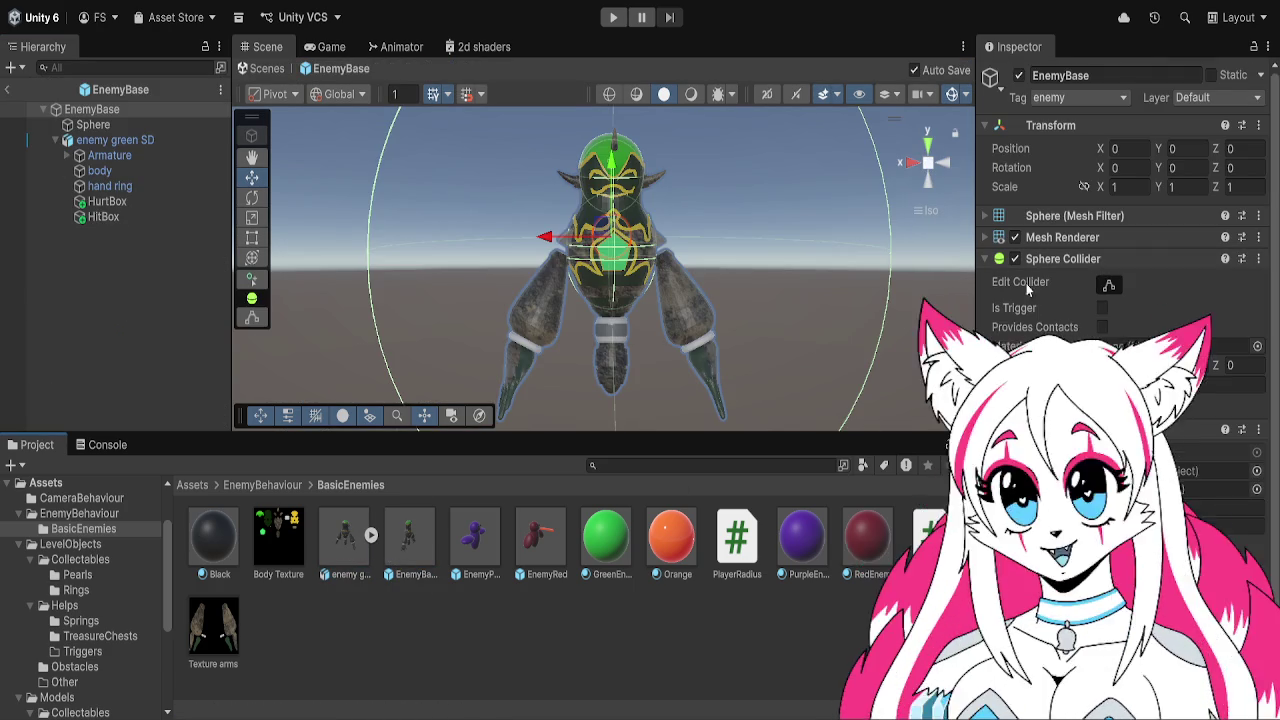
{"action": "left_click", "coordinate": [183, 235]}
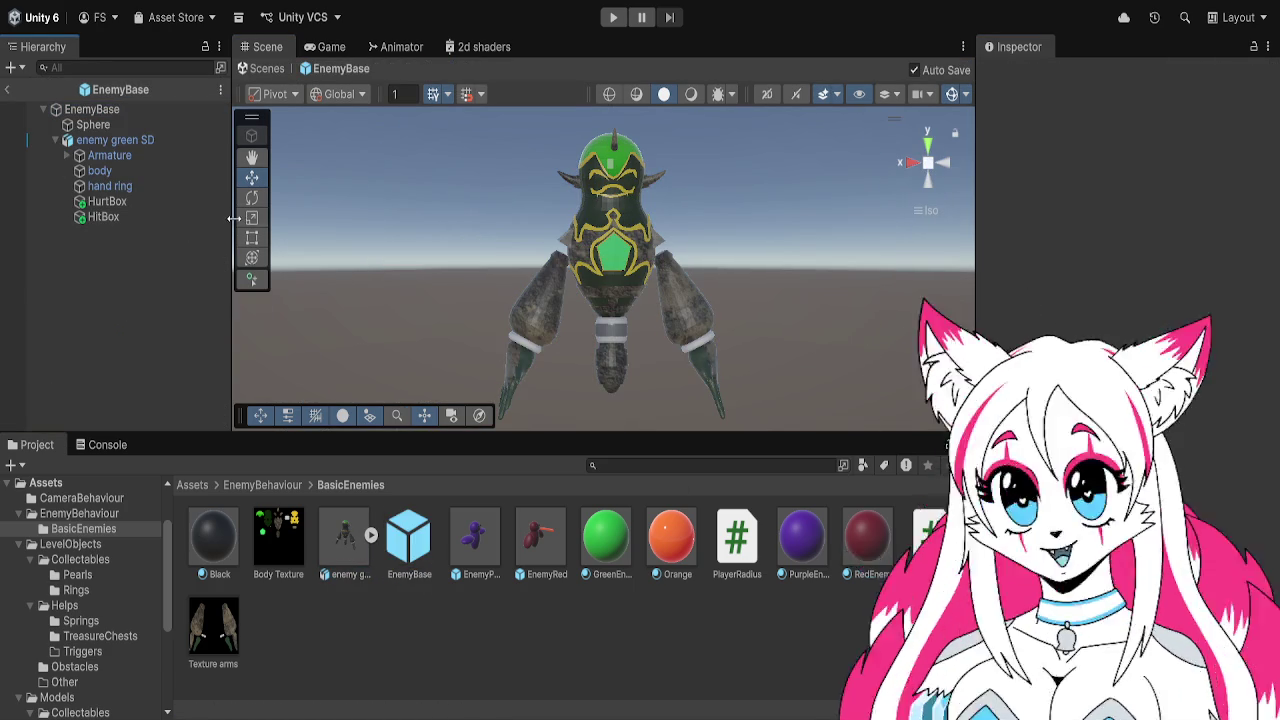
{"action": "left_click", "coordinate": [9, 90]}
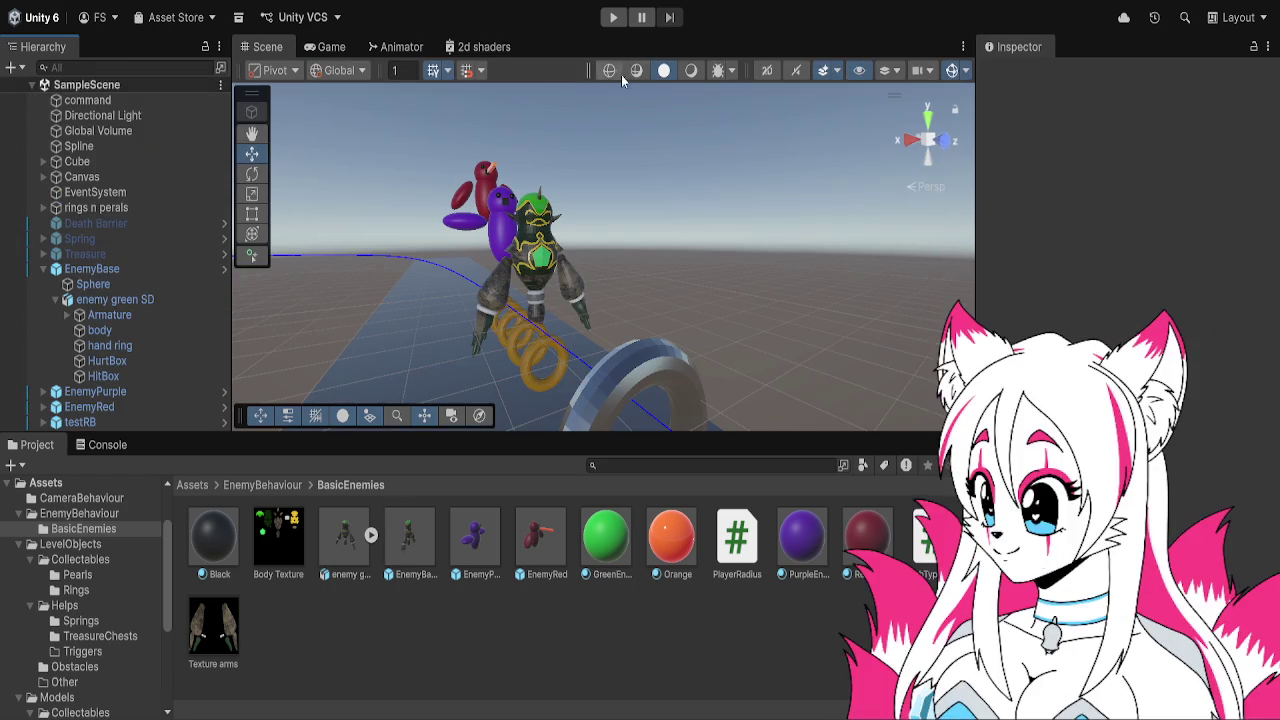
Run and stop the level, then inspect the latest PlayerRadius.OnTriggerStay NullReferenceException in the Console
{"action": "left_click", "coordinate": [617, 16]}
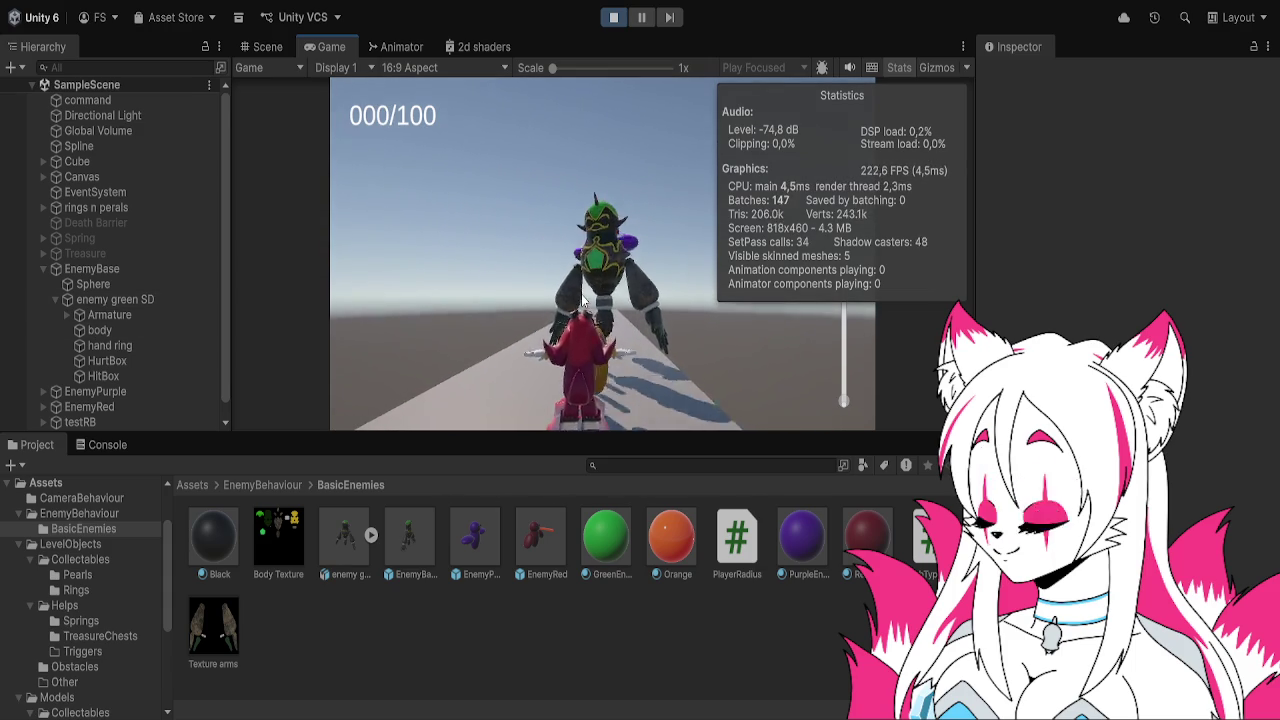
{"action": "left_click", "coordinate": [614, 17]}
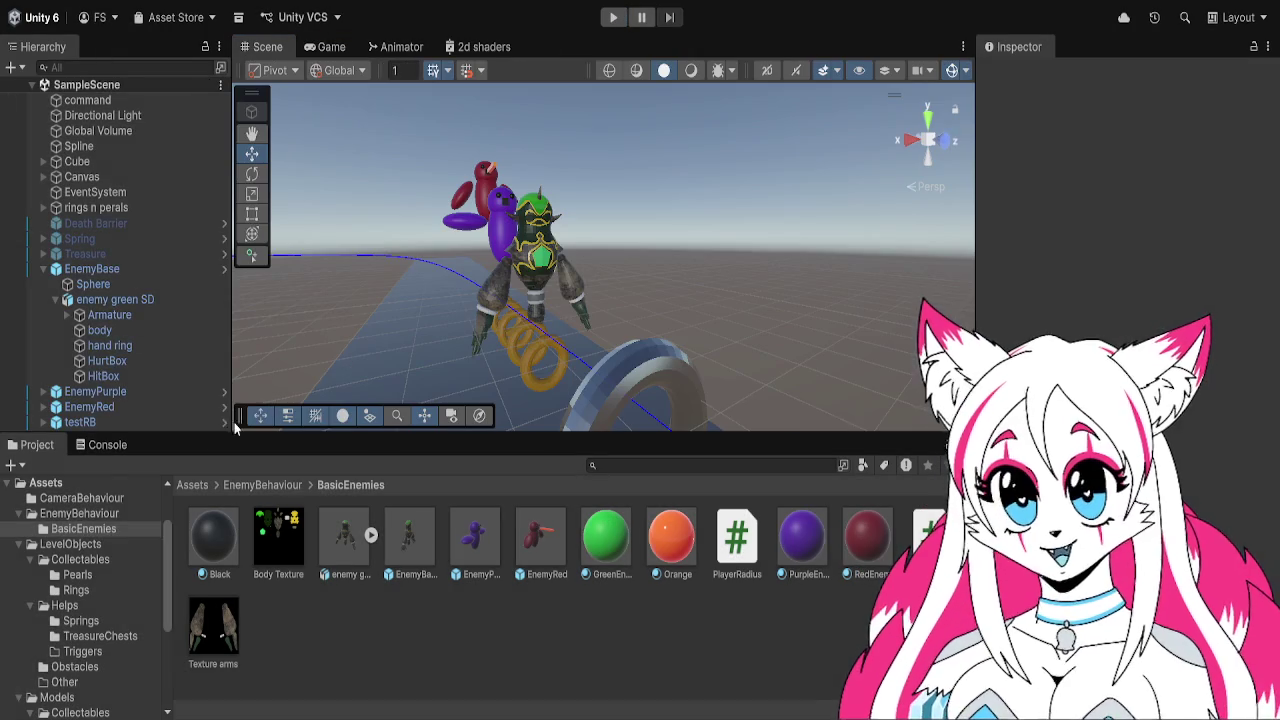
{"action": "left_click", "coordinate": [94, 450]}
{"action": "left_click", "coordinate": [293, 621]}
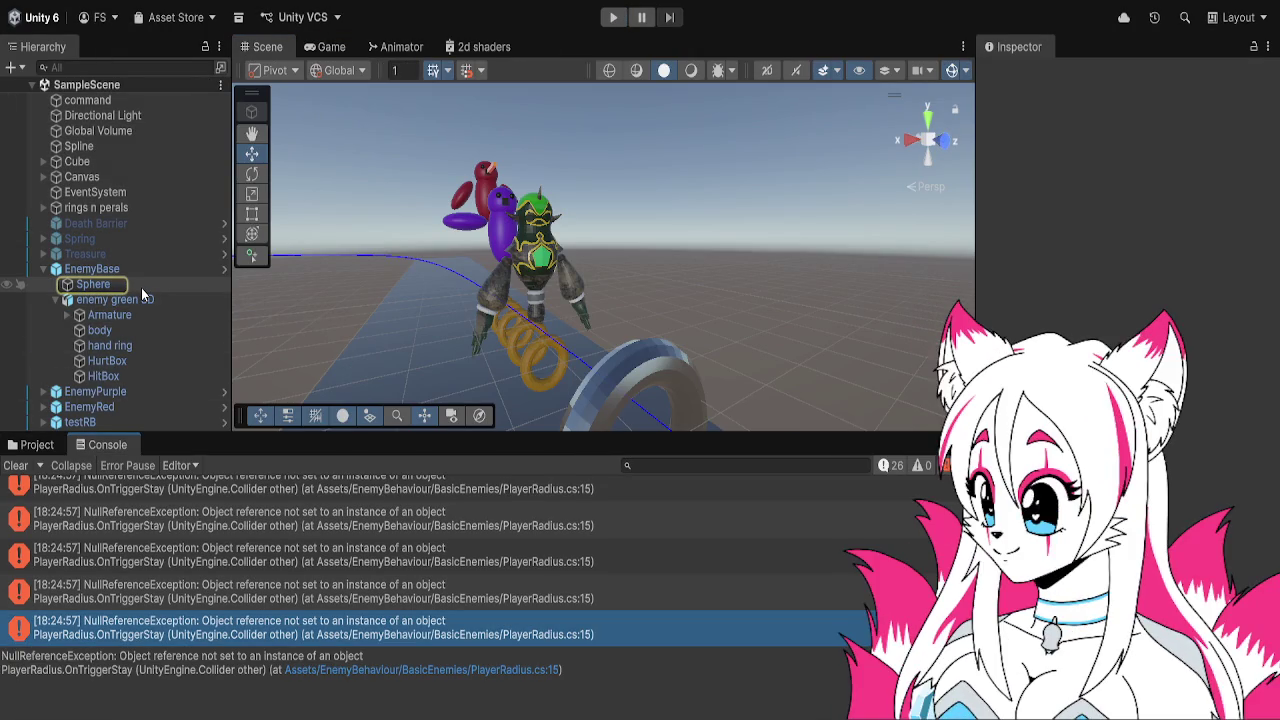
In the EnemyBase prefab, move the trigger Sphere under enemy green SD, below HitBox
{"action": "left_click", "coordinate": [142, 288]}
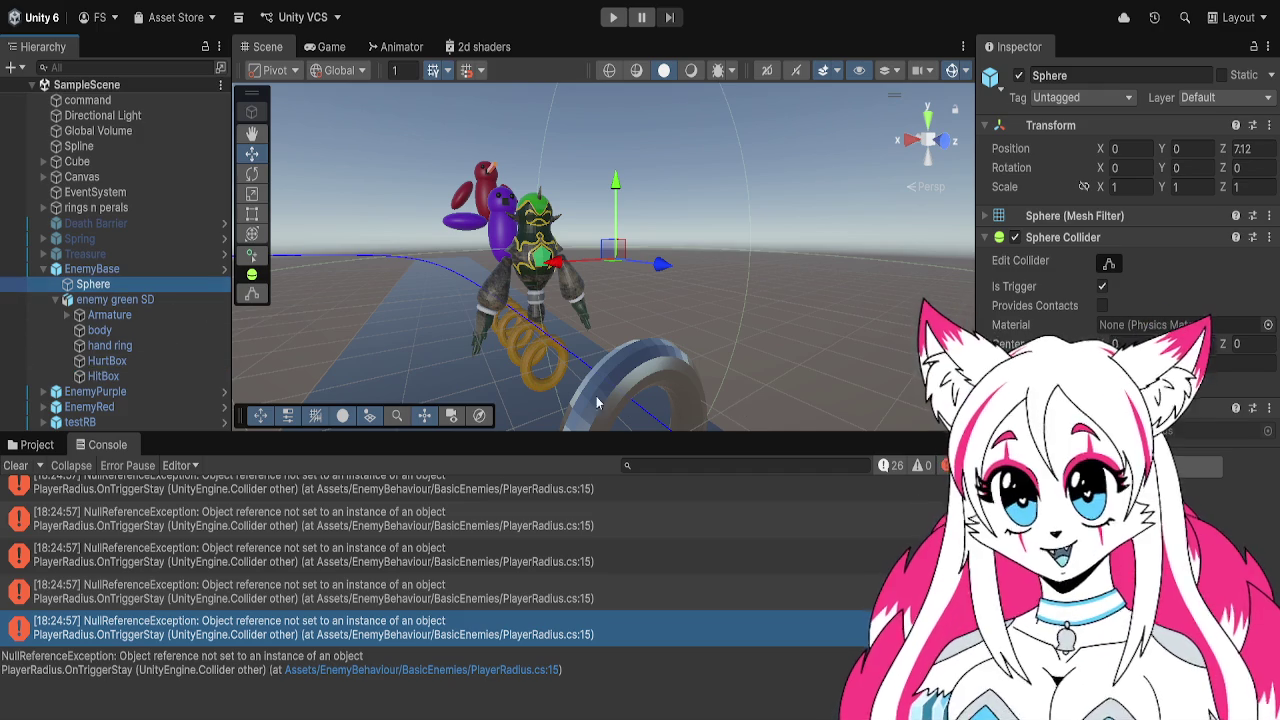
{"action": "left_click", "coordinate": [20, 446]}
{"action": "double_click", "coordinate": [410, 540]}
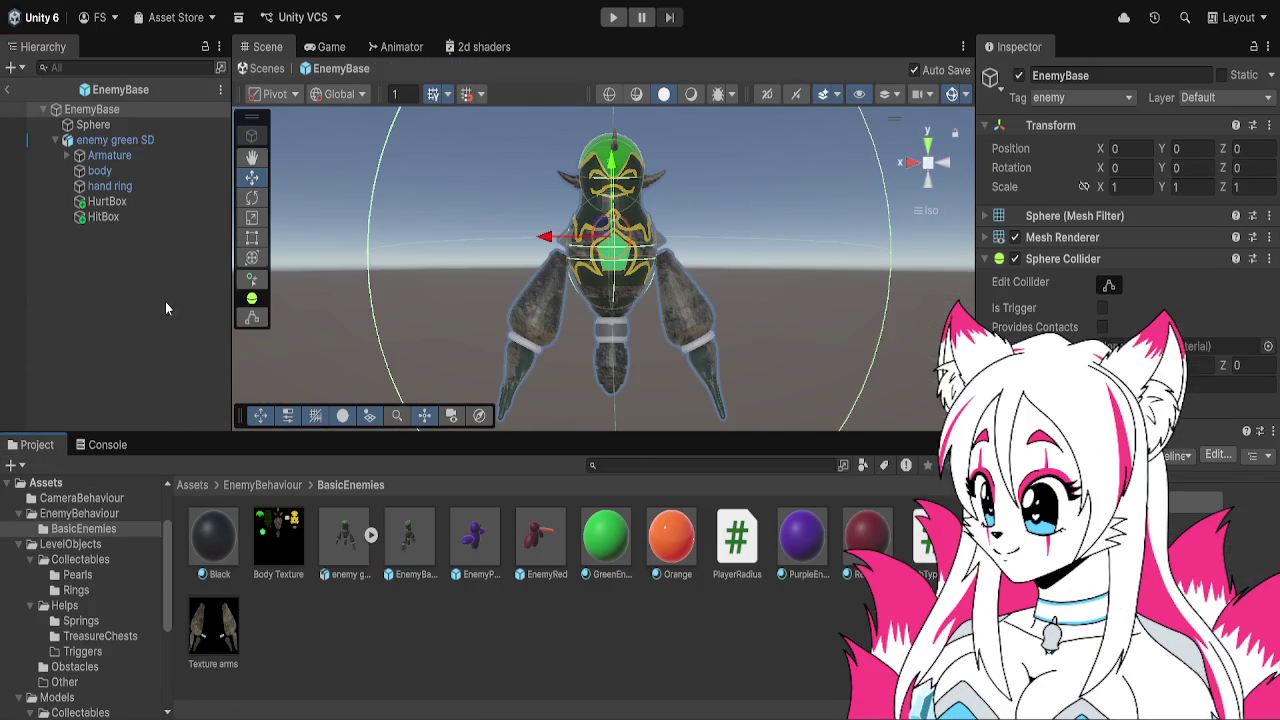
{"action": "left_click", "coordinate": [161, 122]}
{"action": "left_click_drag", "start_coordinate": [166, 230], "coordinate": [160, 222]}
Rename the Sphere to PlayerSpotted
{"action": "left_click", "coordinate": [1107, 72]}
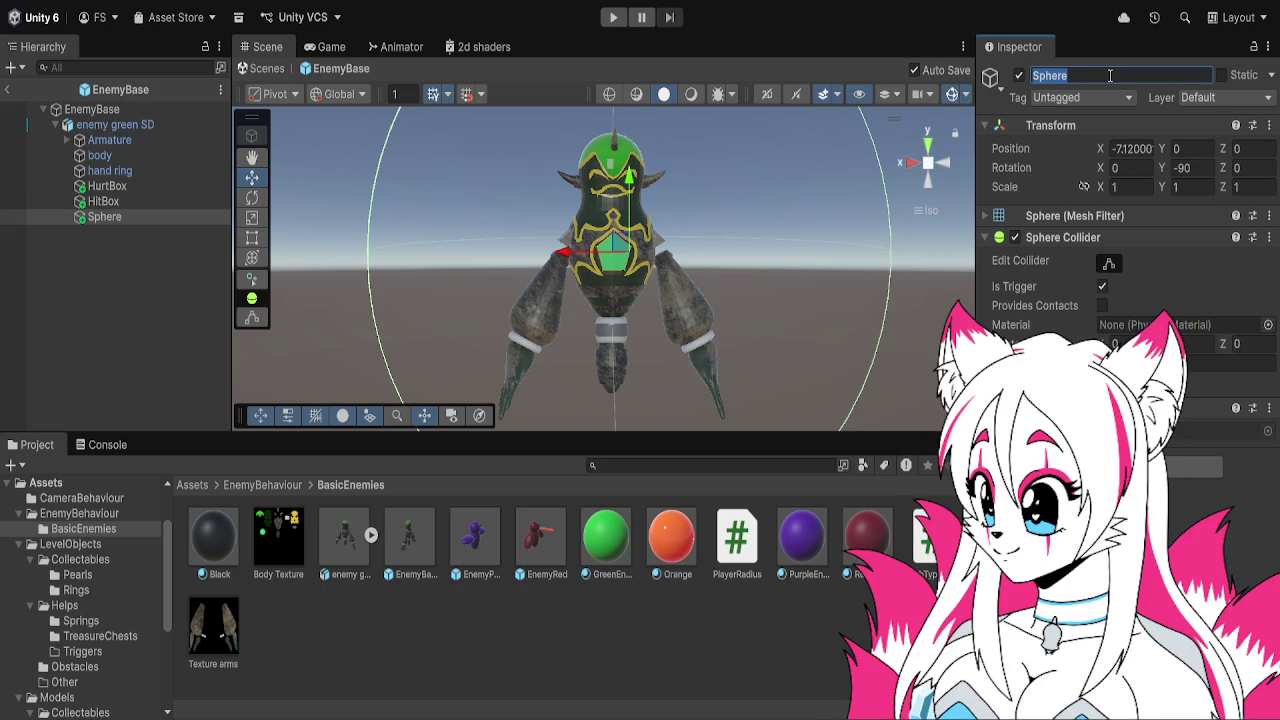
{"action": "type", "text": "player"}
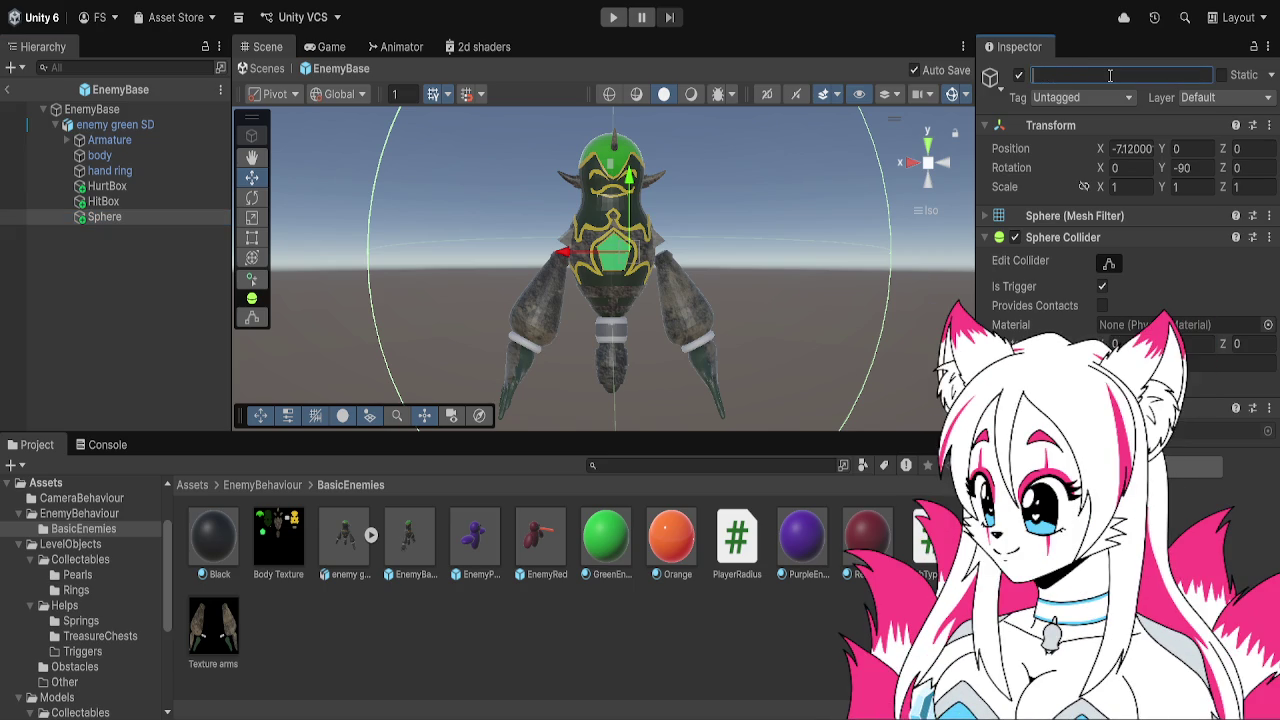
{"action": "type", "text": "iu"}
{"action": "key", "text": "BackSpace"}
{"action": "key", "text": "BackSpace"}
{"action": "key", "text": "BackSpace"}
{"action": "type", "text": "Spotted"}
{"action": "key", "text": "Return"}
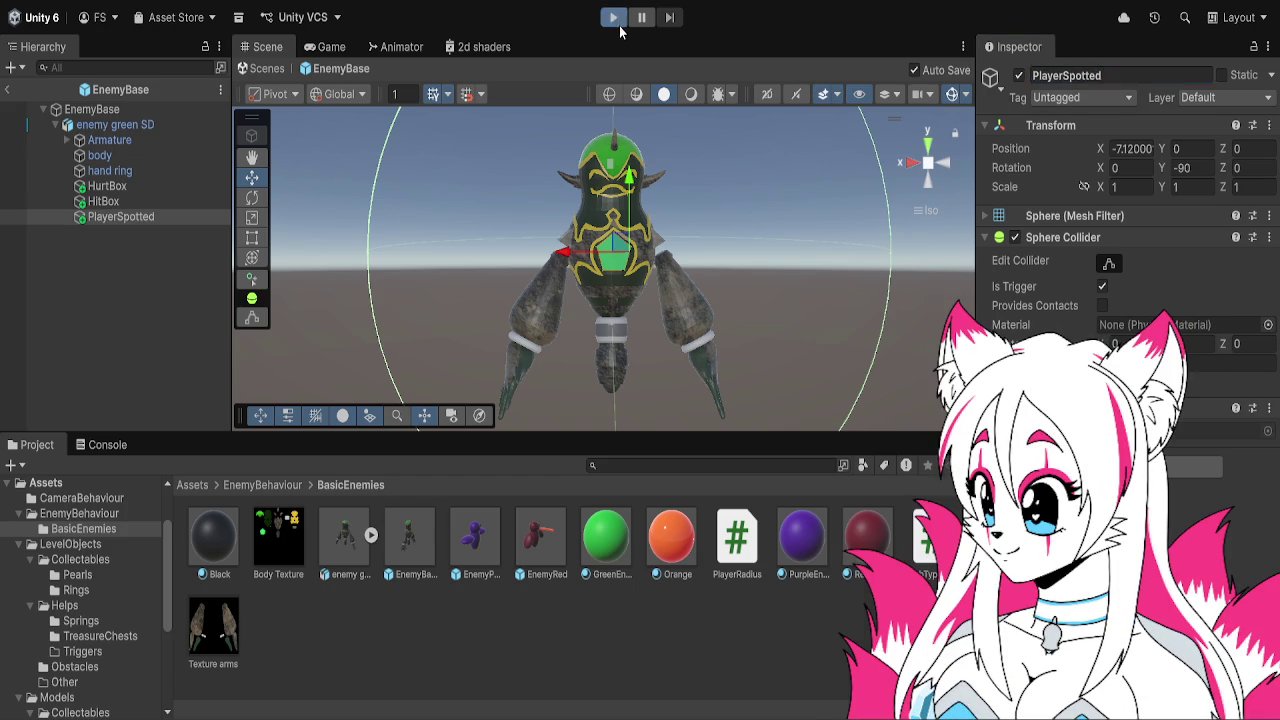
Test-play with the renamed trigger, pause, and leave the EnemyBase prefab for SampleScene
{"action": "left_click", "coordinate": [616, 19]}
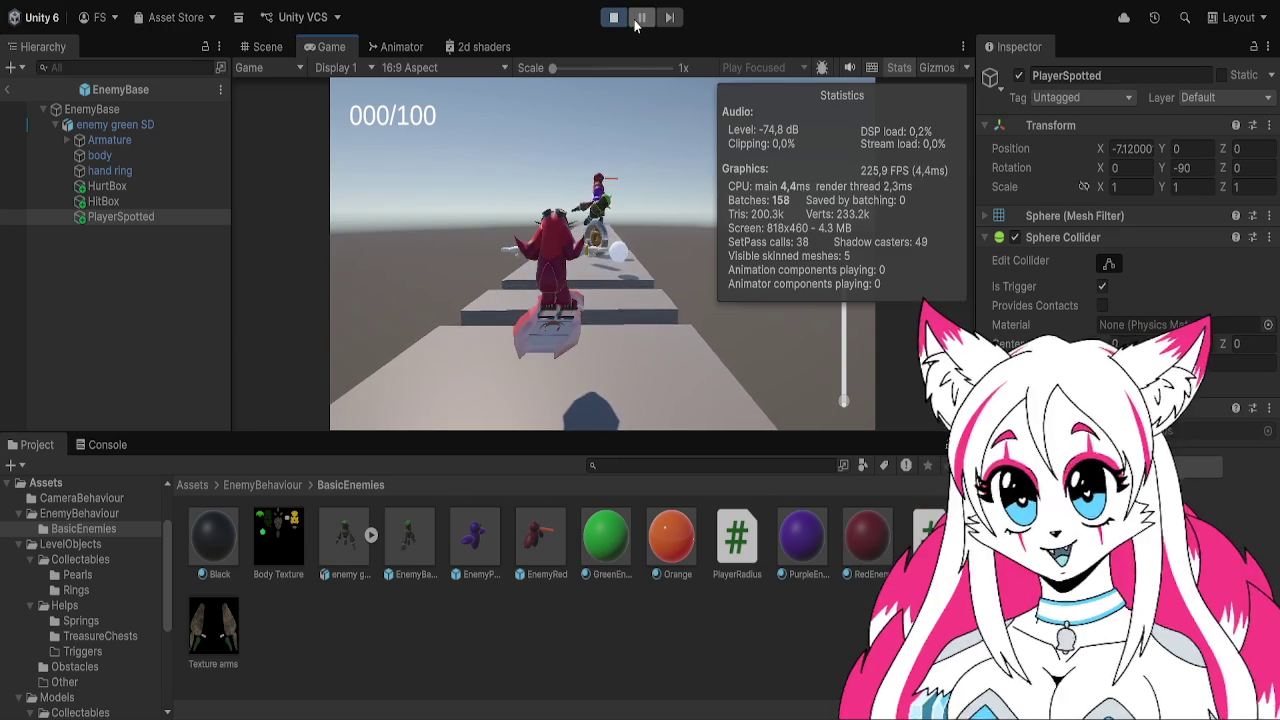
{"action": "left_click", "coordinate": [642, 20]}
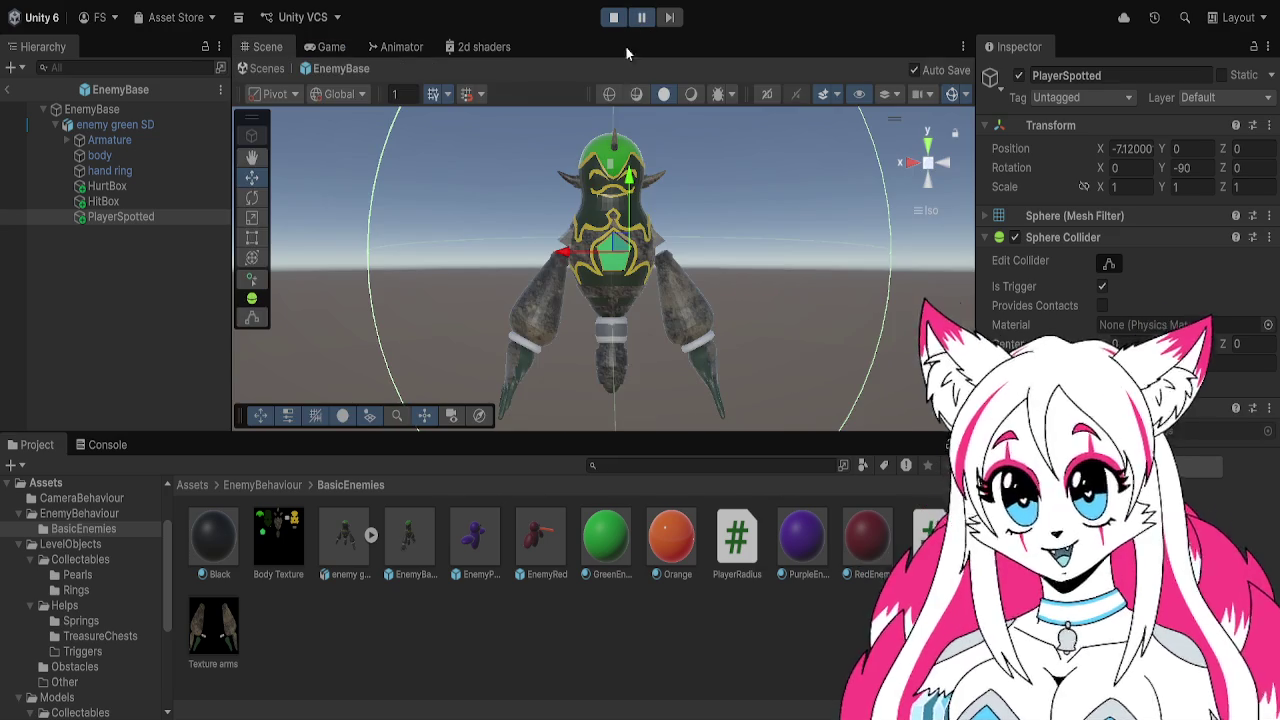
{"action": "left_click", "coordinate": [10, 90]}
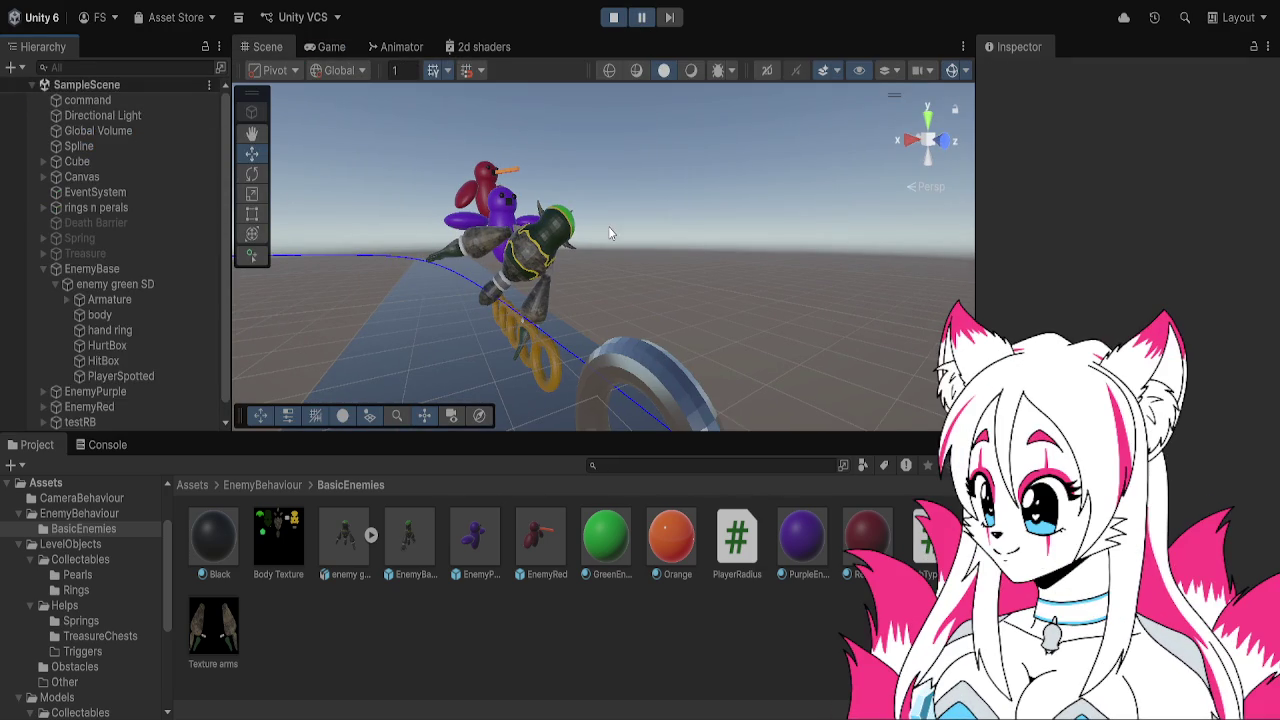
Inspect the enemy's HitBox, PlayerSpotted, Armature and HurtBox colliders in the scene
{"action": "left_click", "coordinate": [137, 361]}
{"action": "left_click", "coordinate": [139, 377]}
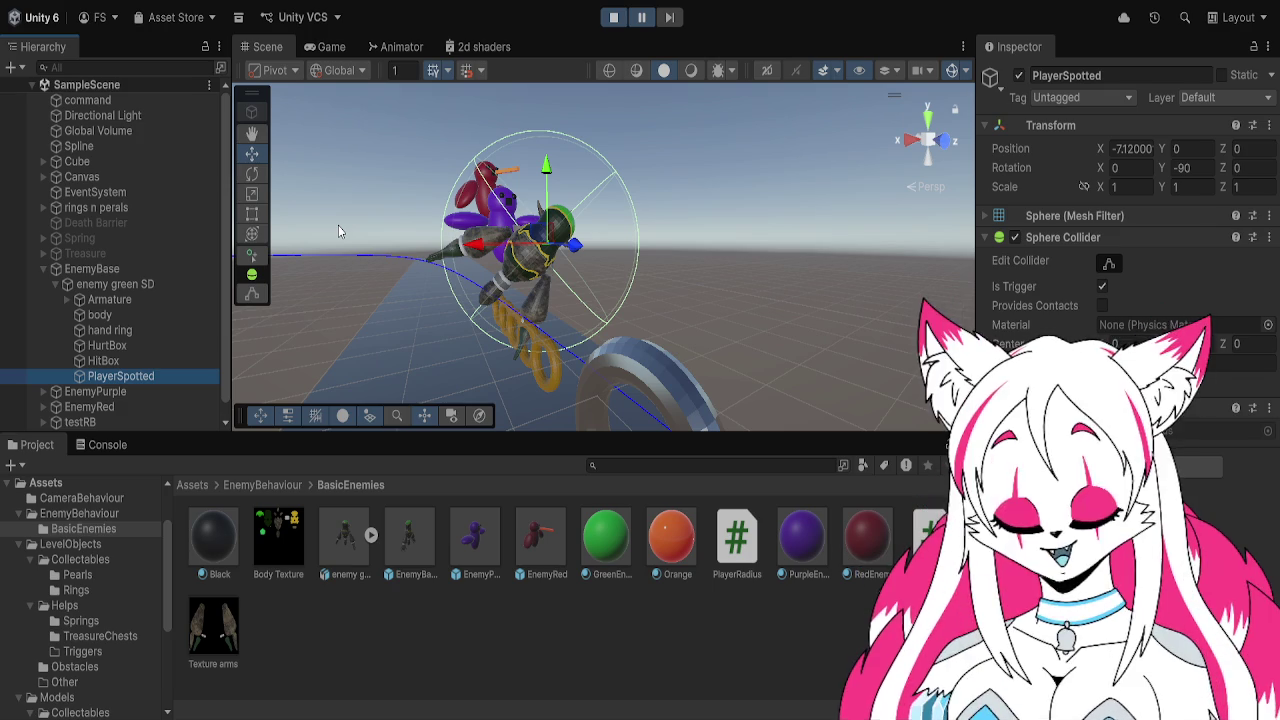
{"action": "left_click", "coordinate": [150, 289]}
{"action": "left_click", "coordinate": [153, 300]}
{"action": "left_click", "coordinate": [155, 345]}
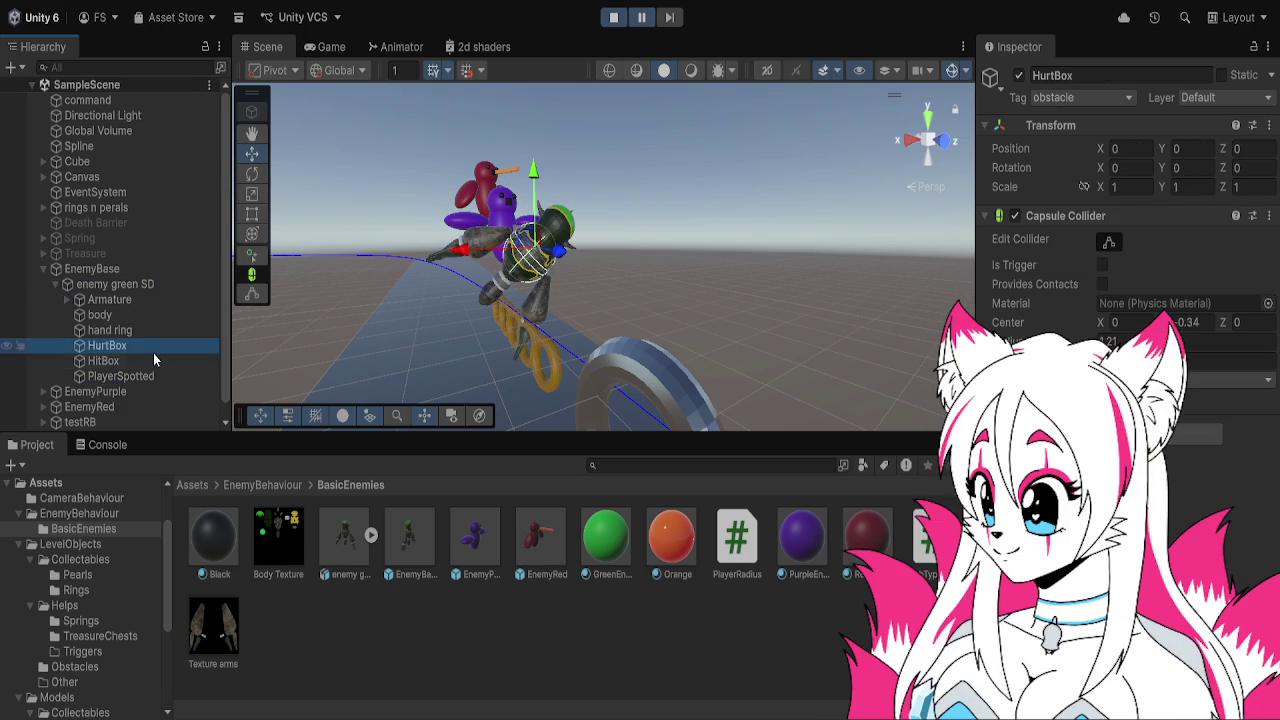
{"action": "left_click", "coordinate": [154, 361]}
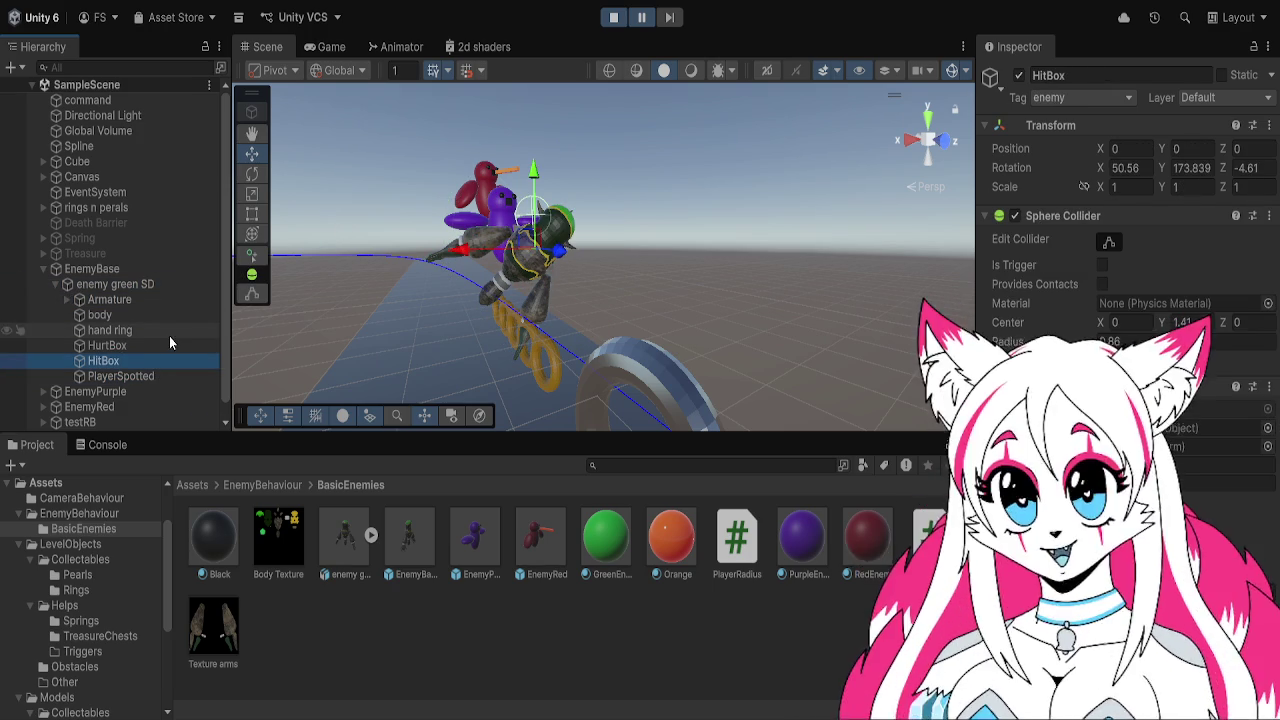
{"action": "left_click", "coordinate": [174, 375]}
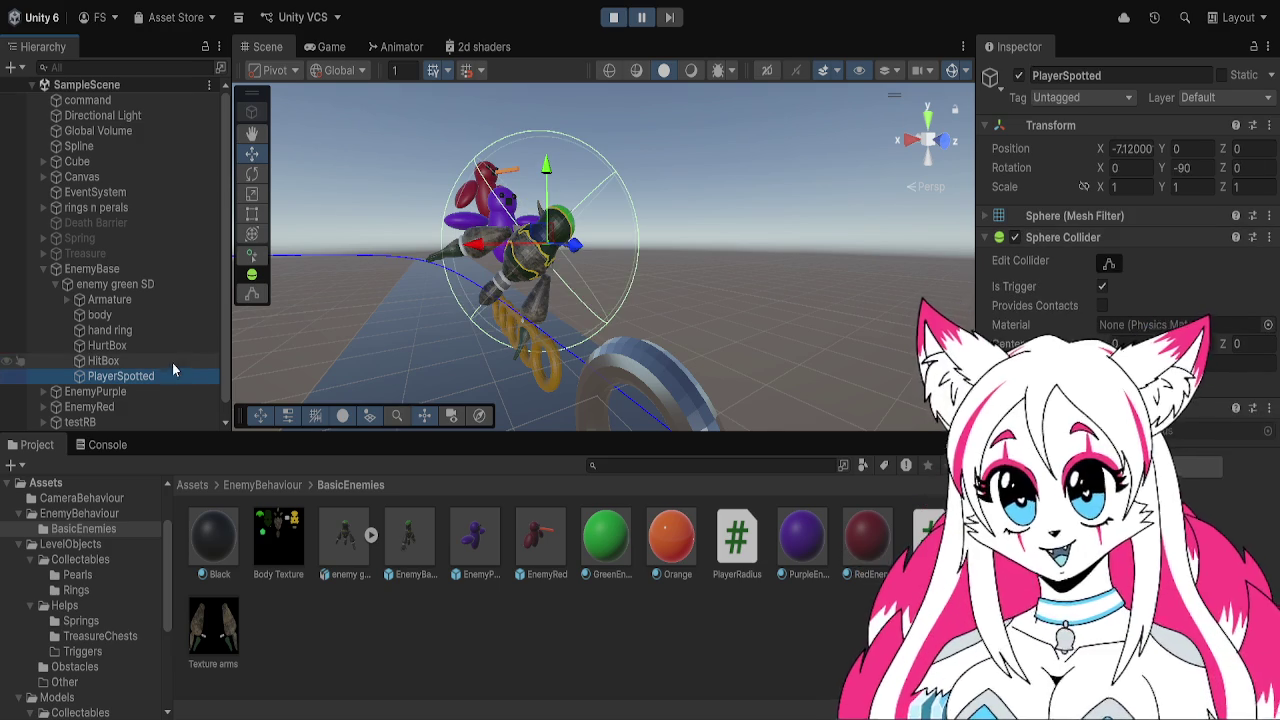
Check the body mesh and enemy green SD script settings, stop the game, and select the EnemyBase prefab
{"action": "left_click", "coordinate": [143, 312]}
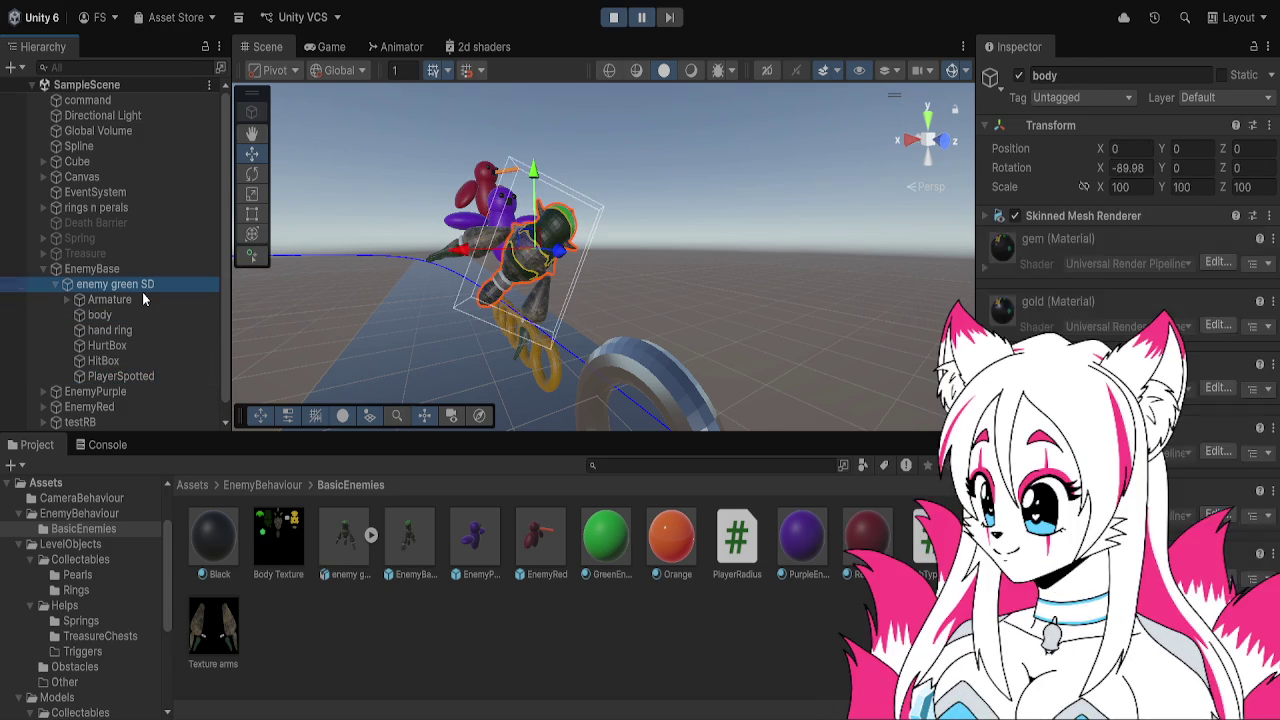
{"action": "left_click", "coordinate": [142, 289]}
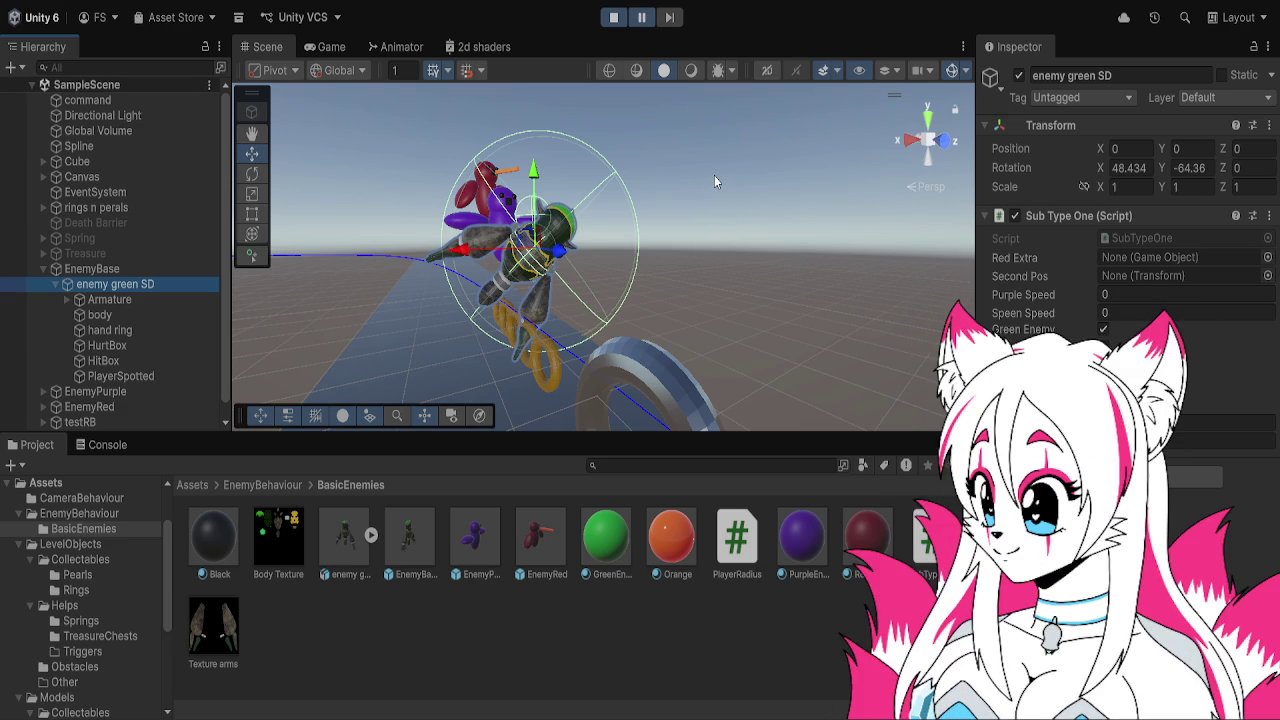
{"action": "left_click", "coordinate": [613, 17]}
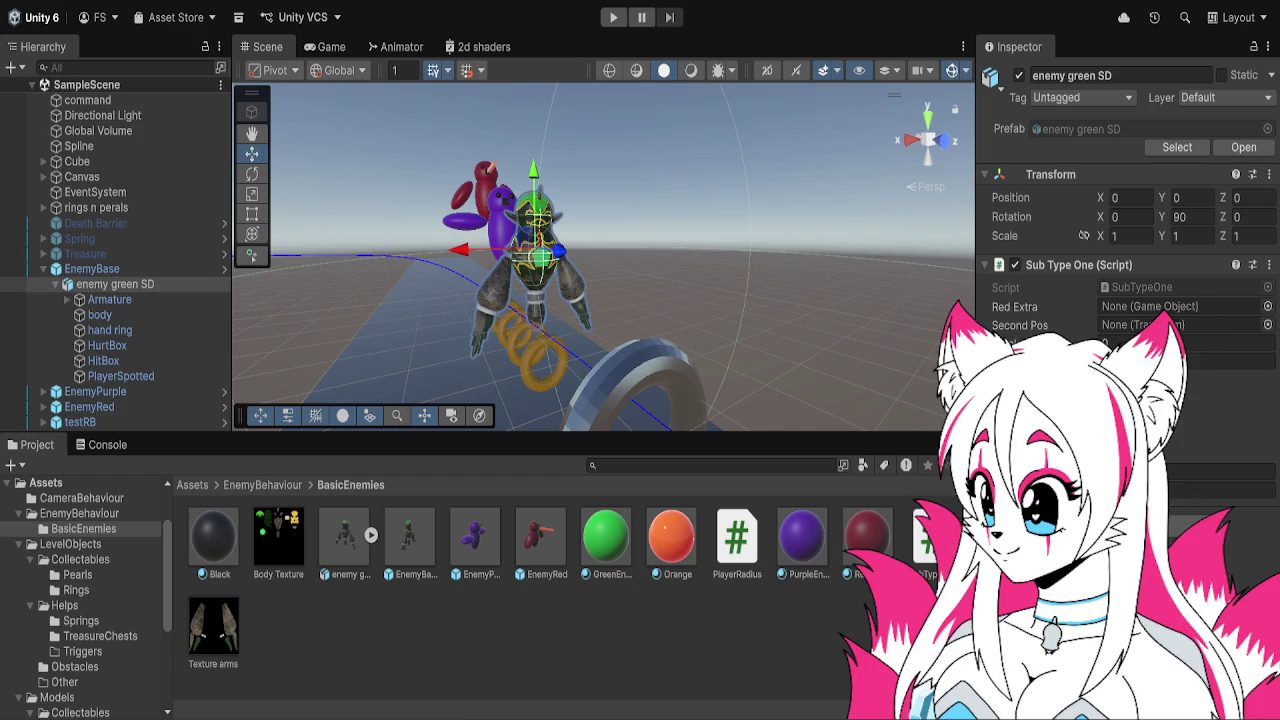
{"action": "left_click", "coordinate": [401, 553]}
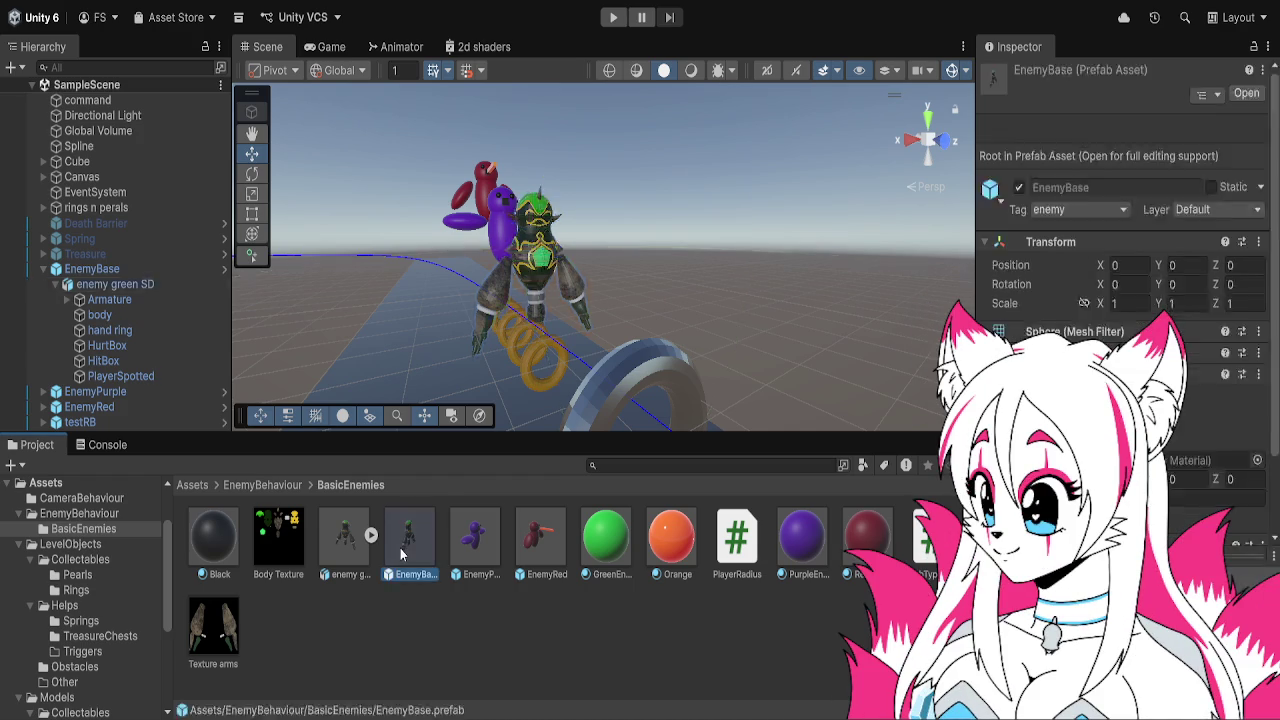
In the EnemyBase prefab, check the PlayerSpotted, HurtBox and HitBox colliders, then start the game
{"action": "double_click", "coordinate": [401, 553]}
{"action": "left_click", "coordinate": [134, 215]}
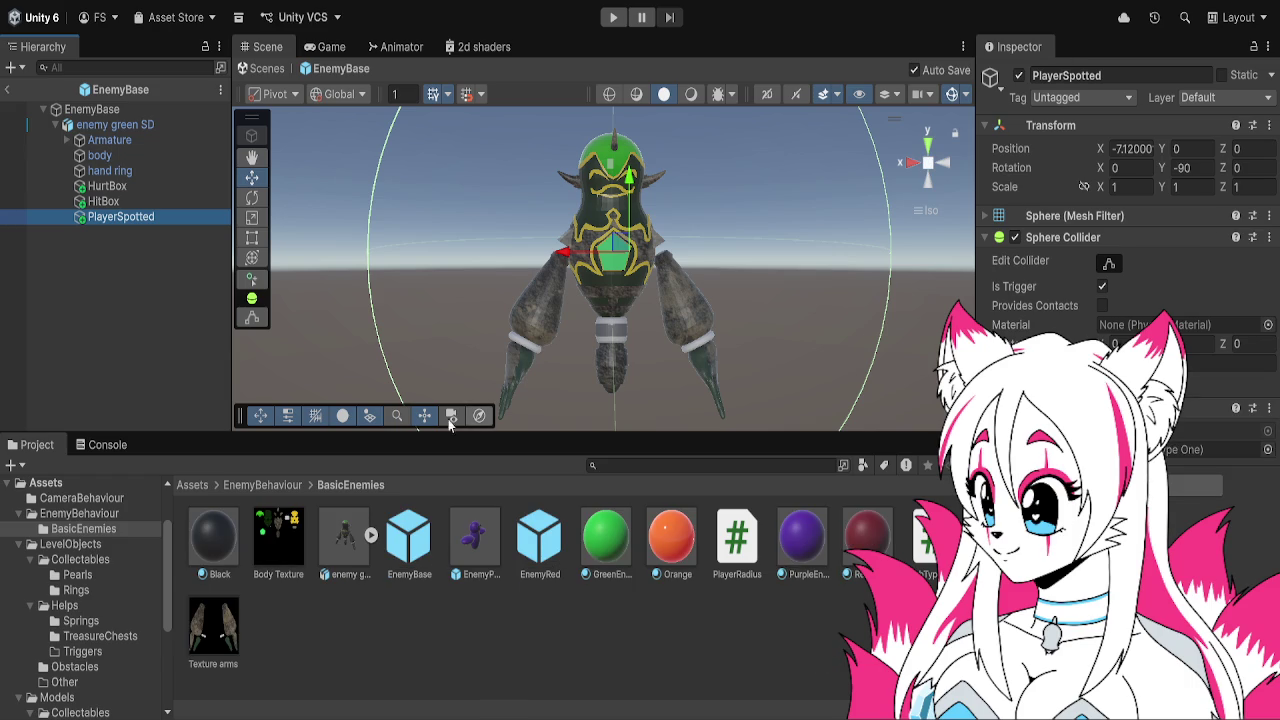
{"action": "left_click", "coordinate": [151, 186]}
{"action": "left_click", "coordinate": [156, 201]}
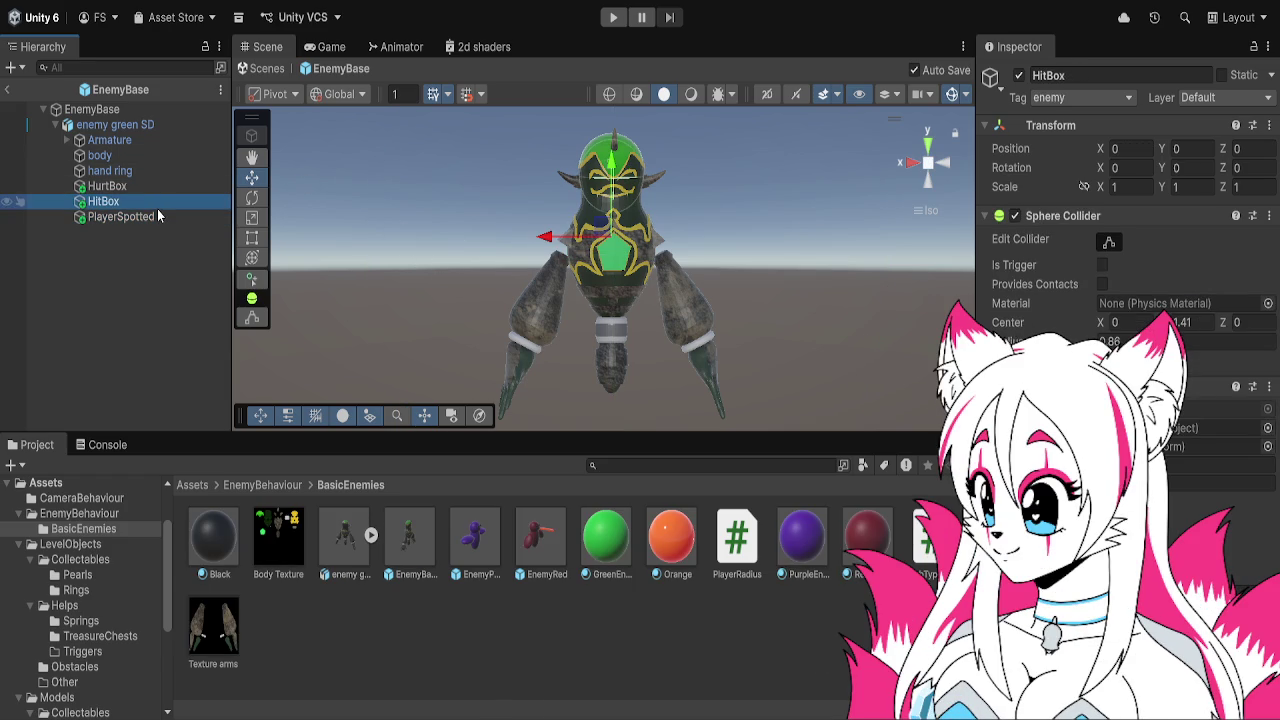
{"action": "left_click", "coordinate": [158, 216]}
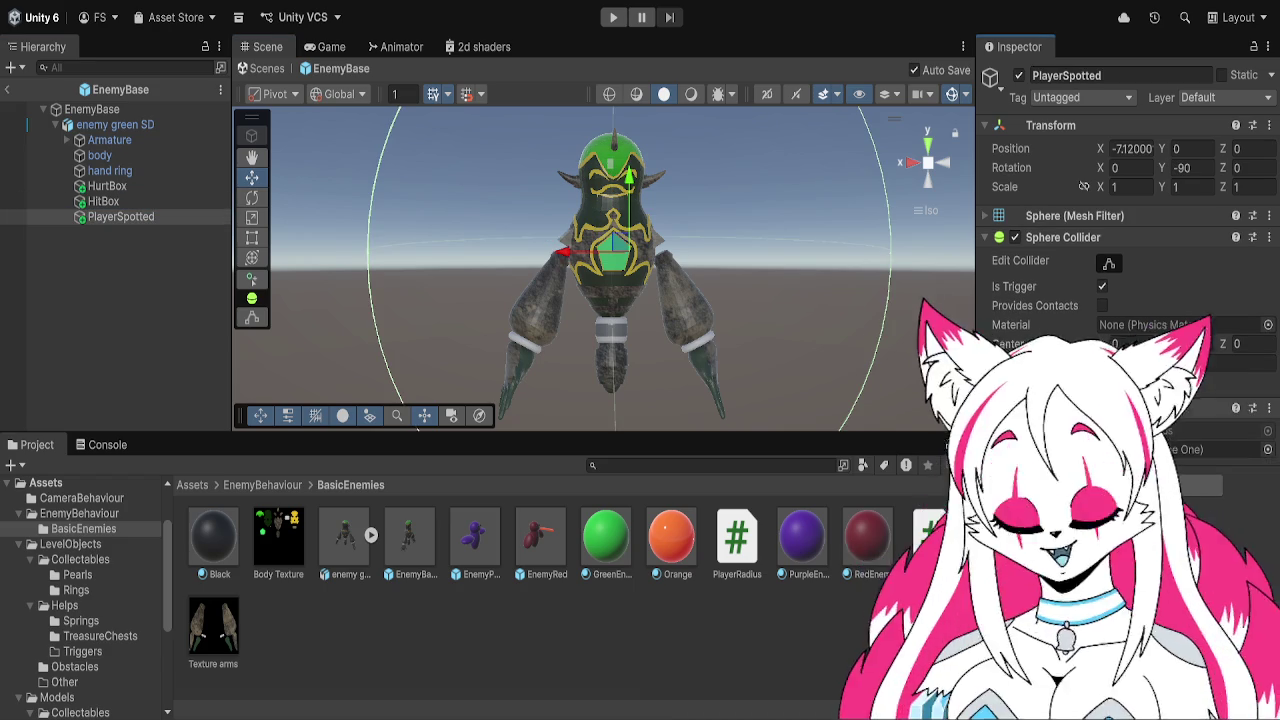
{"action": "left_click", "coordinate": [614, 18]}
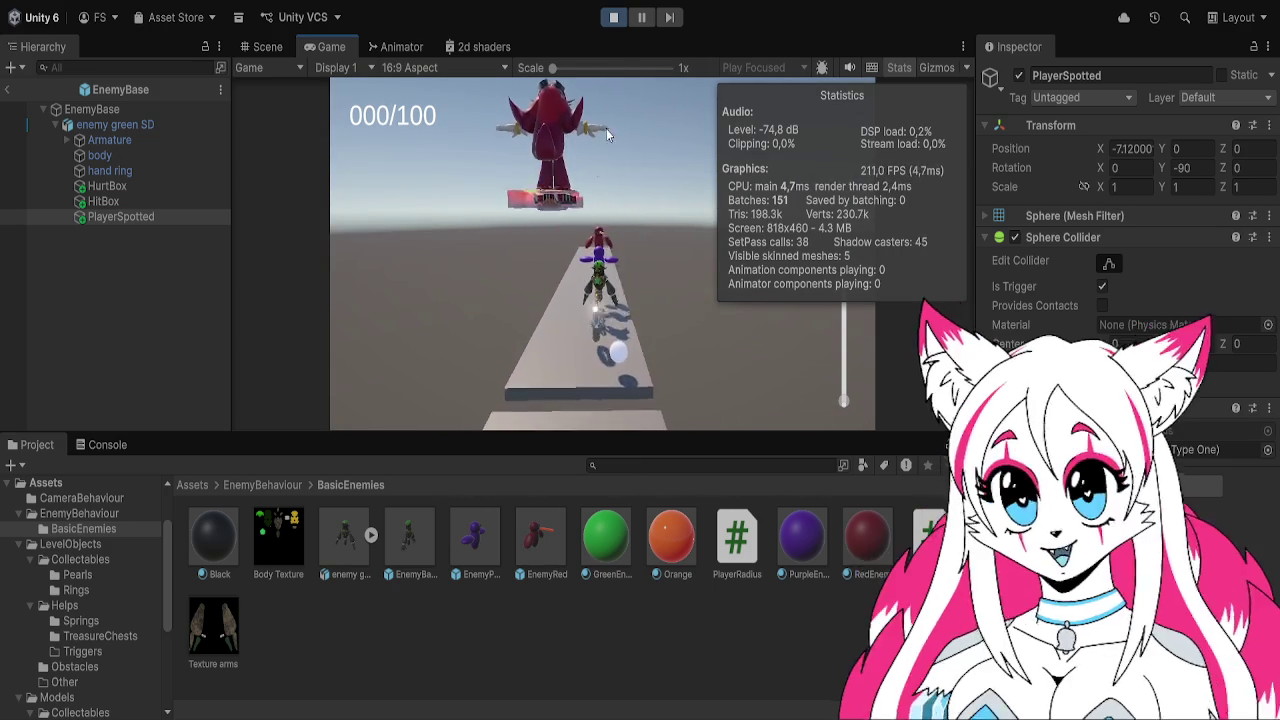
Stop the test run and read the NullReferenceException errors from PlayerRadius.OnTriggerStay line 11
{"action": "left_click", "coordinate": [614, 18]}
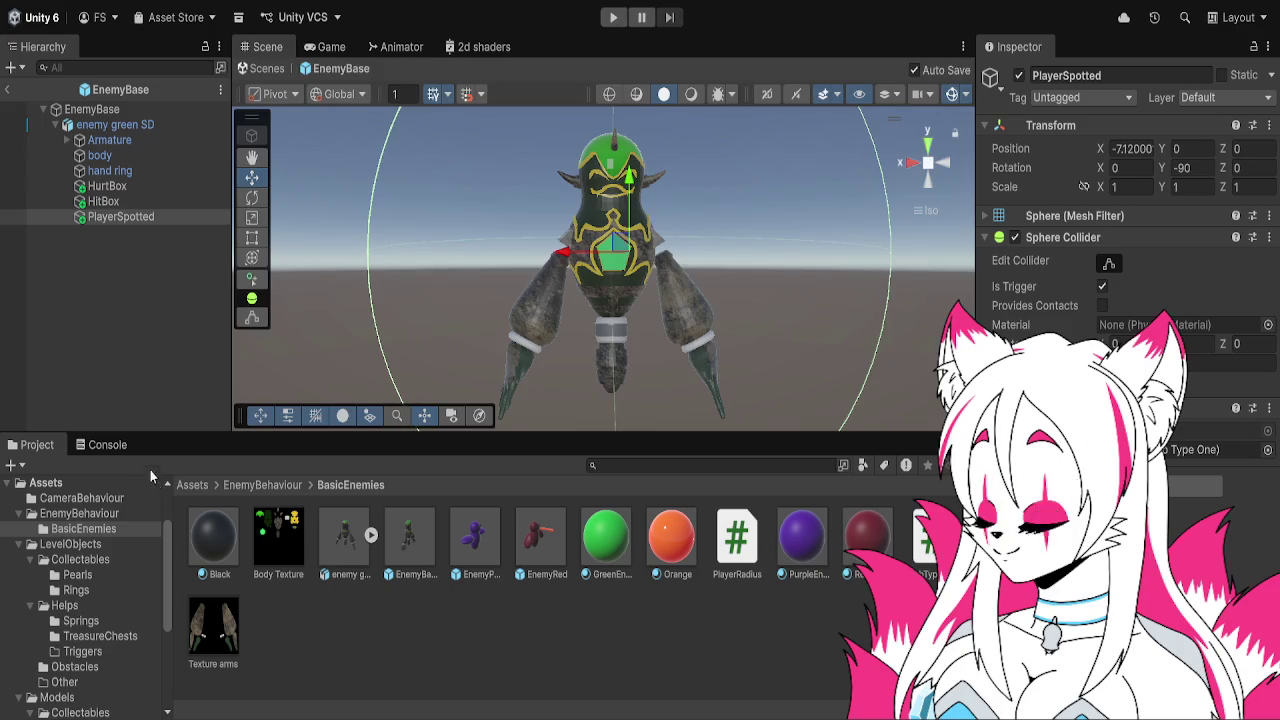
{"action": "left_click", "coordinate": [135, 444]}
{"action": "left_click", "coordinate": [208, 562]}
{"action": "left_click", "coordinate": [224, 592]}
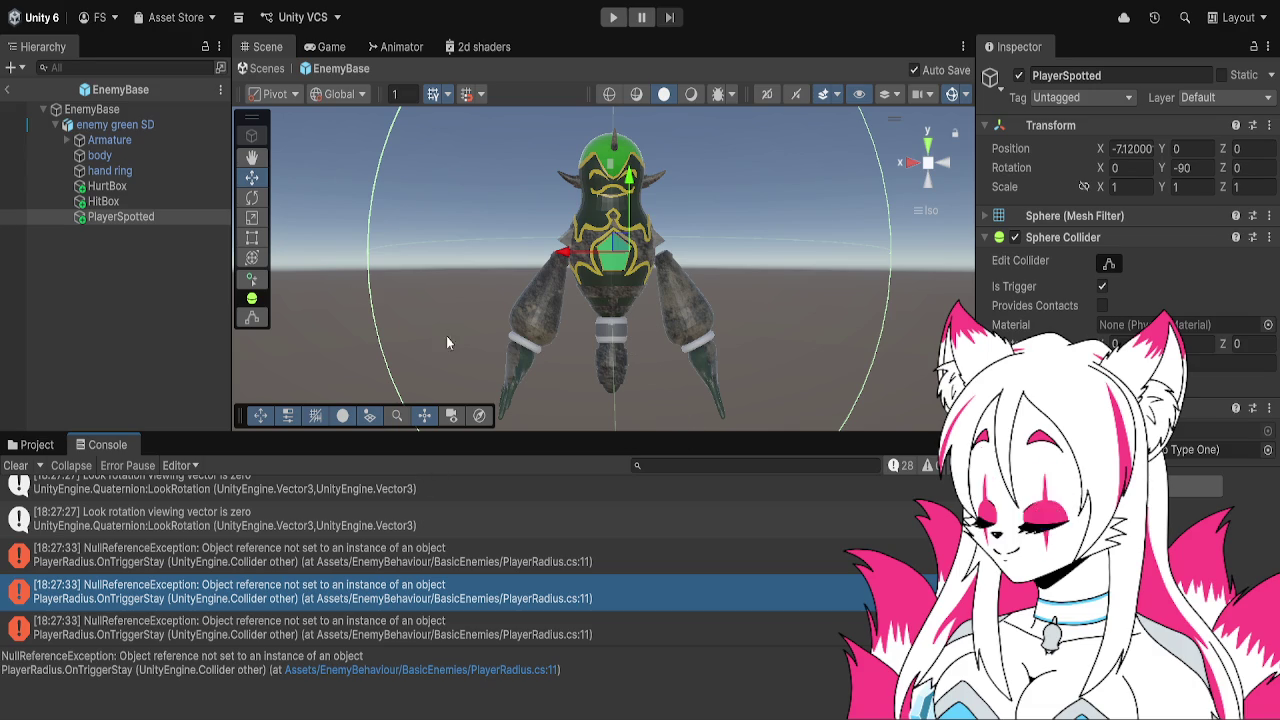
{"action": "left_click", "coordinate": [138, 124]}
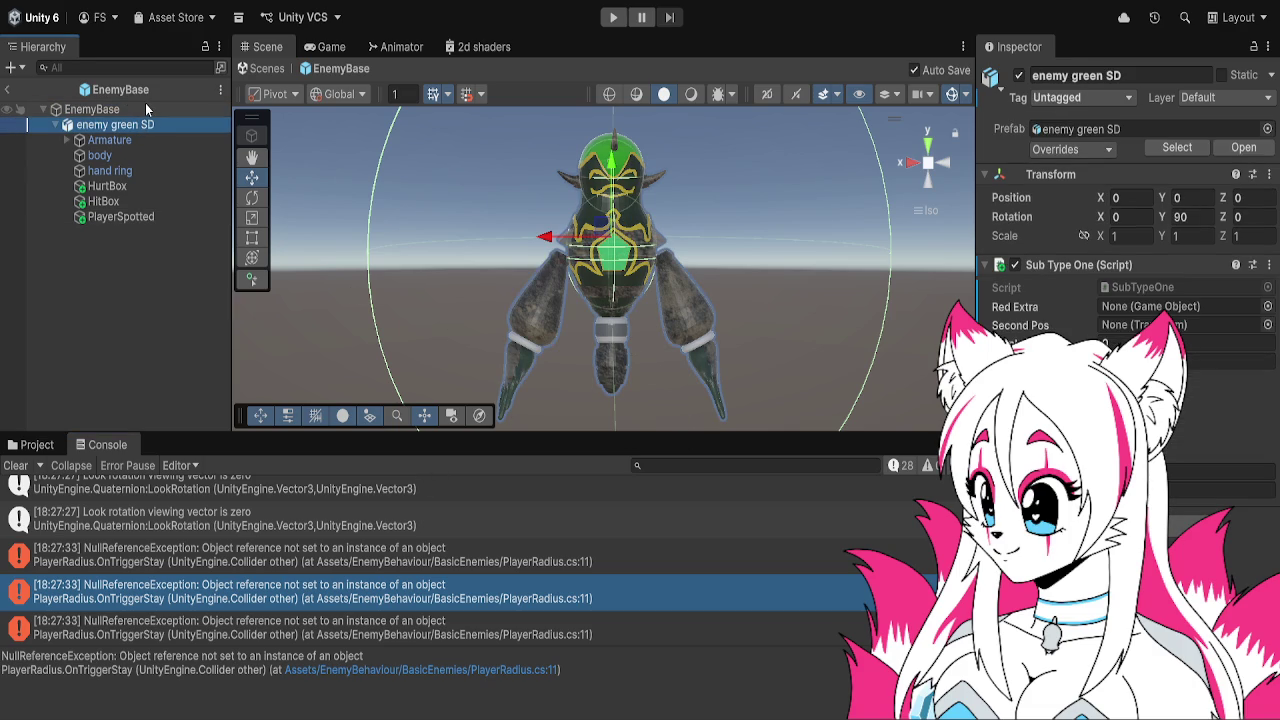
Review the EnemyBase root, enemy green SD, HitBox and PlayerSpotted colliders, then go back to SampleScene
{"action": "left_click", "coordinate": [146, 108]}
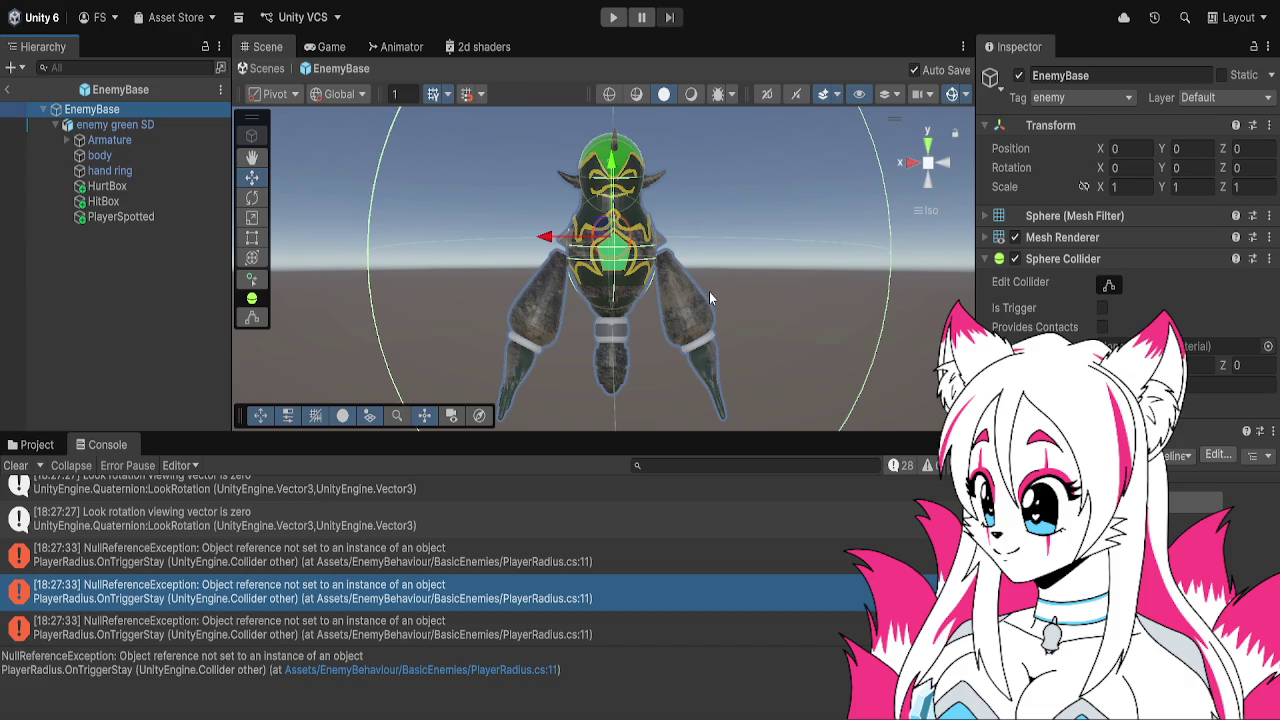
{"action": "left_click", "coordinate": [171, 126]}
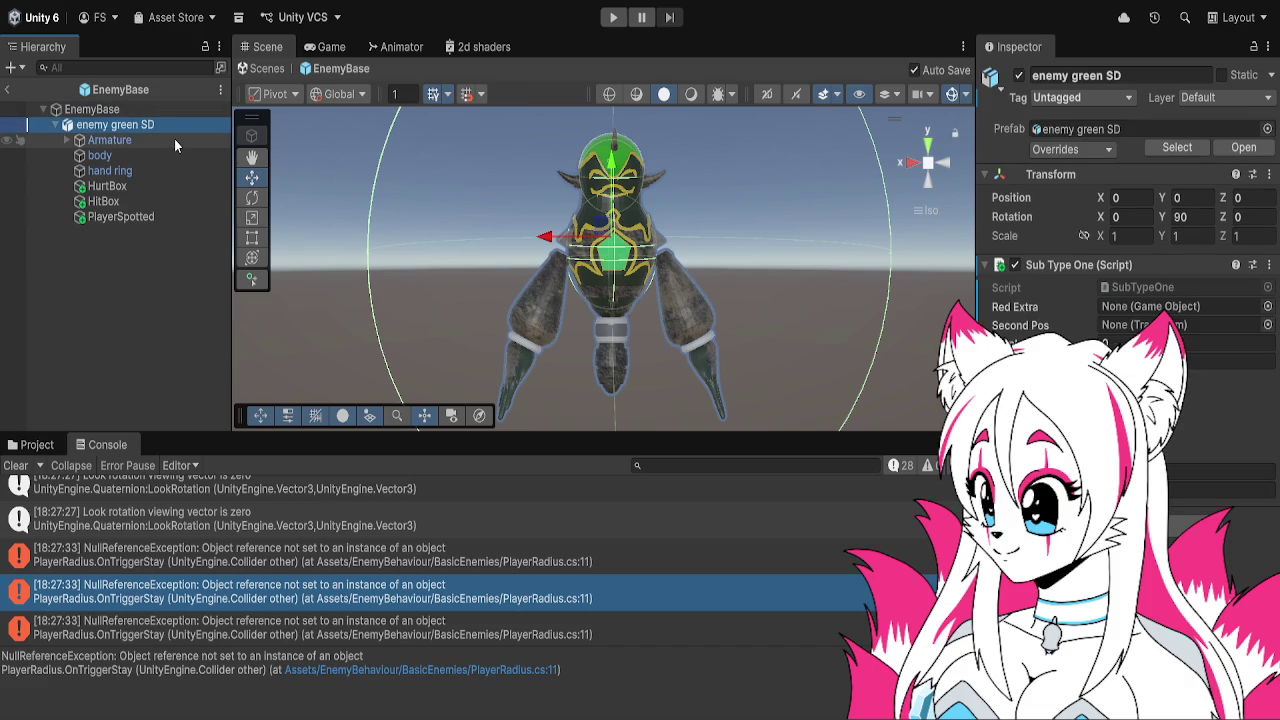
{"action": "left_click", "coordinate": [182, 201]}
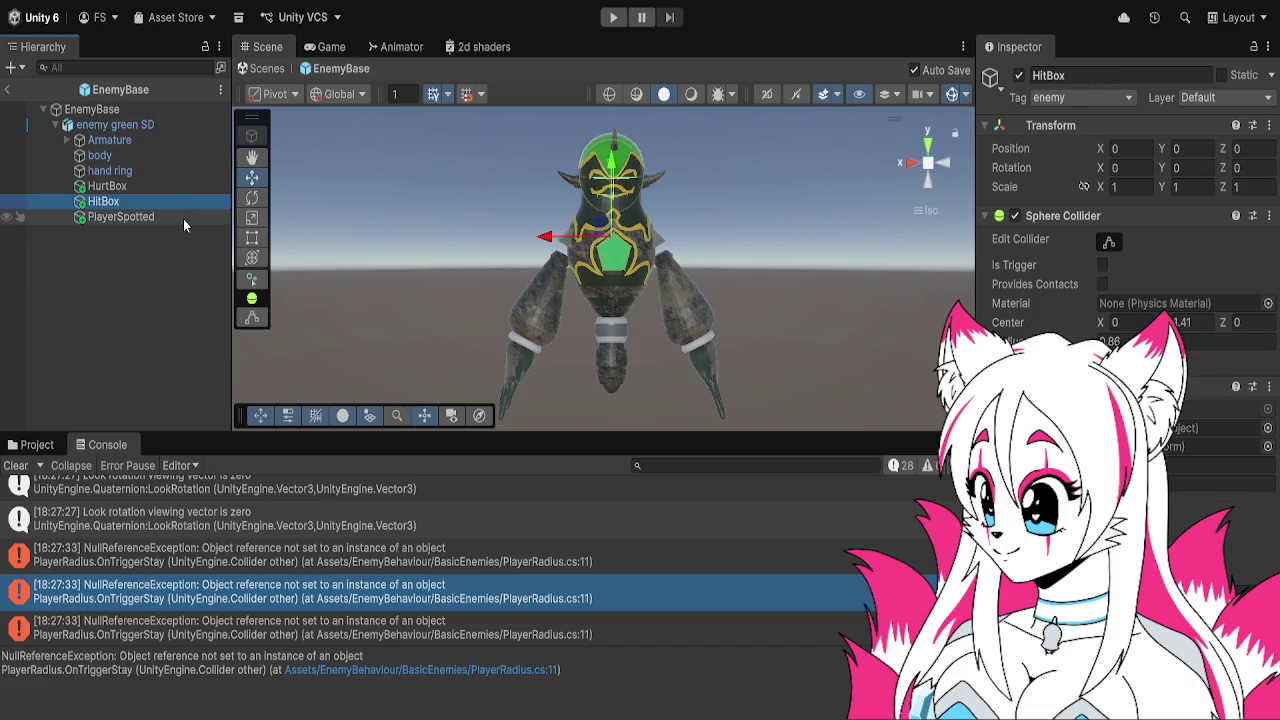
{"action": "left_click", "coordinate": [183, 219]}
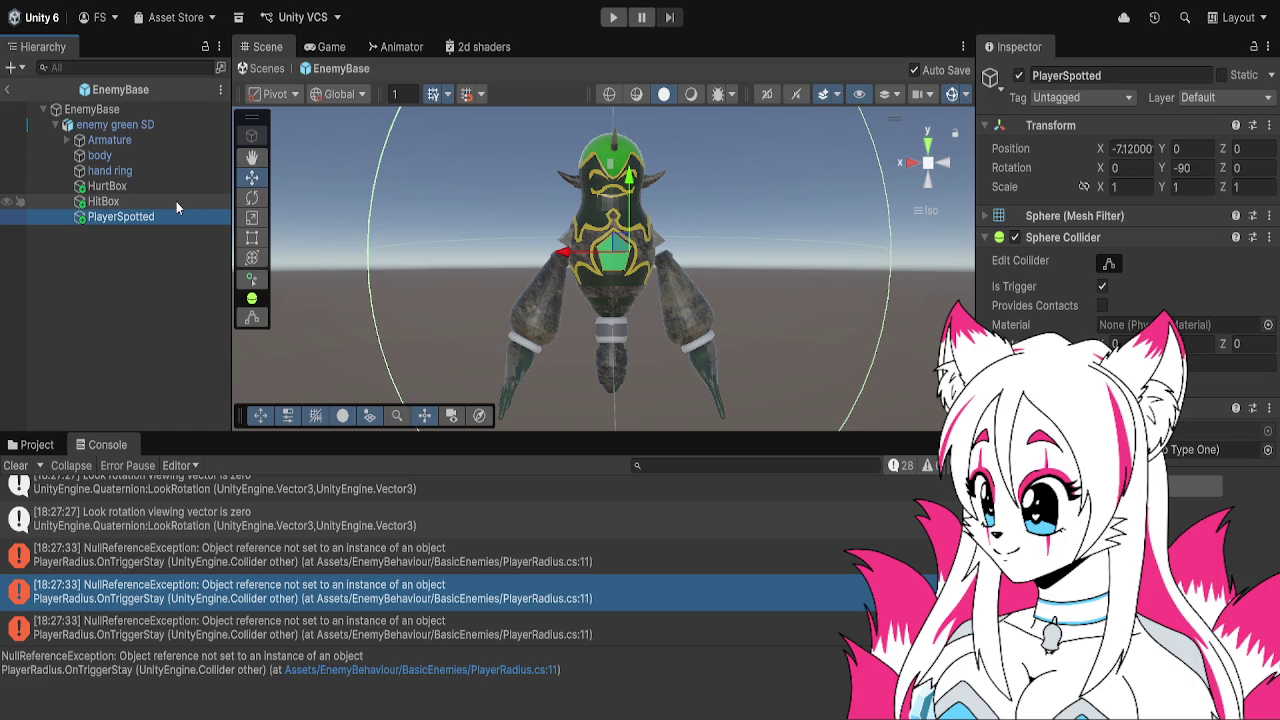
{"action": "left_click", "coordinate": [440, 592]}
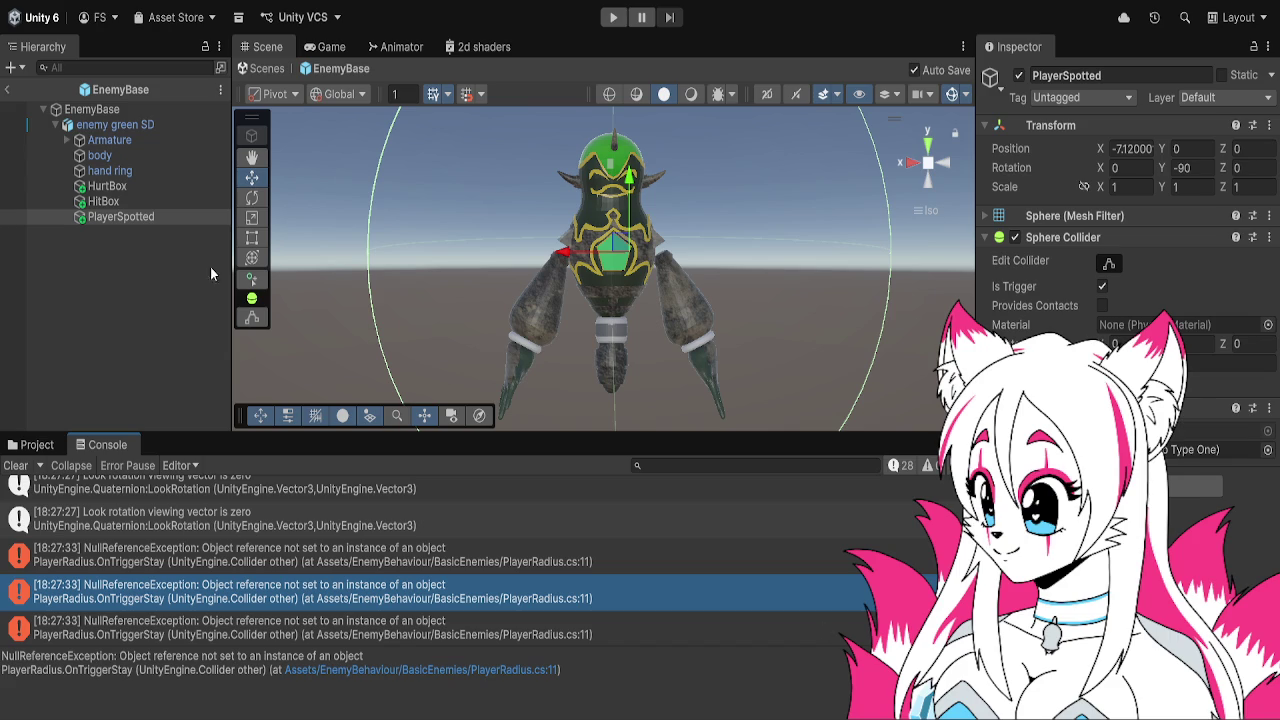
{"action": "left_click", "coordinate": [7, 89]}
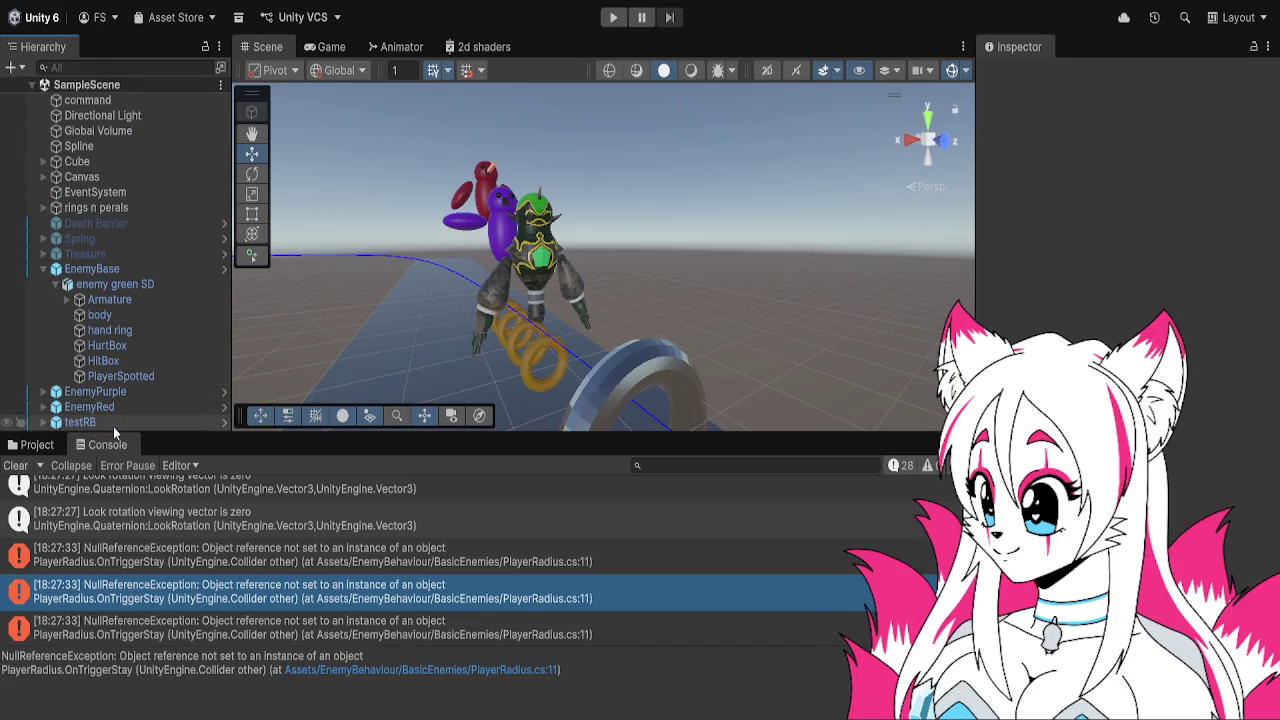
Open the test player prefab from the Assets/PlayerController folder
{"action": "left_click", "coordinate": [37, 444]}
{"action": "left_click", "coordinate": [244, 487]}
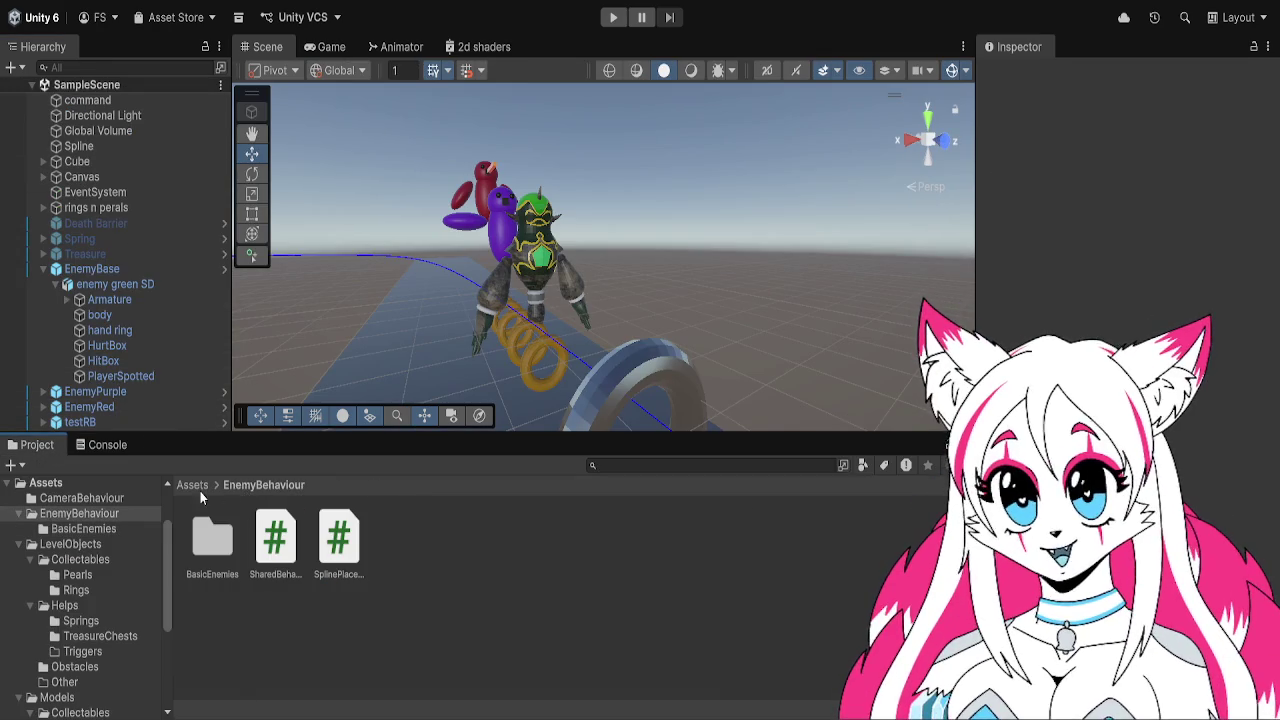
{"action": "left_click", "coordinate": [200, 487]}
{"action": "double_click", "coordinate": [457, 548]}
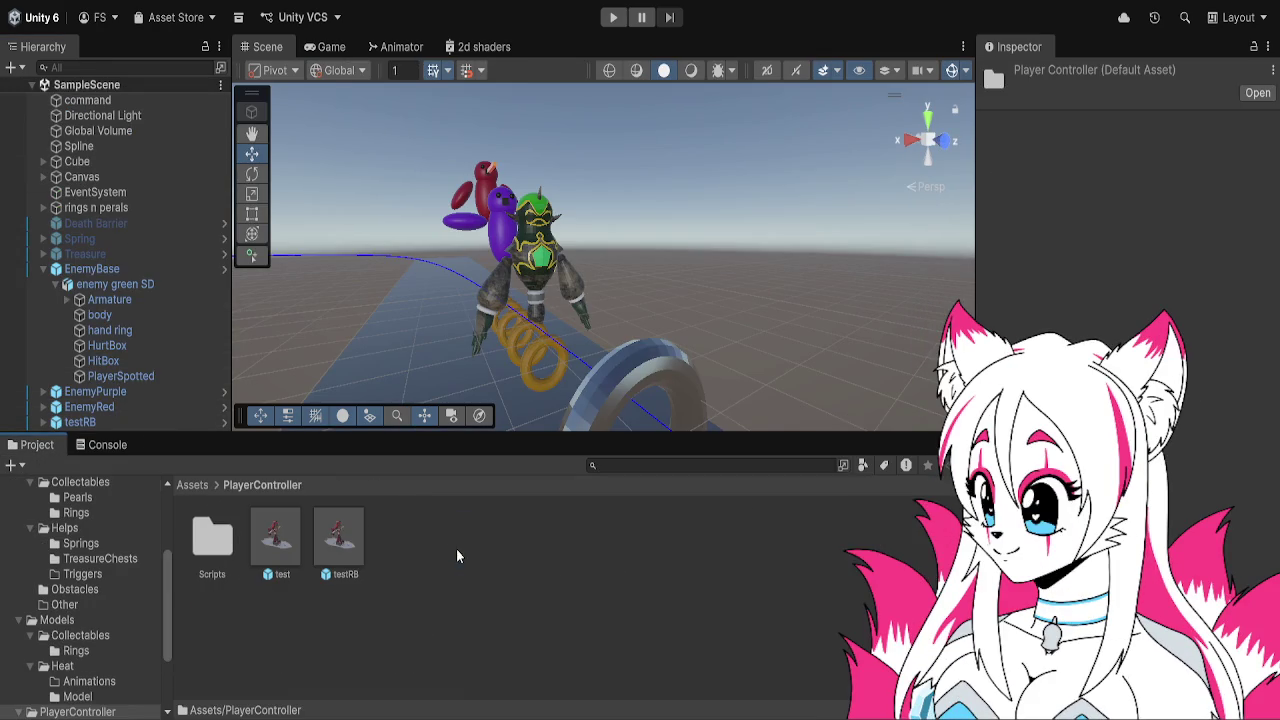
{"action": "double_click", "coordinate": [285, 540]}
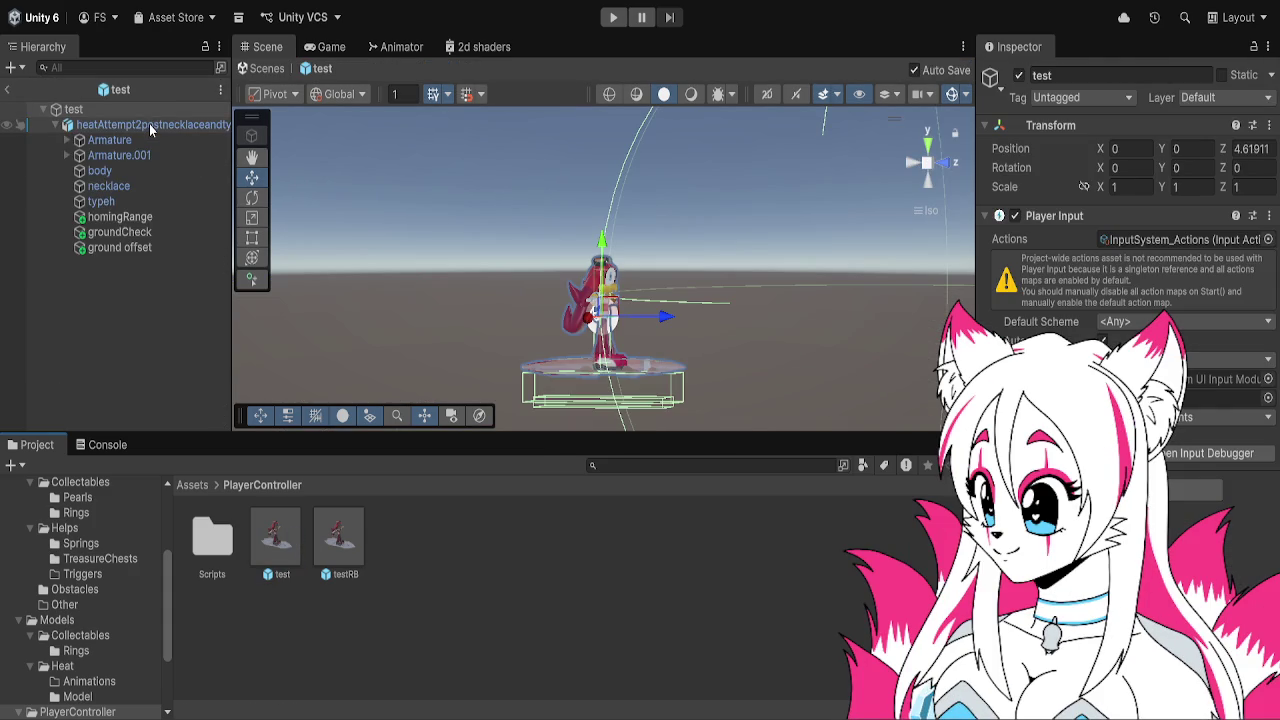
Check the player model's Rigidbody and Armature, and set the player's tag to Untagged
{"action": "left_click", "coordinate": [149, 124]}
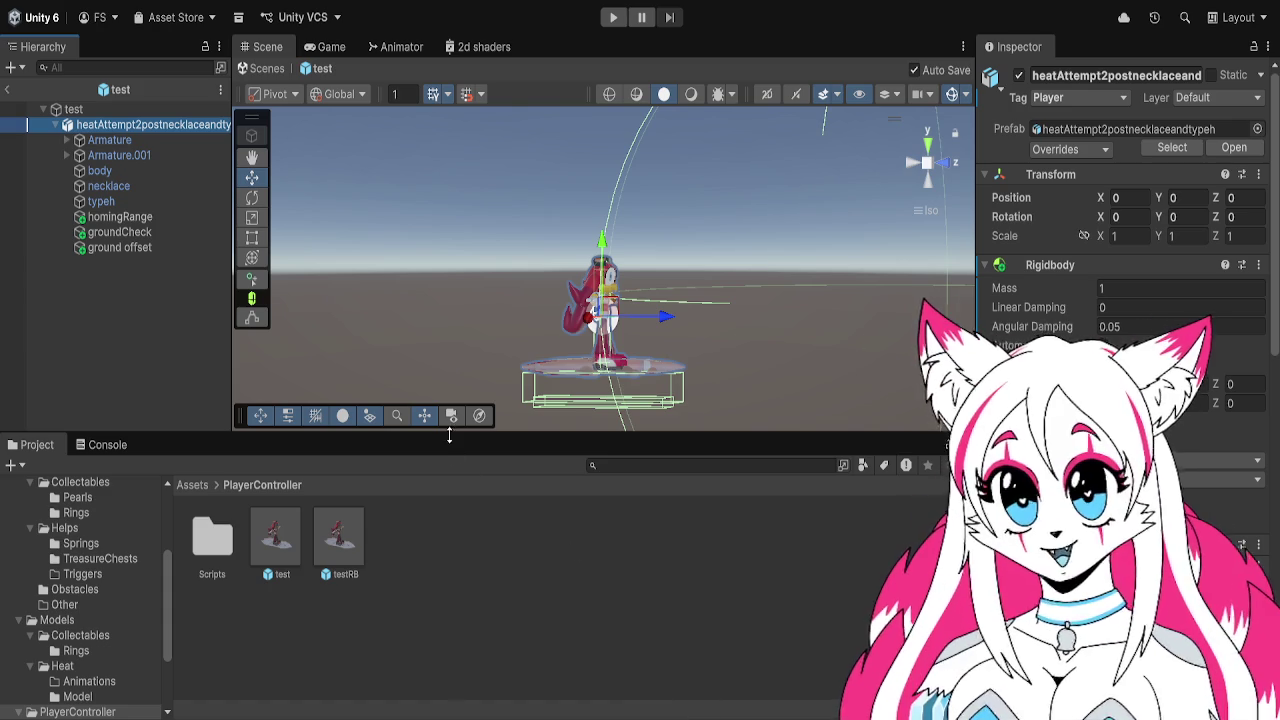
{"action": "scroll", "coordinate": [1040, 298], "scroll_direction": "down", "scroll_amount": 5}
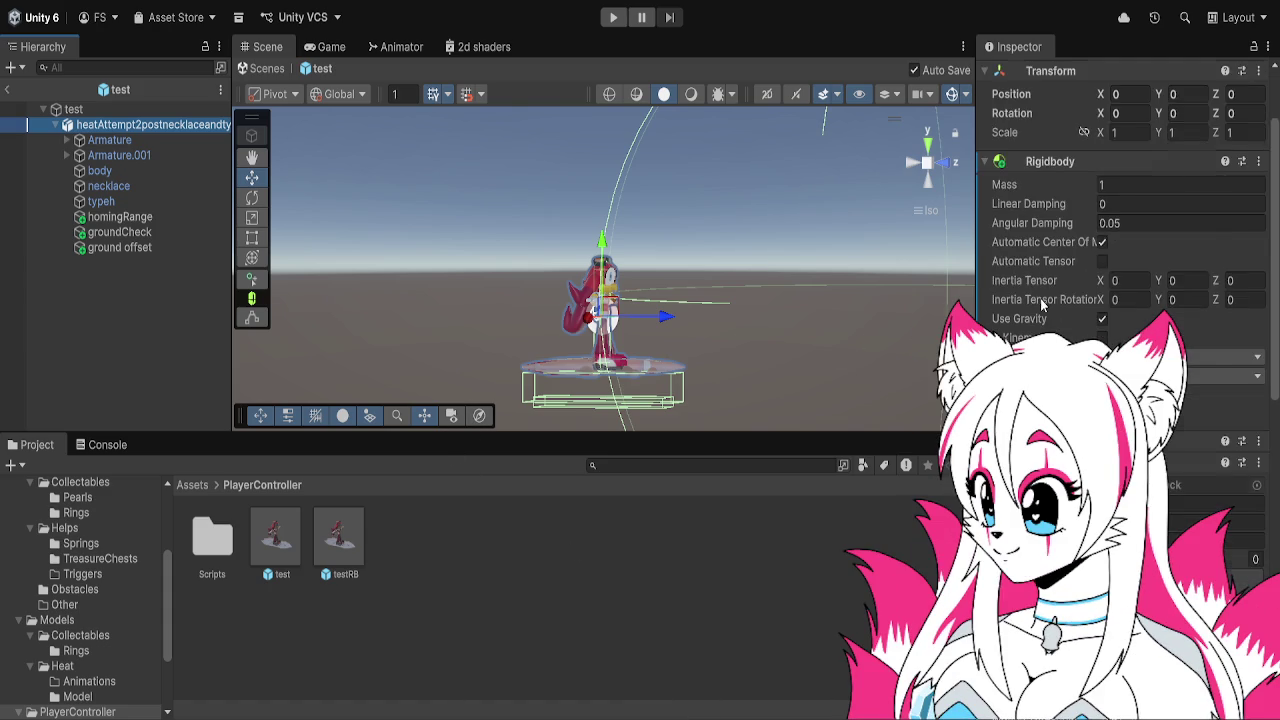
{"action": "scroll", "coordinate": [1041, 298], "scroll_direction": "up", "scroll_amount": 5}
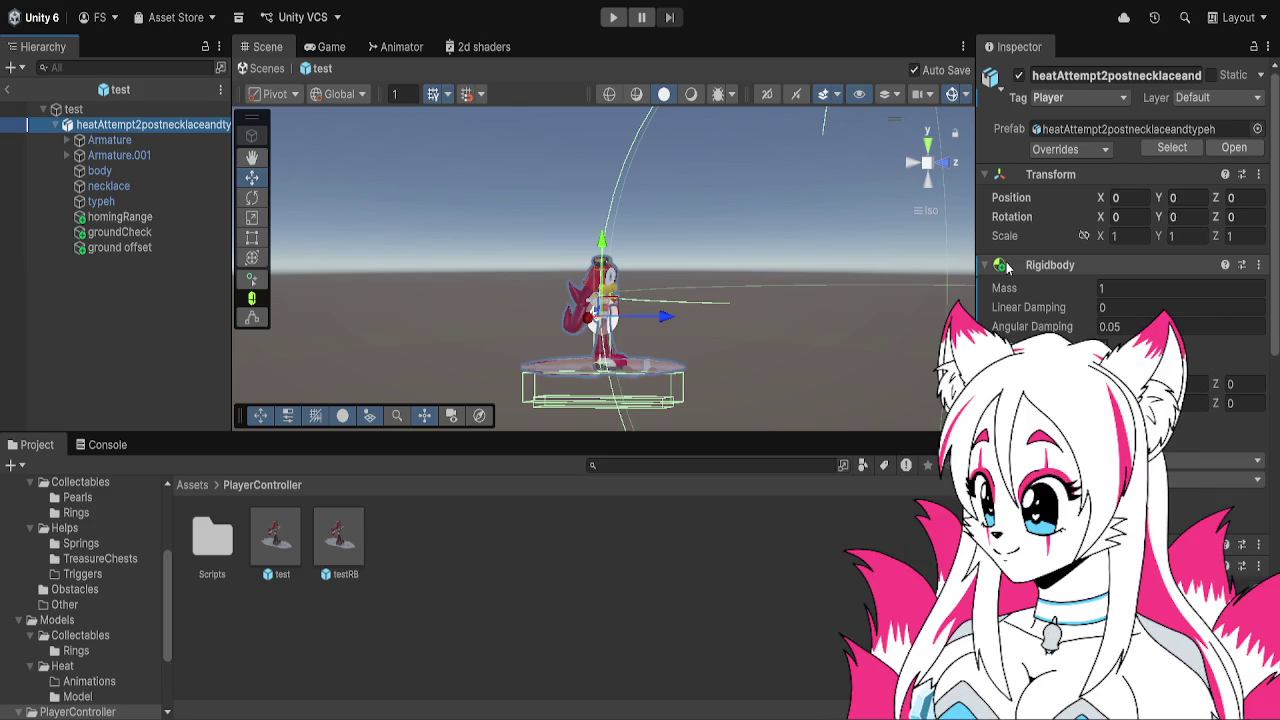
{"action": "left_click", "coordinate": [190, 141]}
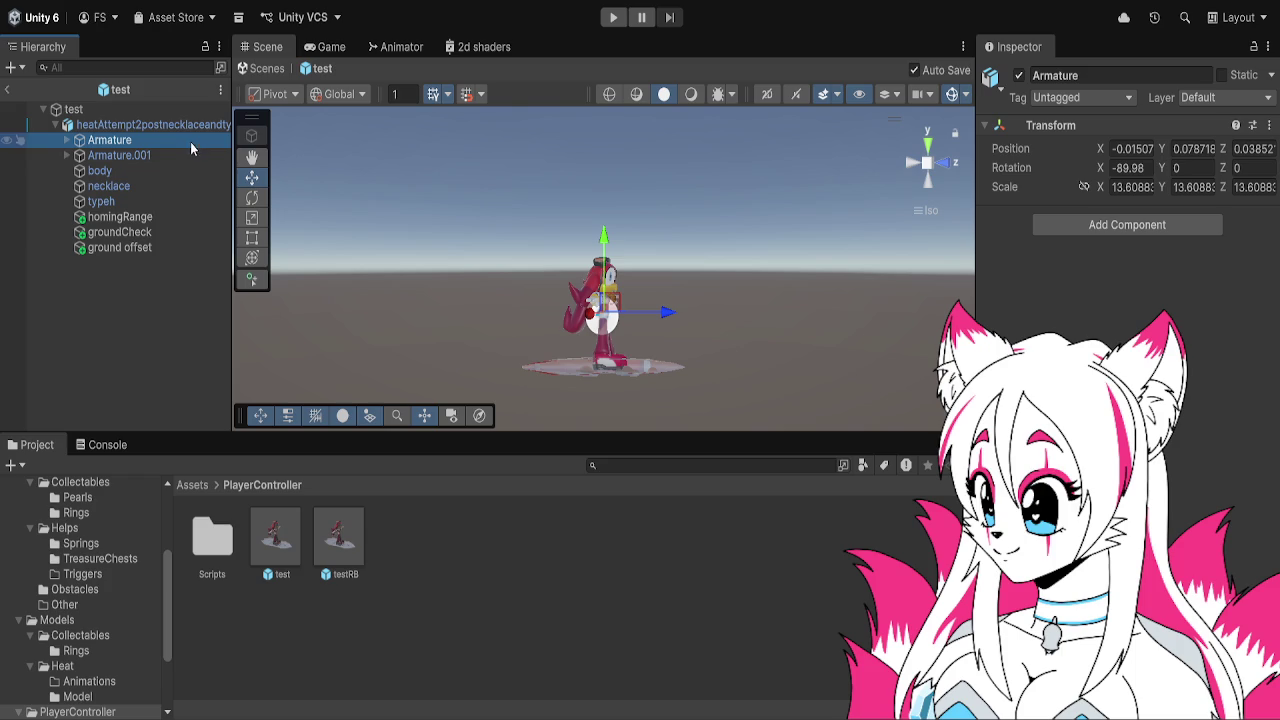
{"action": "left_click", "coordinate": [185, 125]}
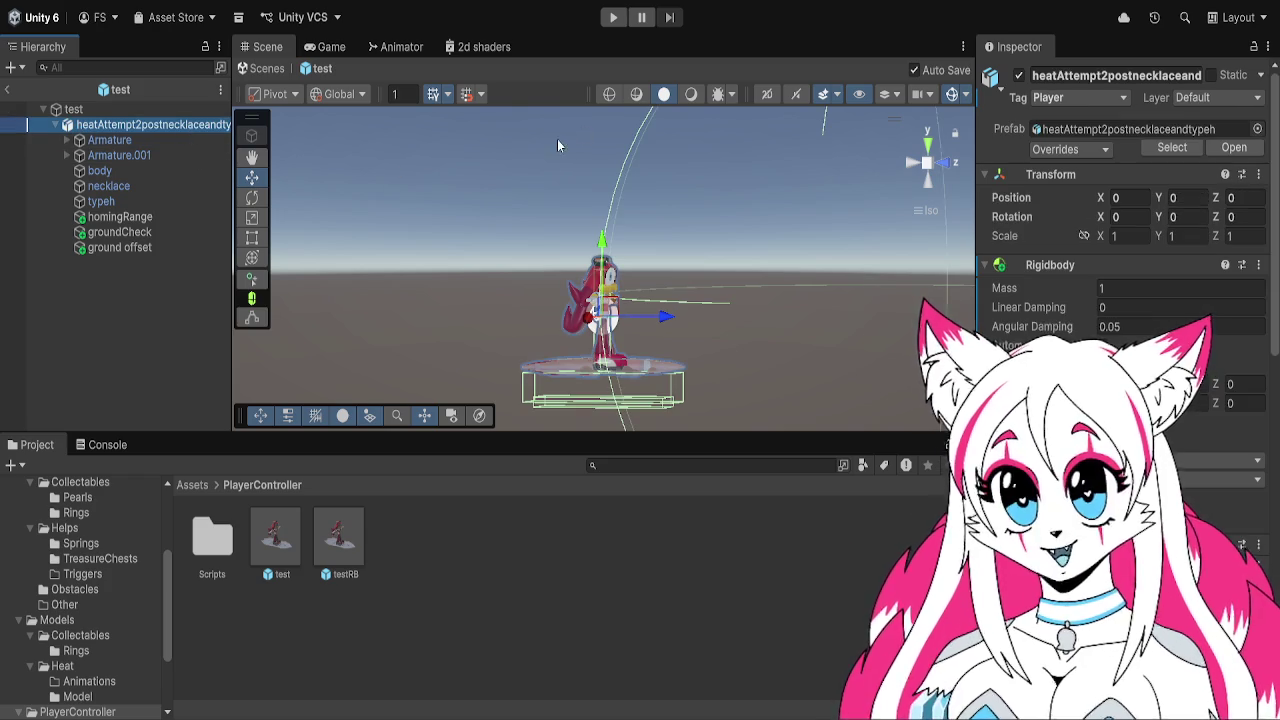
{"action": "left_click", "coordinate": [1044, 102]}
{"action": "left_click", "coordinate": [1040, 120]}
Compare the test prefab asset with the test root and player model objects
{"action": "left_click", "coordinate": [276, 540]}
{"action": "left_click", "coordinate": [134, 125]}
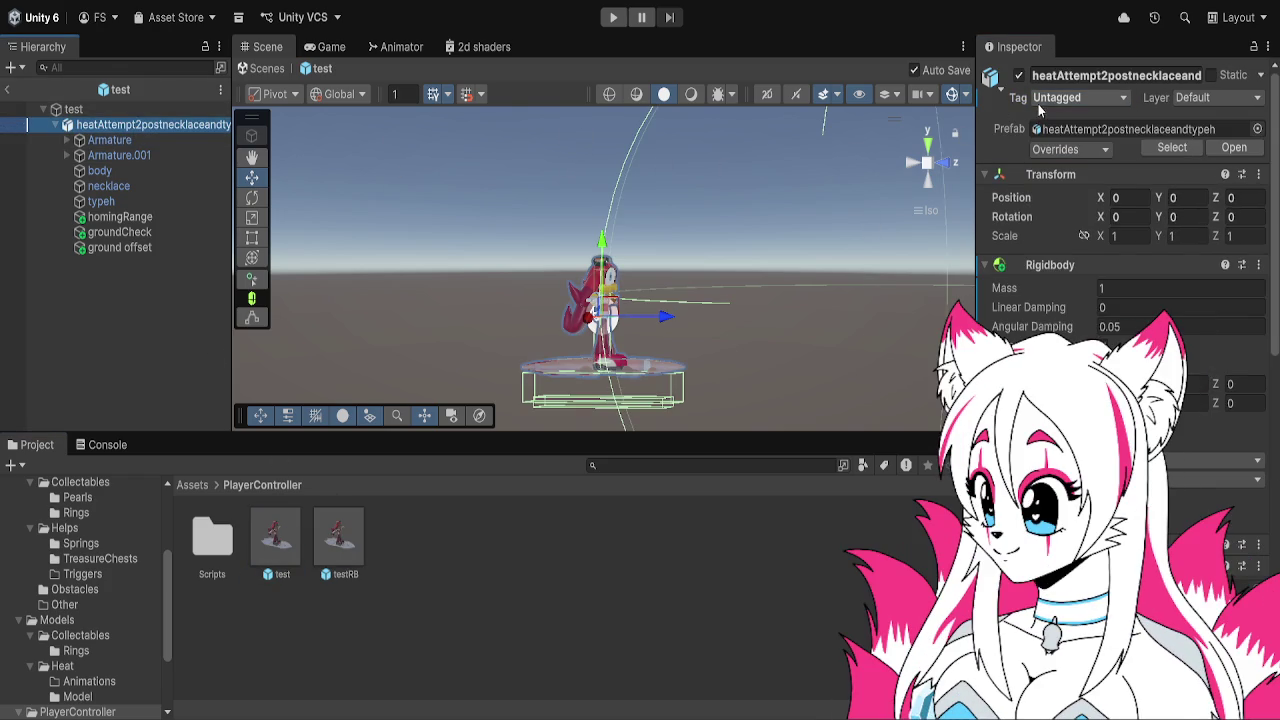
{"action": "left_click", "coordinate": [1048, 120]}
{"action": "left_click", "coordinate": [179, 106]}
{"action": "left_click", "coordinate": [181, 124]}
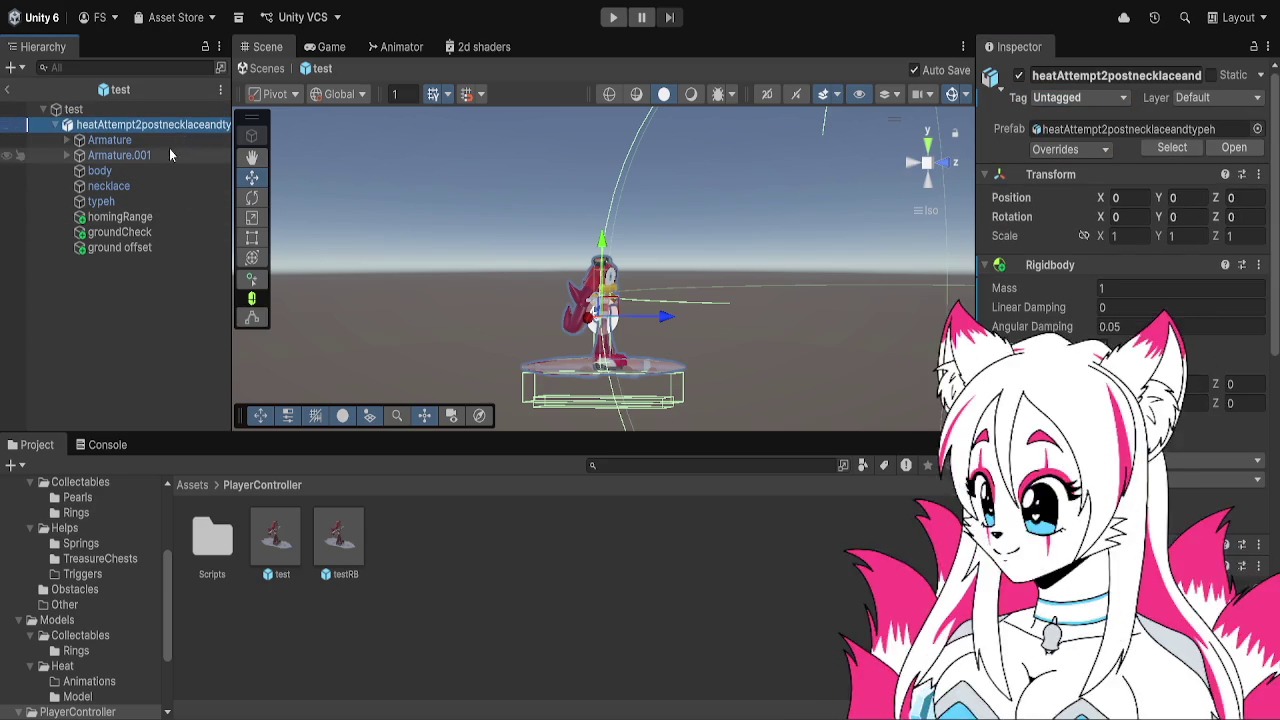
{"action": "left_click", "coordinate": [266, 566]}
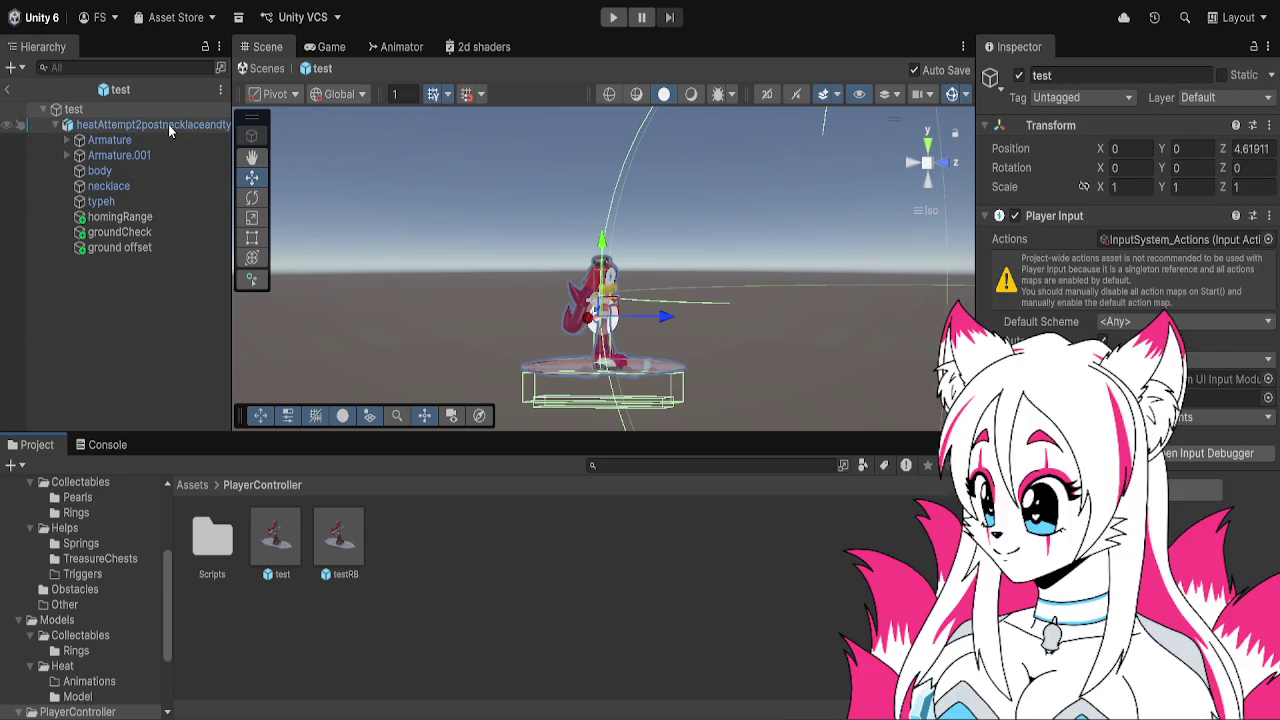
{"action": "left_click", "coordinate": [168, 124]}
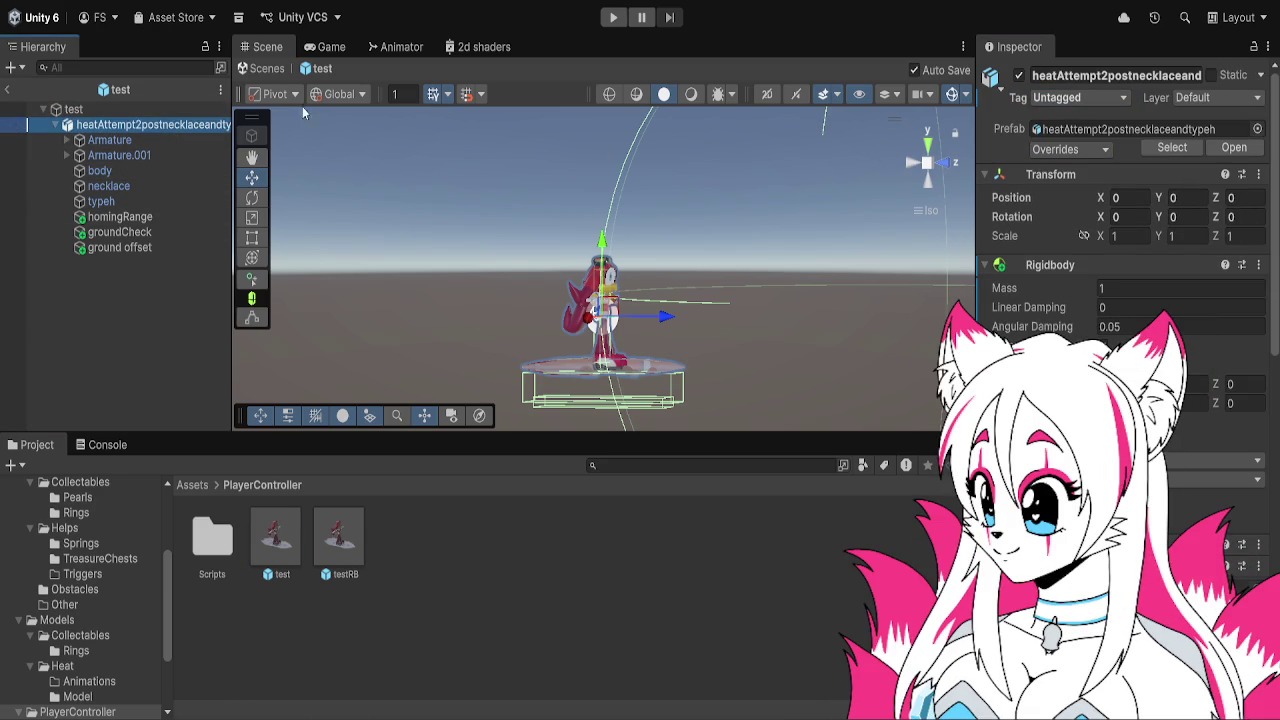
Inspect the player's children: Armature, Armature.001, body, necklace, typeh, homingRange, groundCheck, ground offset
{"action": "left_click", "coordinate": [145, 140]}
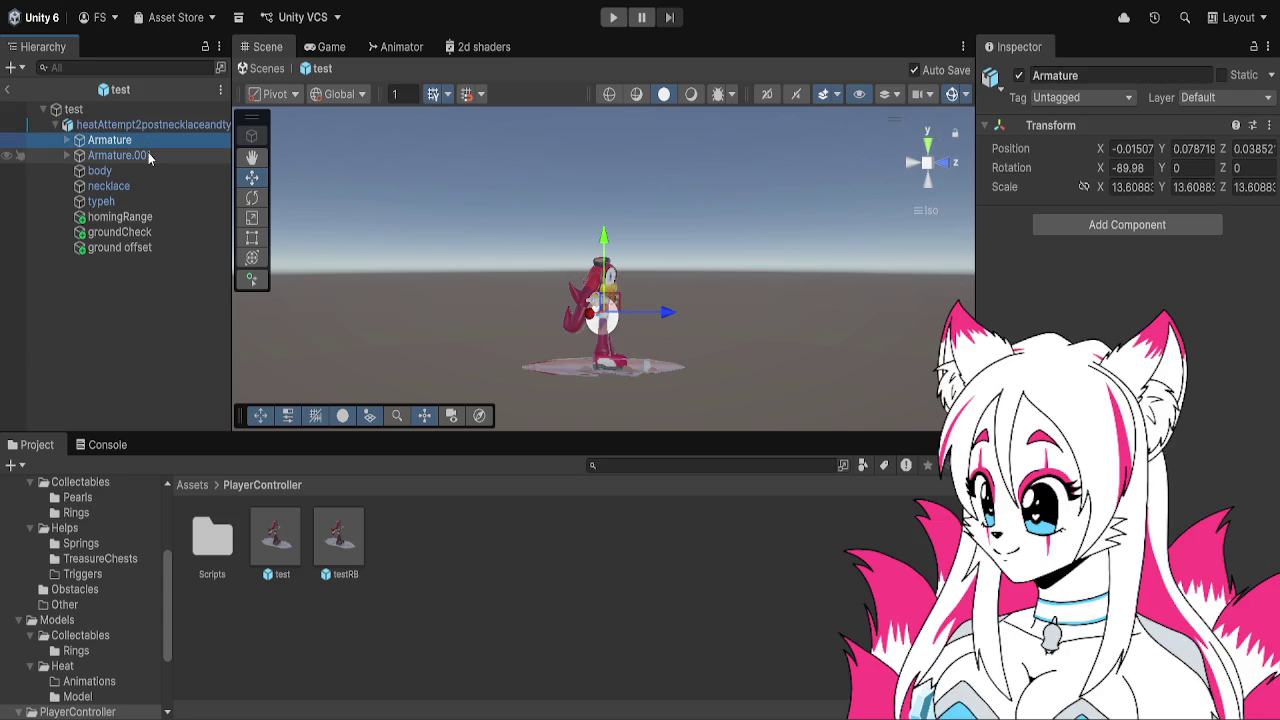
{"action": "left_click", "coordinate": [148, 155]}
{"action": "left_click", "coordinate": [150, 171]}
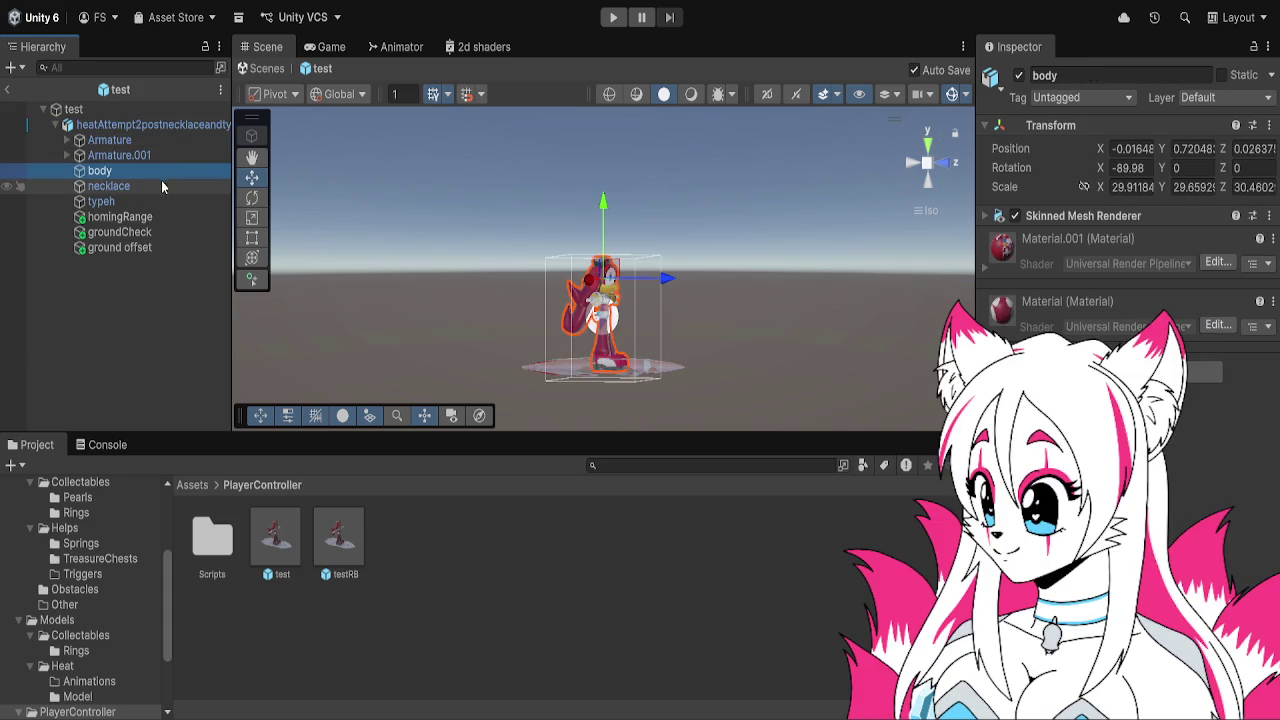
{"action": "left_click", "coordinate": [155, 185]}
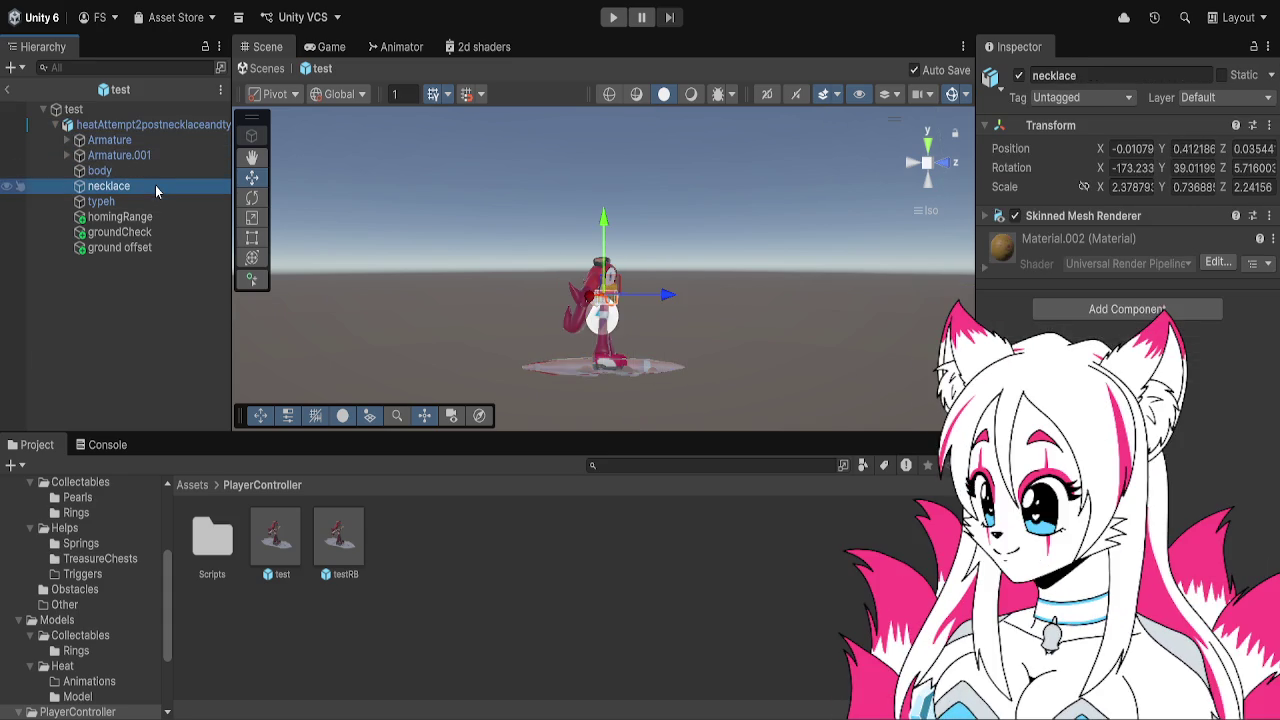
{"action": "left_click", "coordinate": [156, 199]}
{"action": "left_click", "coordinate": [156, 219]}
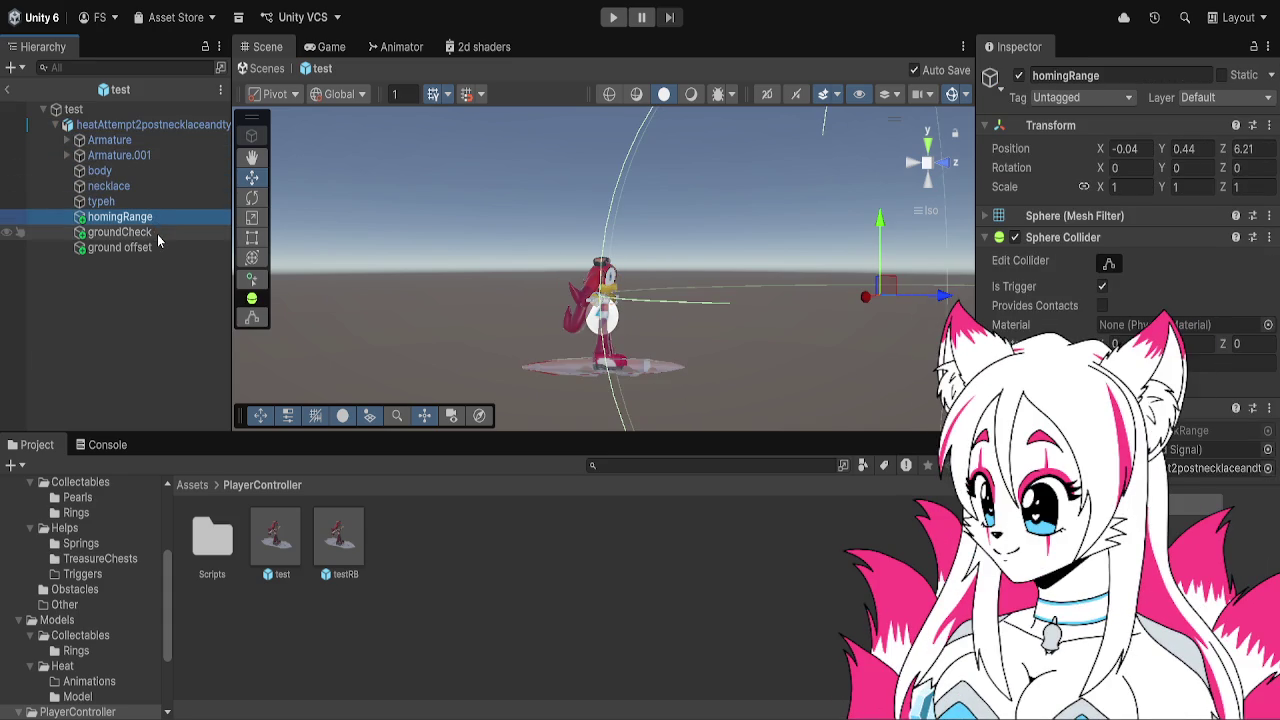
{"action": "left_click", "coordinate": [157, 234]}
{"action": "left_click", "coordinate": [158, 250]}
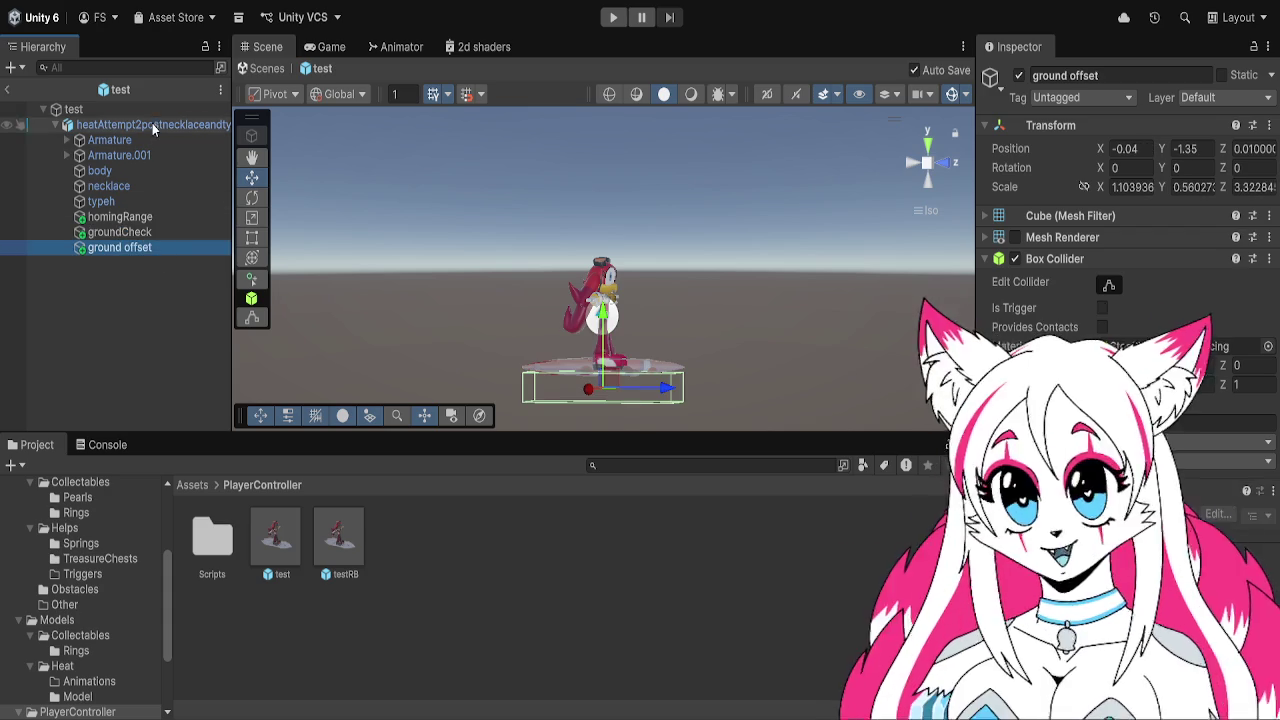
Review the player root's scripts and add a new empty child beneath it
{"action": "left_click", "coordinate": [152, 124]}
{"action": "scroll", "coordinate": [1100, 250], "scroll_direction": "down", "scroll_amount": 10}
{"action": "scroll", "coordinate": [1100, 200], "scroll_direction": "down", "scroll_amount": 5}
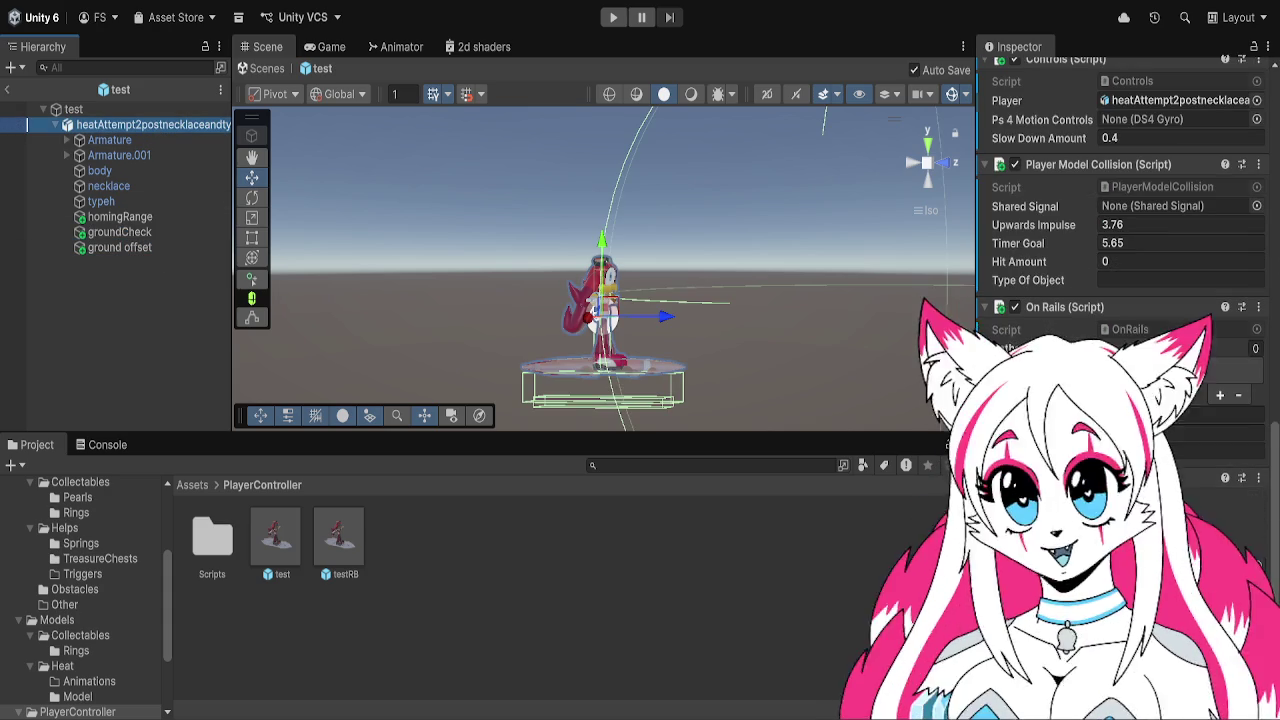
{"action": "scroll", "coordinate": [784, 297], "scroll_direction": "up", "scroll_amount": 4}
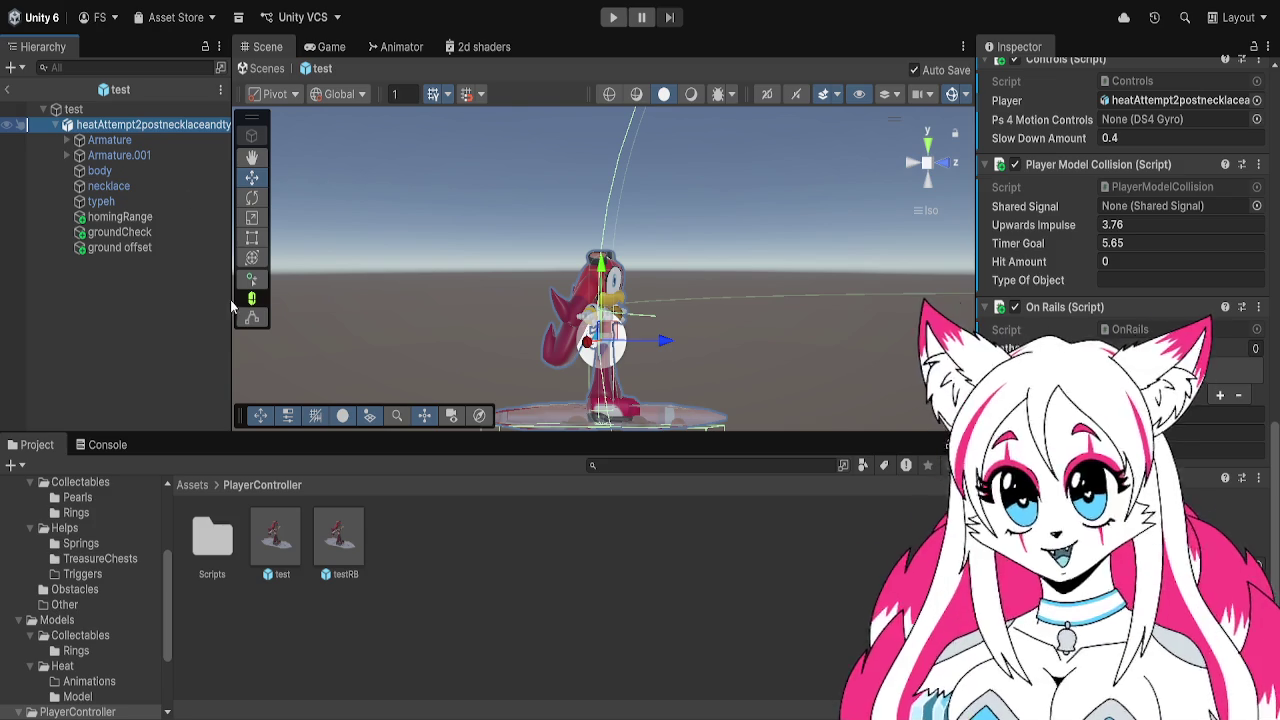
{"action": "key", "text": "alt+shift+n"}
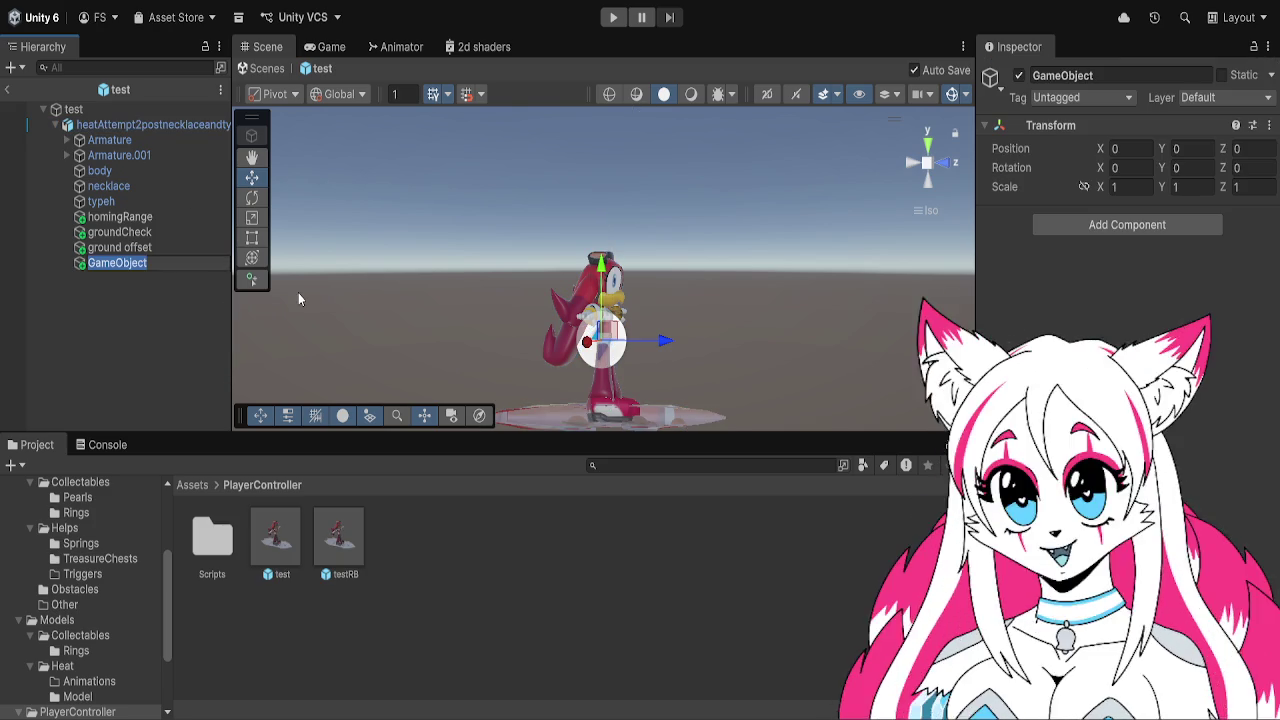
Name the new child object HitBox
{"action": "type", "text": "HitBox"}
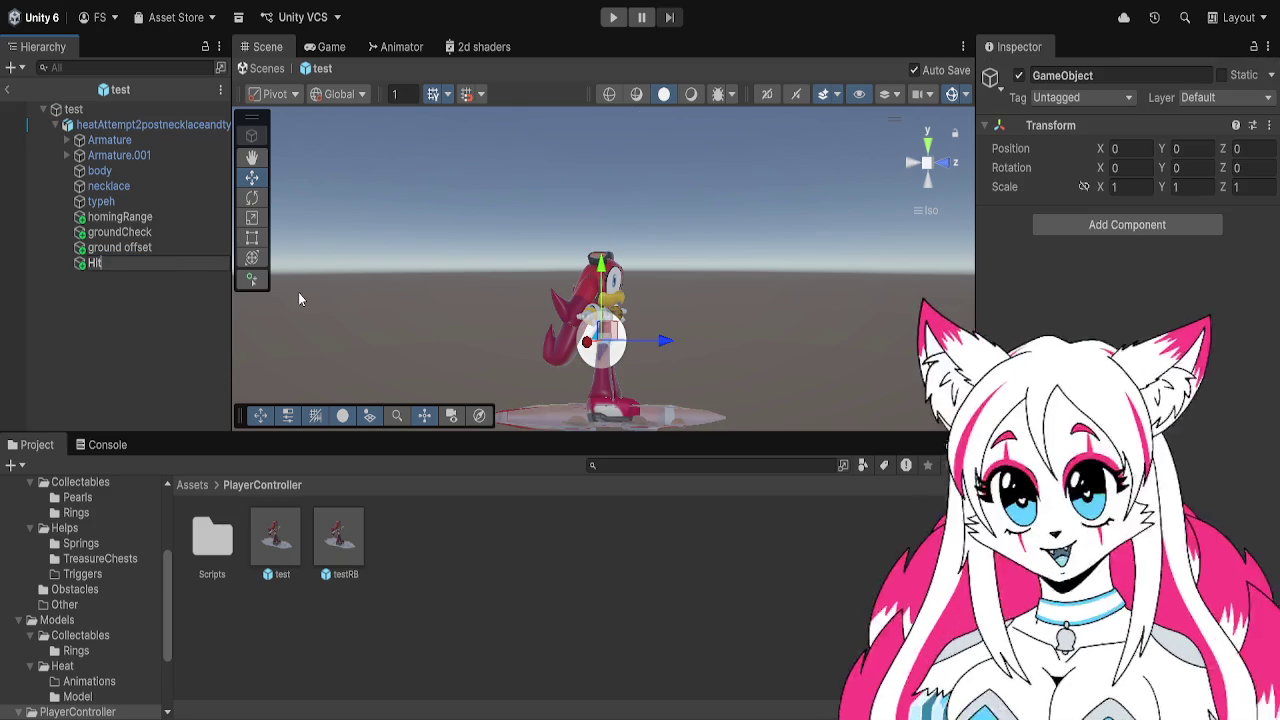
{"action": "key", "text": "BackSpace"}
{"action": "key", "text": "BackSpace"}
{"action": "key", "text": "BackSpace"}
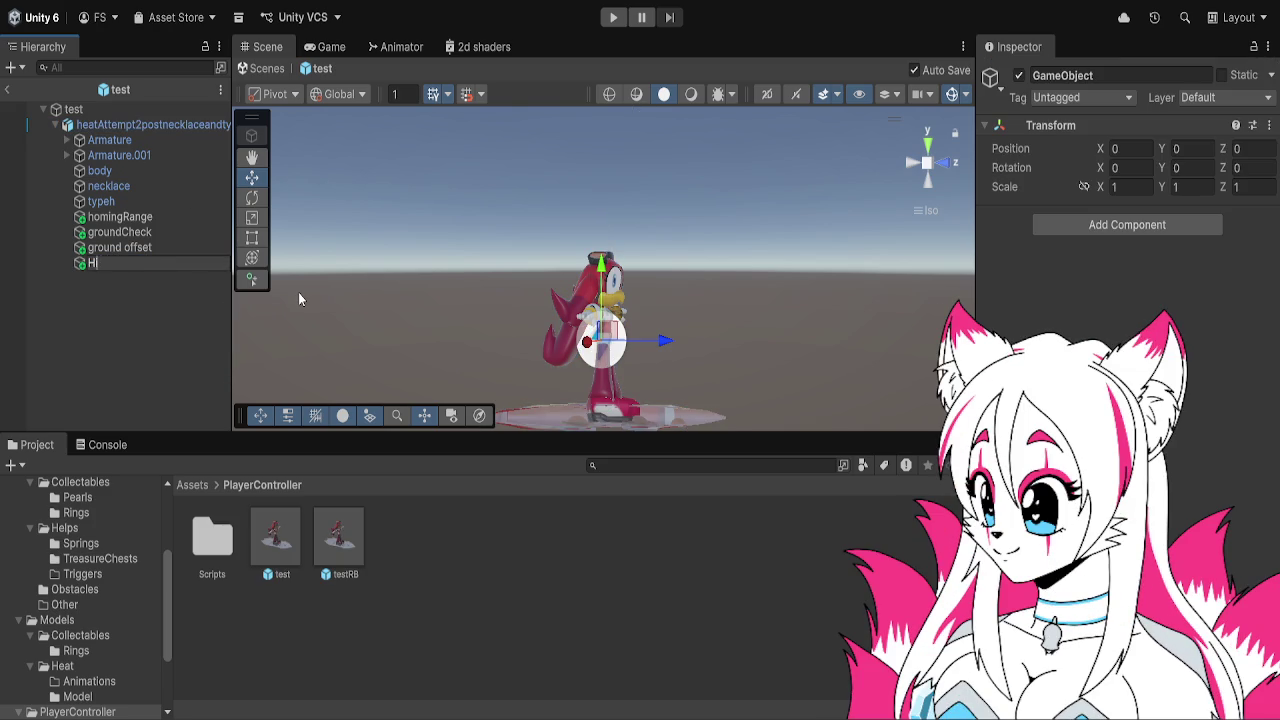
{"action": "type", "text": "HitBoc"}
{"action": "key", "text": "BackSpace"}
{"action": "type", "text": "x"}
{"action": "key", "text": "Return"}
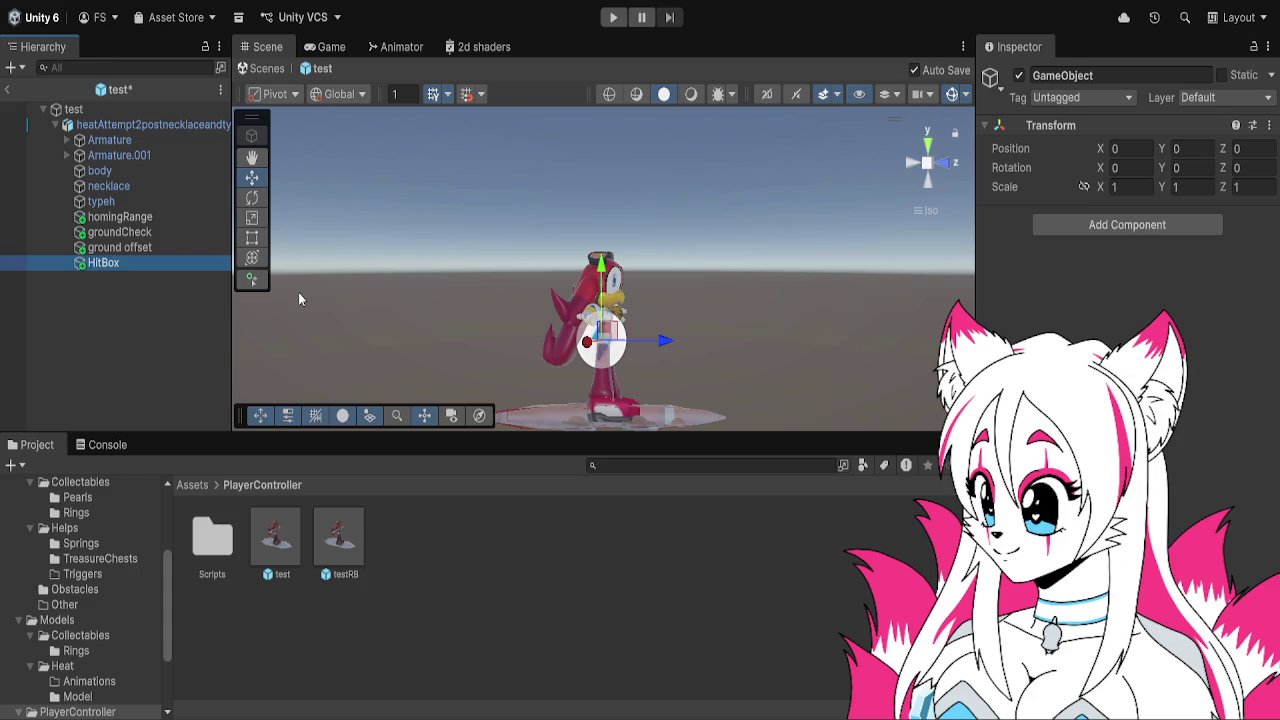
Add a Capsule Collider to HitBox and edit its Radius value
{"action": "left_click", "coordinate": [147, 128]}
{"action": "scroll", "coordinate": [1120, 300], "scroll_direction": "down", "scroll_amount": 10}
{"action": "scroll", "coordinate": [1120, 250], "scroll_direction": "down", "scroll_amount": 4}
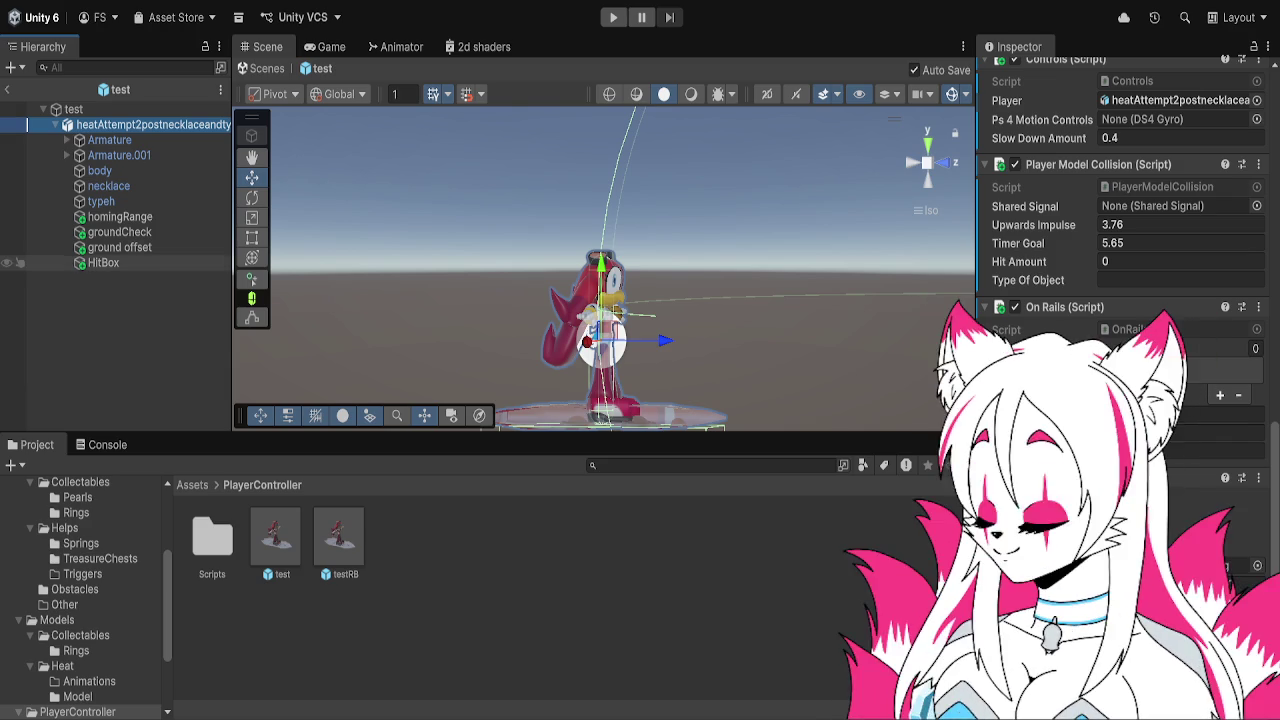
{"action": "left_click", "coordinate": [103, 262]}
{"action": "left_click", "coordinate": [1180, 230]}
{"action": "left_click", "coordinate": [1107, 325]}
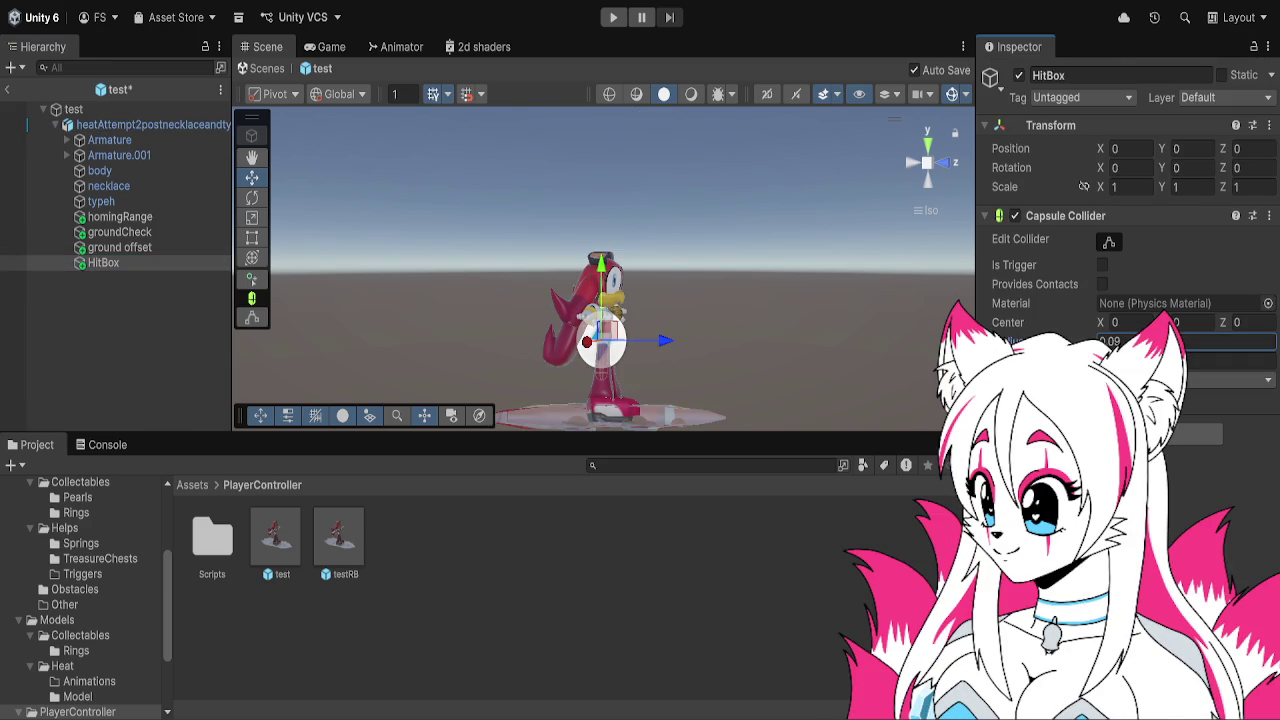
{"action": "key", "text": "BackSpace"}
{"action": "key", "text": "BackSpace"}
{"action": "type", "text": "15"}
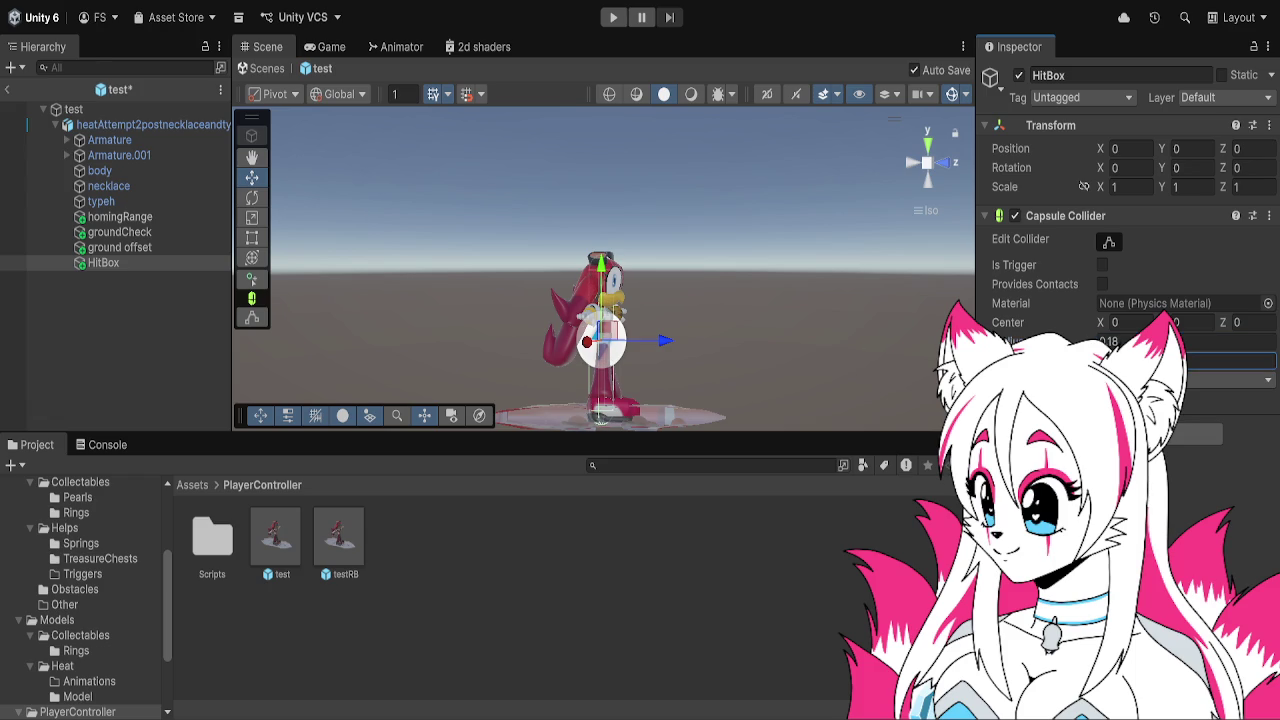
Compare the player root's components with the HitBox object
{"action": "left_click", "coordinate": [150, 124]}
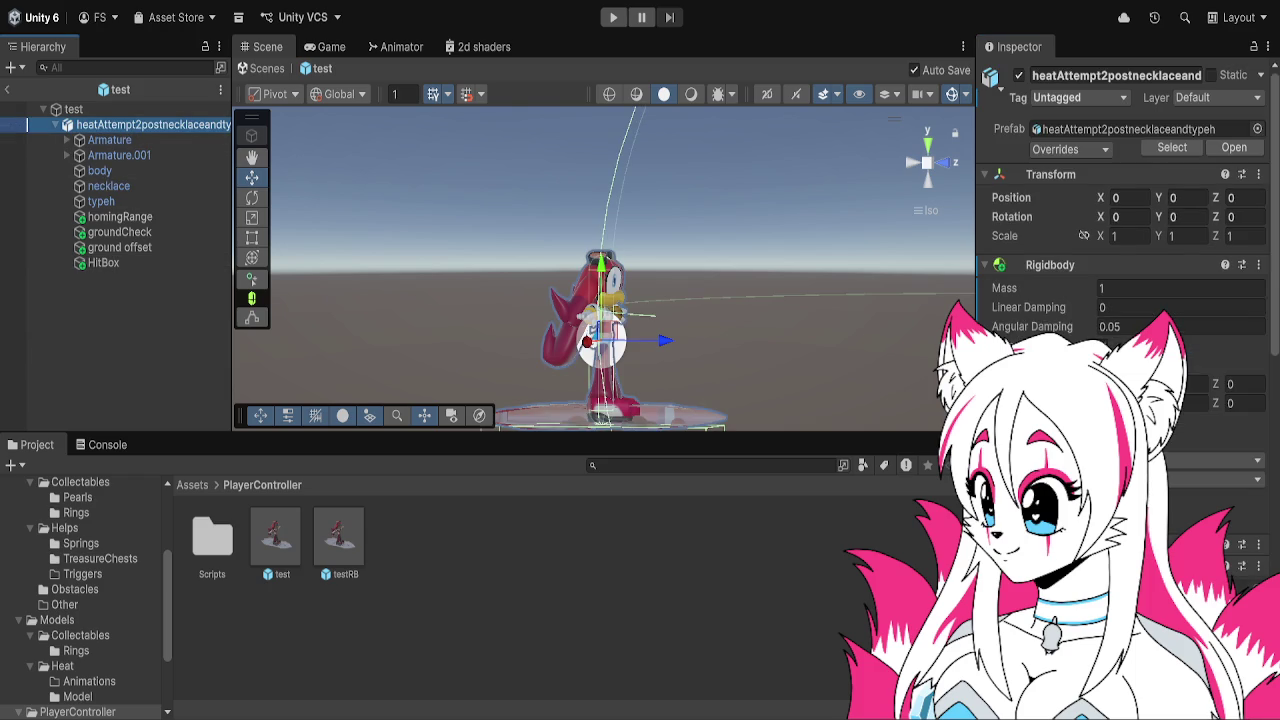
{"action": "scroll", "coordinate": [1100, 450], "scroll_direction": "down", "scroll_amount": 3}
{"action": "scroll", "coordinate": [1125, 250], "scroll_direction": "down", "scroll_amount": 6}
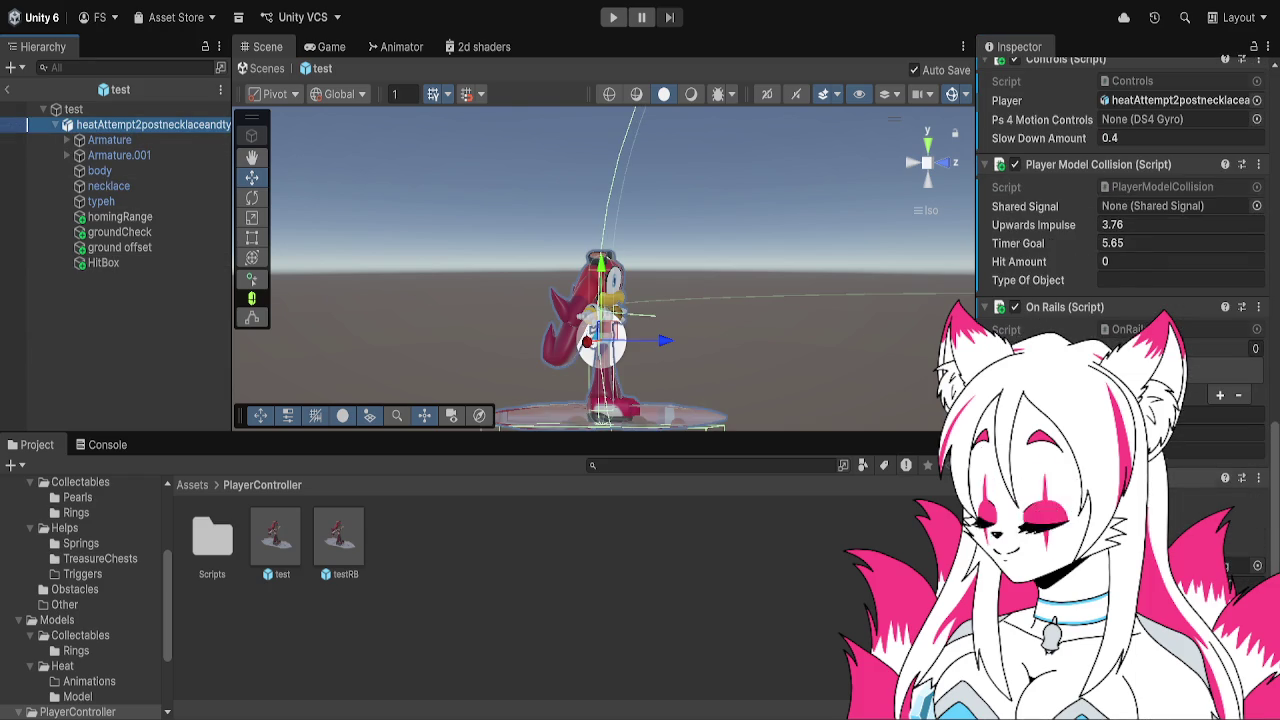
{"action": "left_click", "coordinate": [120, 262]}
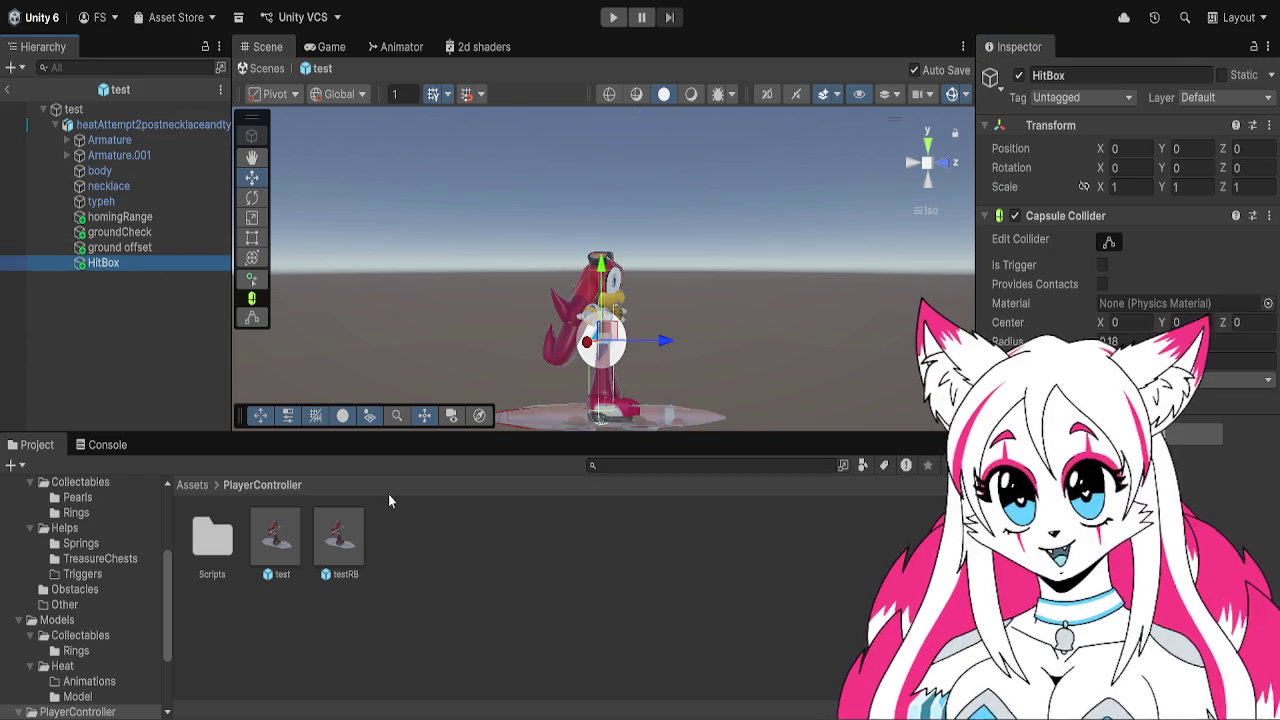
Assign StopPlayerFromBouncing as HitBox's physics material and review the player root's components
{"action": "left_click", "coordinate": [194, 486]}
{"action": "mouse_move", "coordinate": [405, 630]}
{"action": "left_mouse_down"}
{"action": "mouse_move", "coordinate": [1085, 269]}
{"action": "mouse_move", "coordinate": [1180, 303]}
{"action": "left_mouse_up"}
{"action": "left_click", "coordinate": [109, 140]}
{"action": "left_click", "coordinate": [150, 124]}
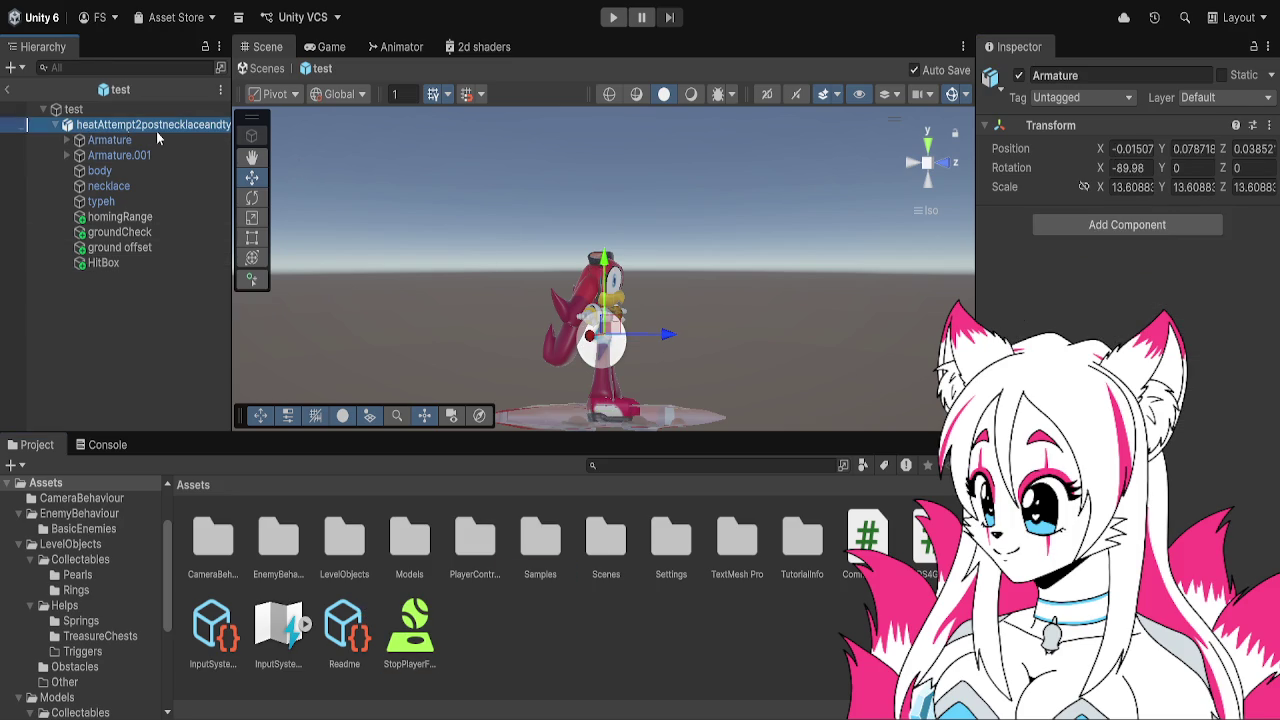
{"action": "scroll", "coordinate": [1120, 200], "scroll_direction": "down", "scroll_amount": 10}
{"action": "scroll", "coordinate": [1260, 498], "scroll_direction": "down", "scroll_amount": 5}
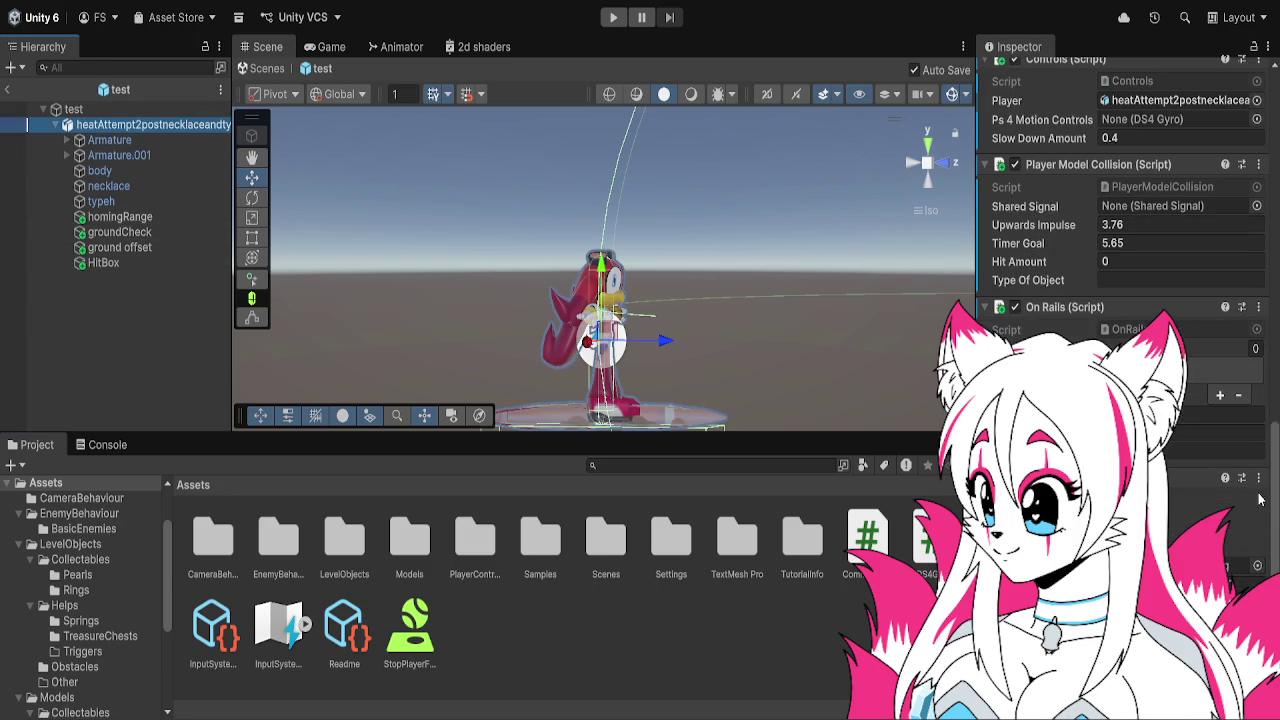
{"action": "left_click", "coordinate": [1230, 522]}
{"action": "scroll", "coordinate": [1230, 522], "scroll_direction": "up", "scroll_amount": 5}
{"action": "scroll", "coordinate": [1230, 522], "scroll_direction": "up", "scroll_amount": 3}
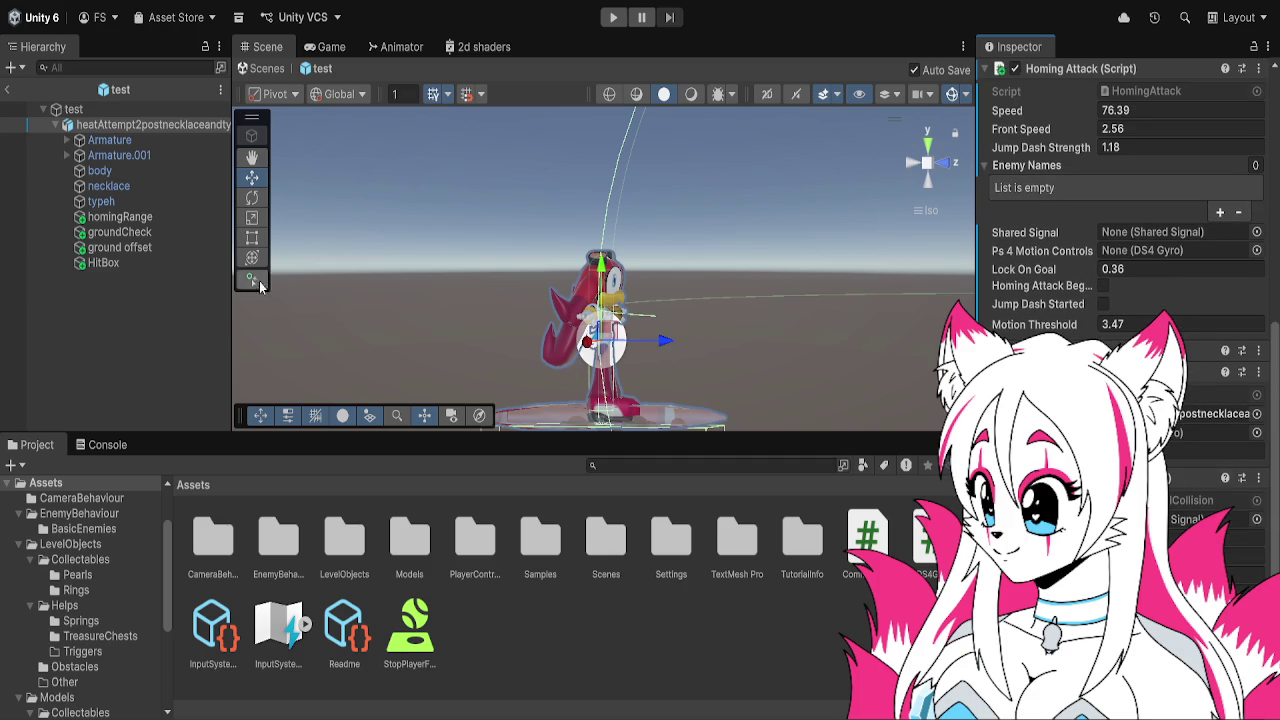
Recheck HitBox's capsule collider against the player root, then show the PlayerController folder
{"action": "left_click", "coordinate": [208, 264]}
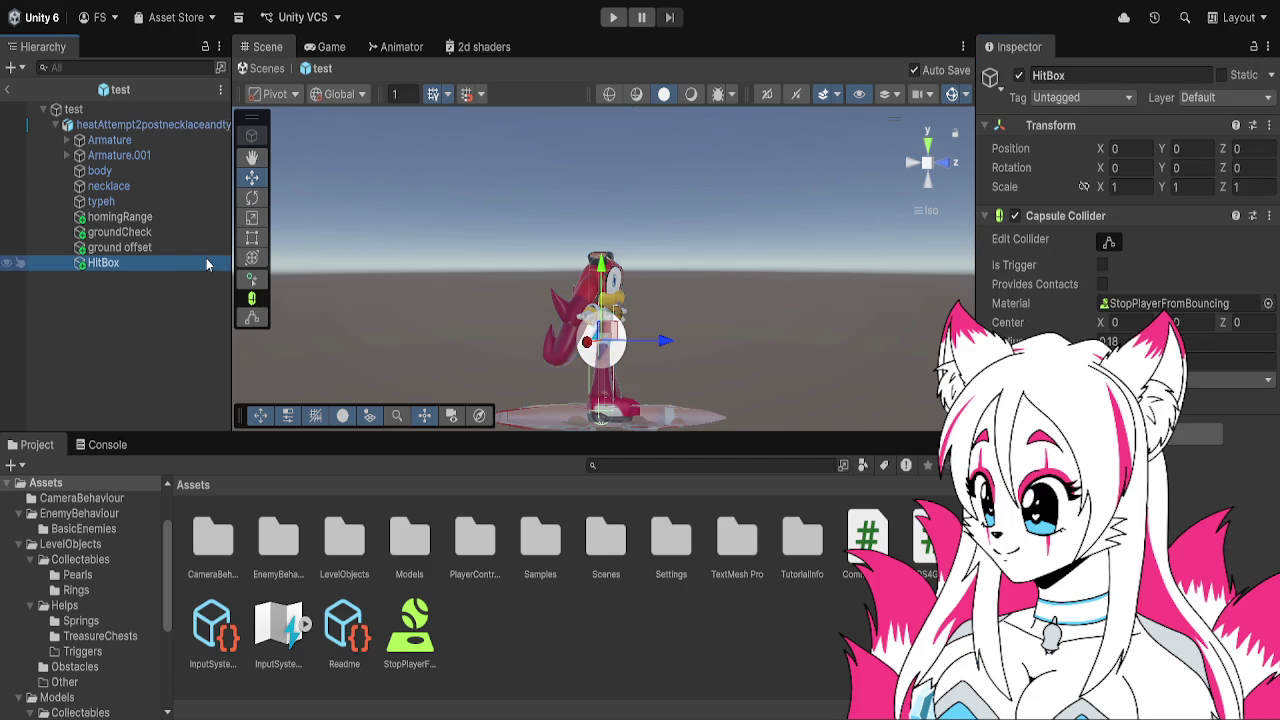
{"action": "left_click", "coordinate": [193, 126]}
{"action": "scroll", "coordinate": [1168, 452], "scroll_direction": "down", "scroll_amount": 5}
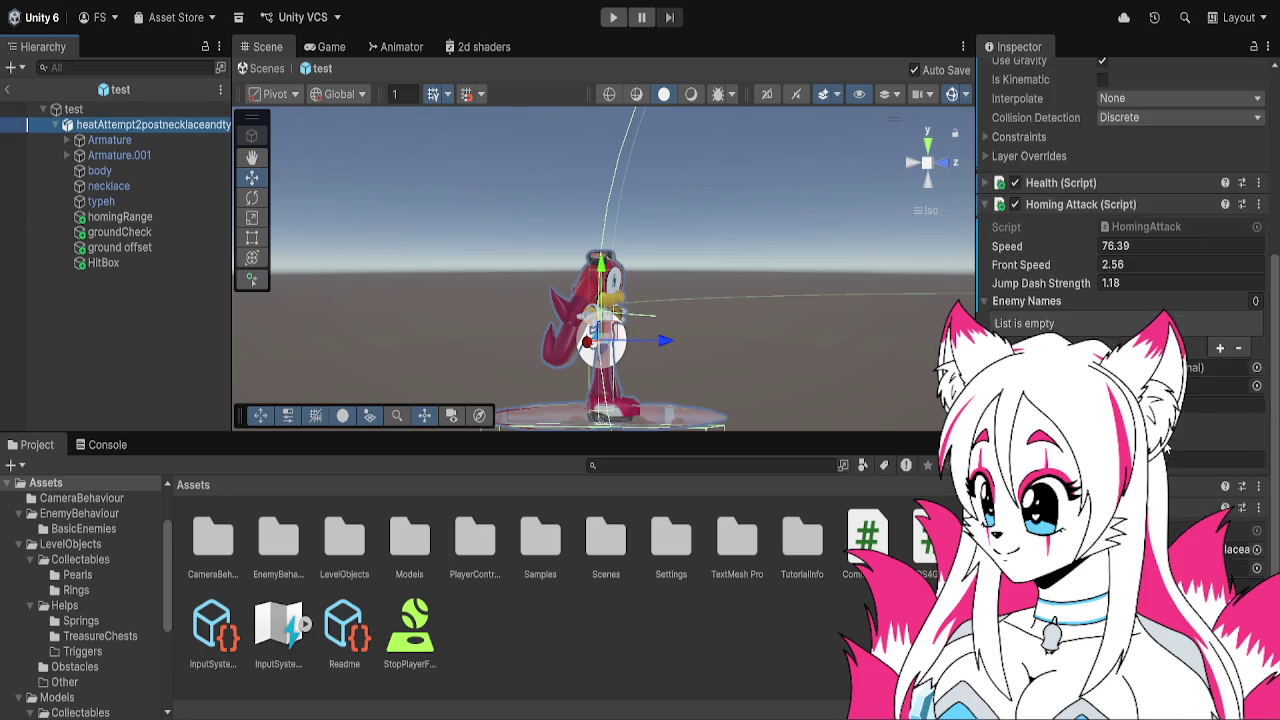
{"action": "scroll", "coordinate": [1168, 452], "scroll_direction": "down", "scroll_amount": 5}
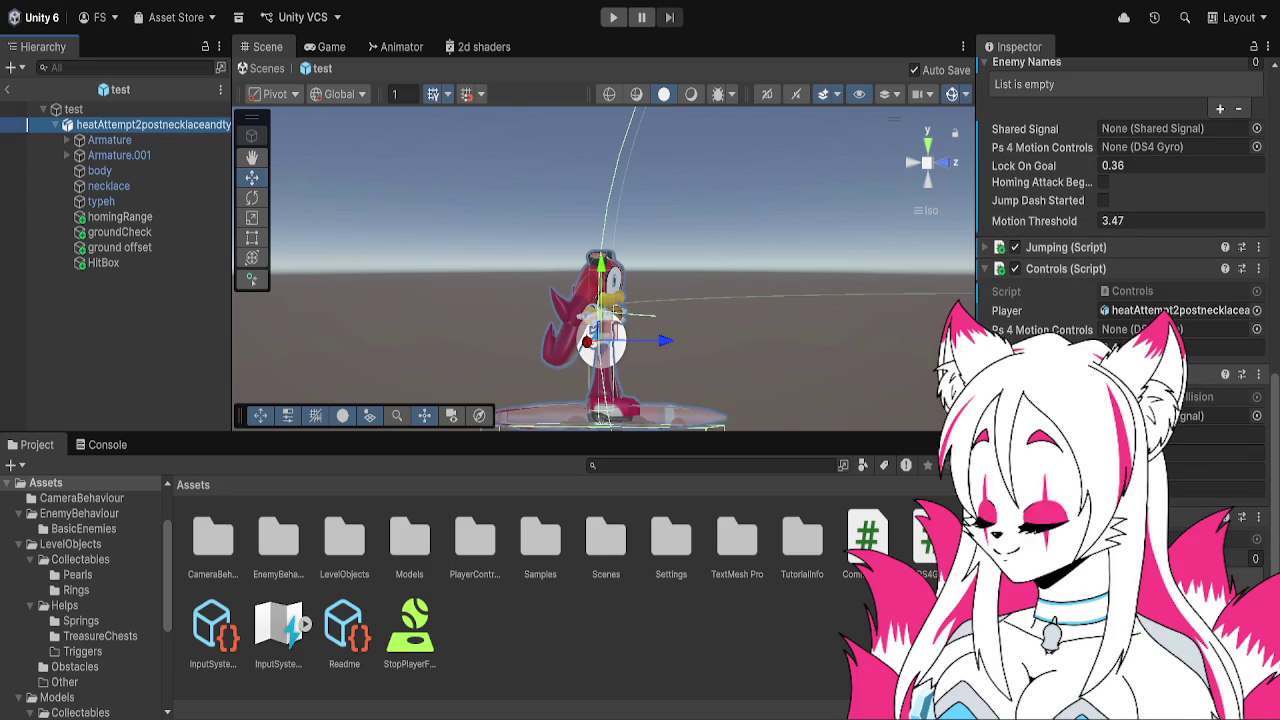
{"action": "left_click", "coordinate": [164, 261]}
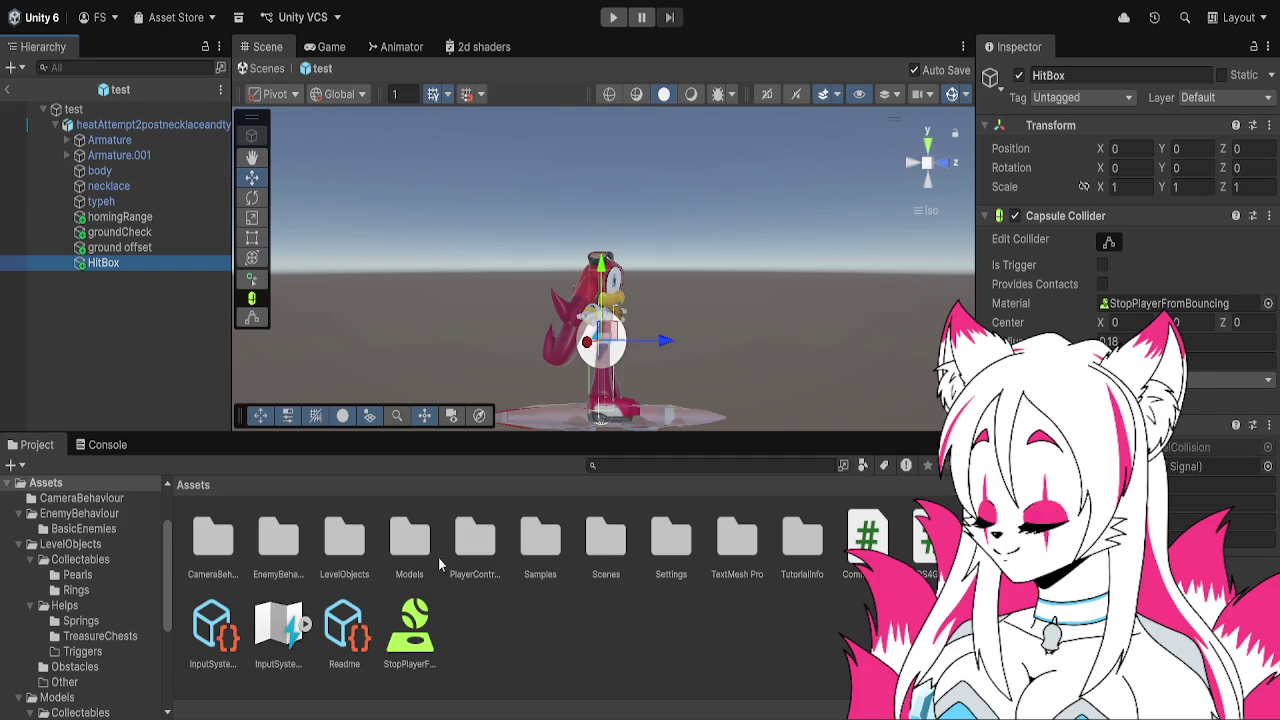
{"action": "double_click", "coordinate": [460, 523]}
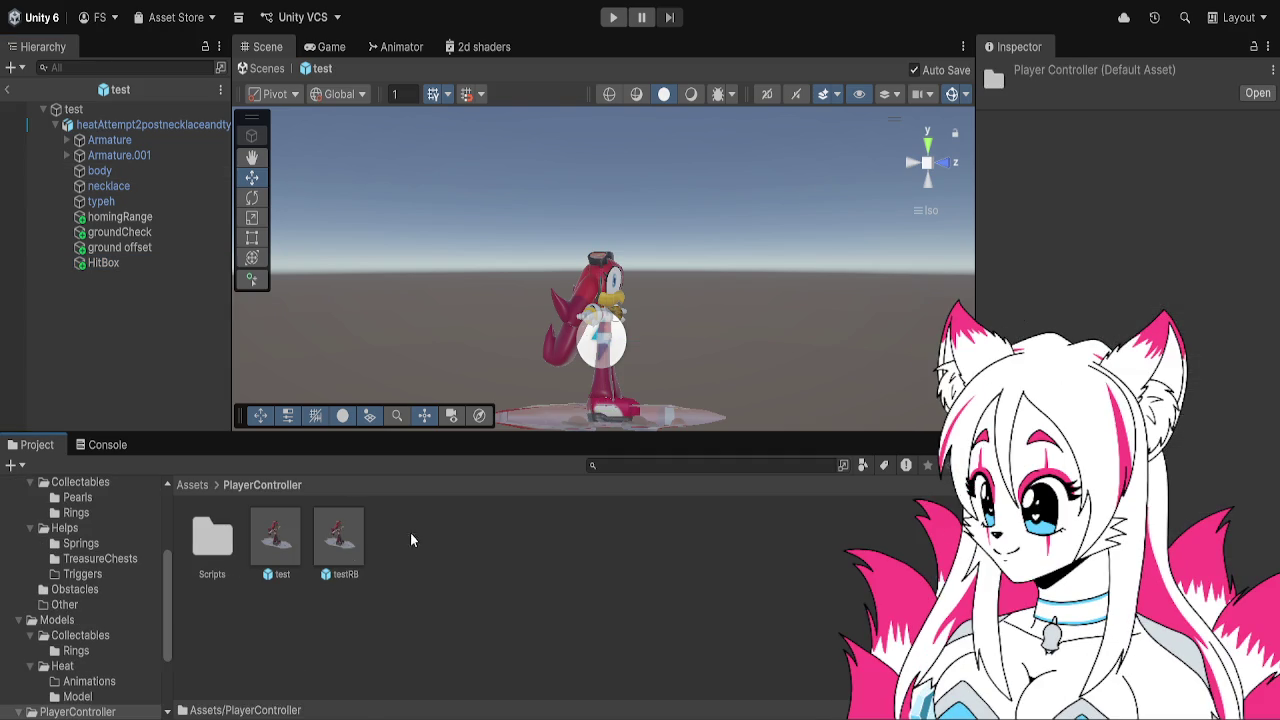
In the testRB prefab, drag testRB into HitBox's Shared Signal field and start play mode
{"action": "double_click", "coordinate": [348, 555]}
{"action": "left_click", "coordinate": [67, 157]}
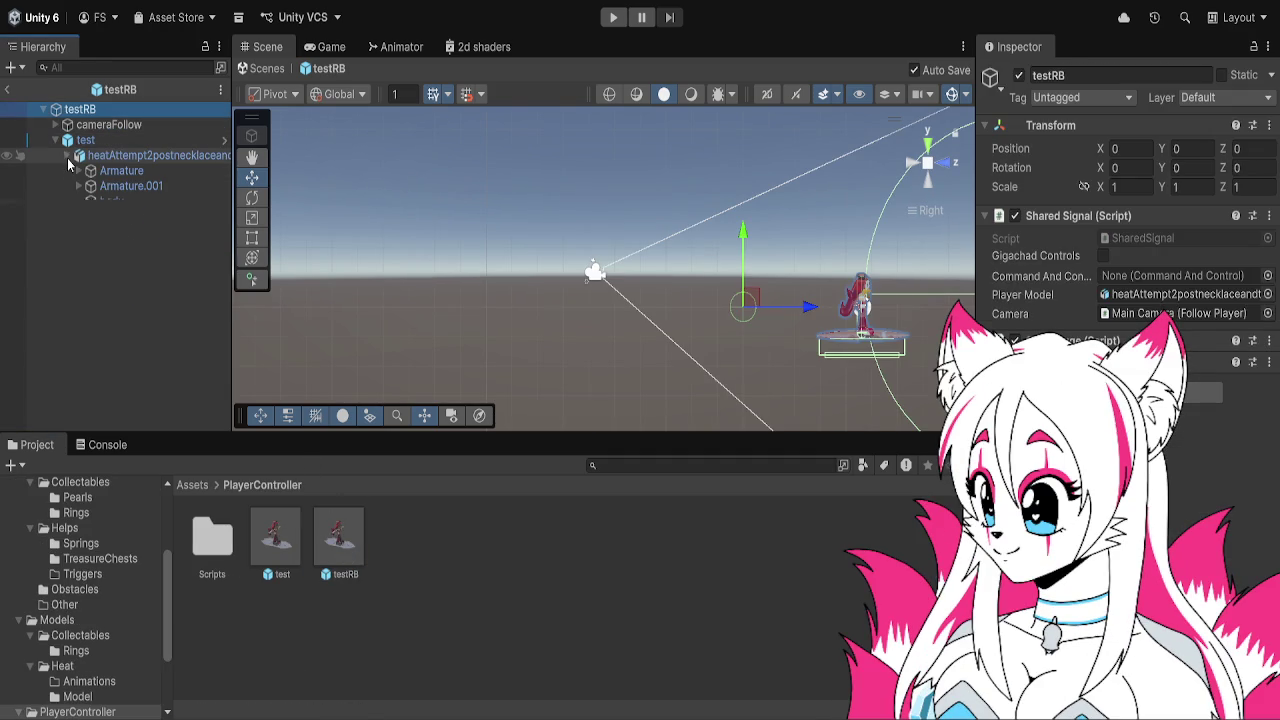
{"action": "left_click", "coordinate": [67, 157]}
{"action": "left_click", "coordinate": [67, 157]}
{"action": "left_click", "coordinate": [117, 280]}
{"action": "left_click", "coordinate": [115, 293]}
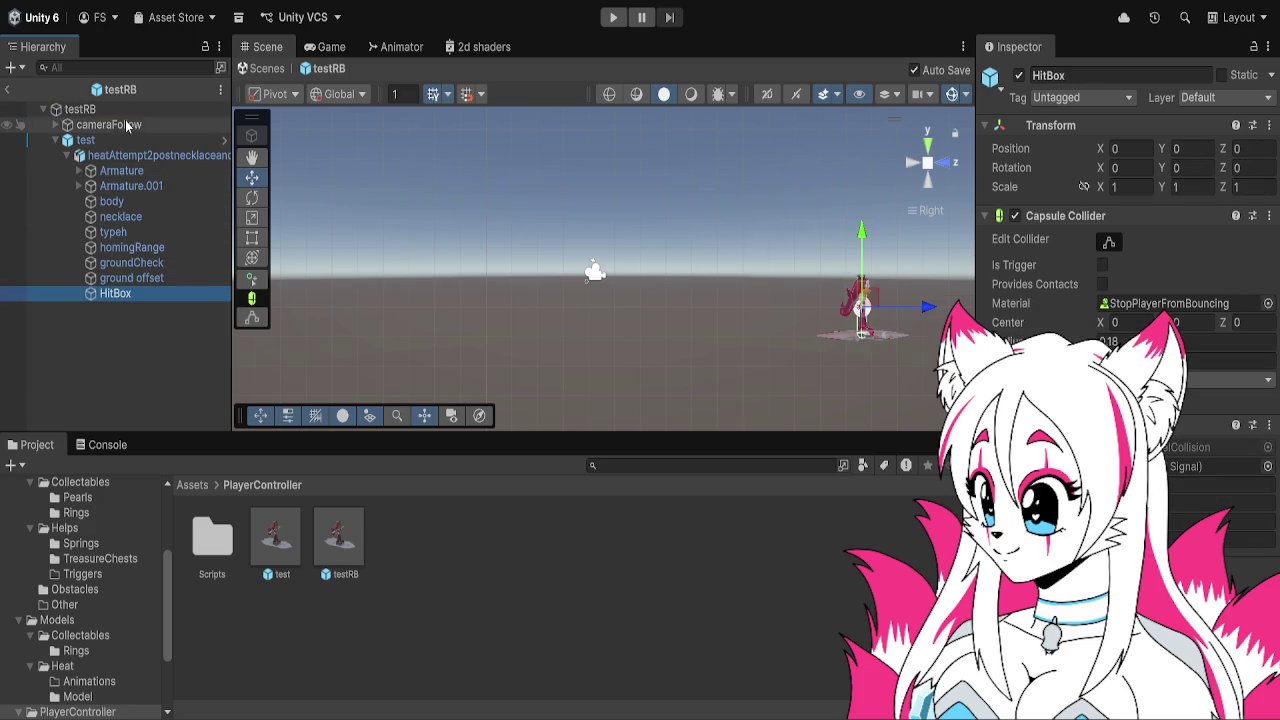
{"action": "mouse_move", "coordinate": [125, 115]}
{"action": "left_mouse_down"}
{"action": "mouse_move", "coordinate": [351, 234]}
{"action": "mouse_move", "coordinate": [1200, 466]}
{"action": "left_mouse_up"}
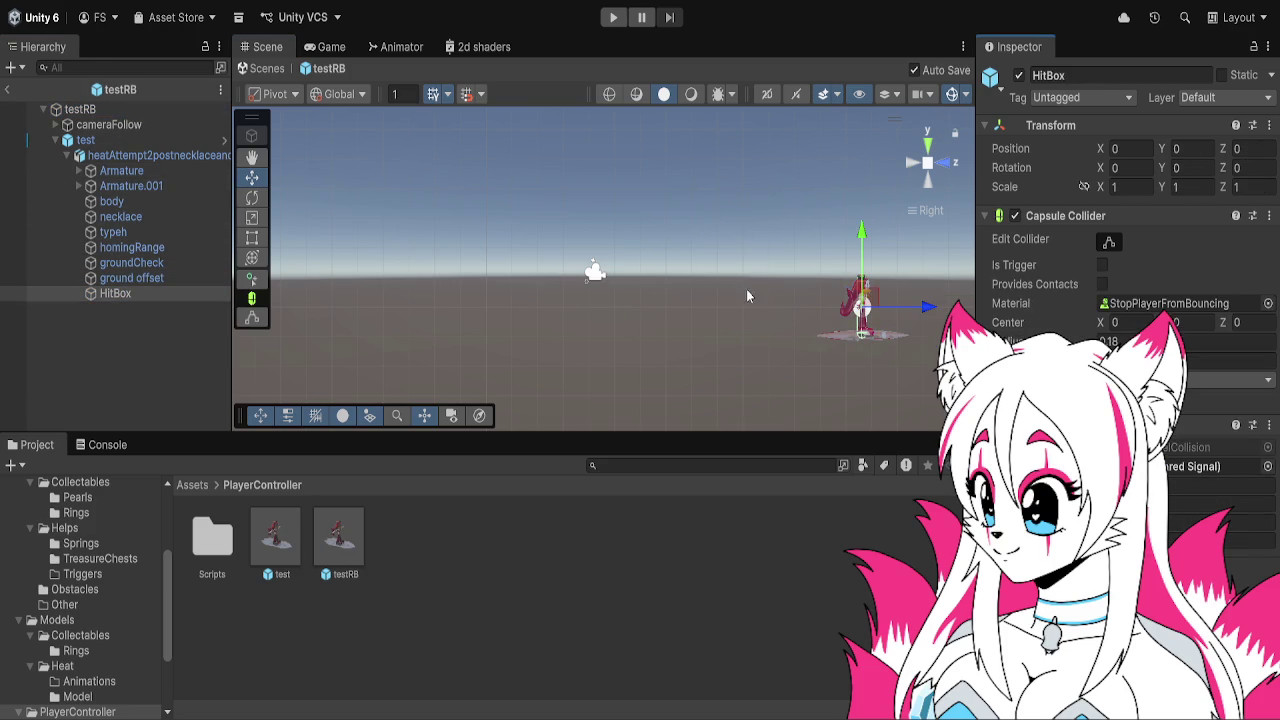
{"action": "left_click", "coordinate": [615, 17]}
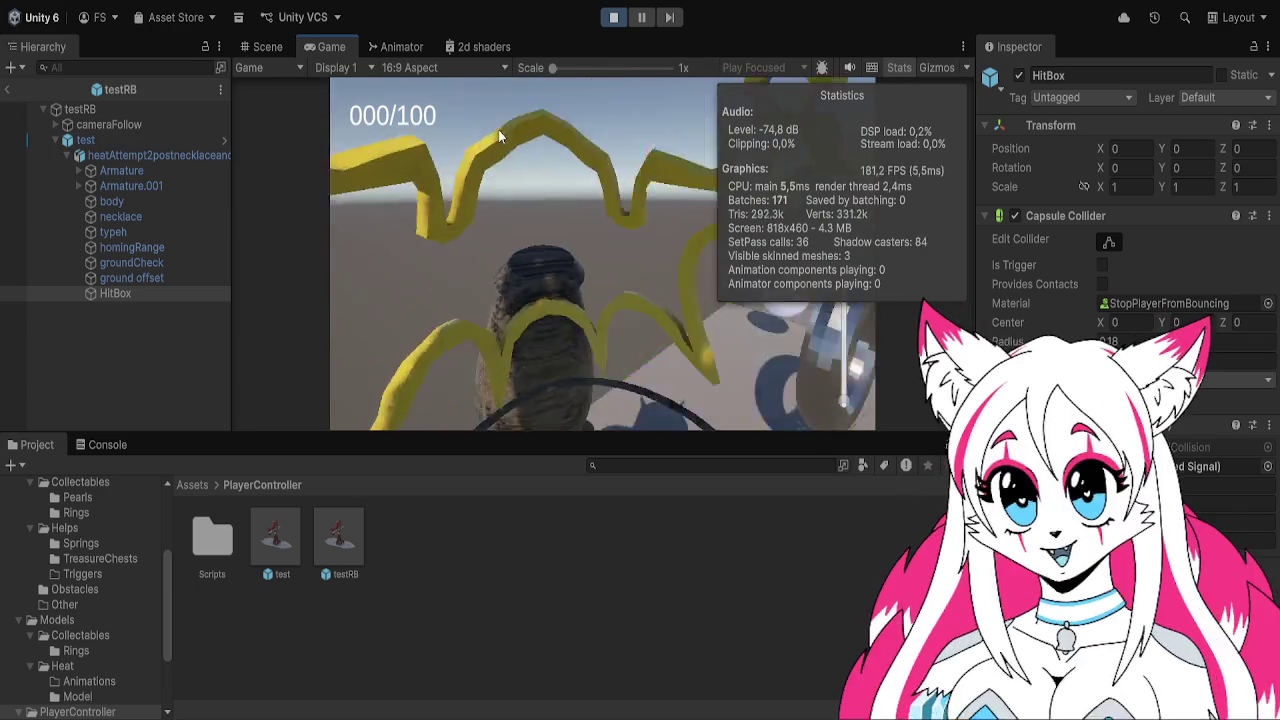
During play, frame the green EnemyBase and inspect its HitBox, HurtBox and PlayerSpotted colliders
{"action": "left_click", "coordinate": [614, 17]}
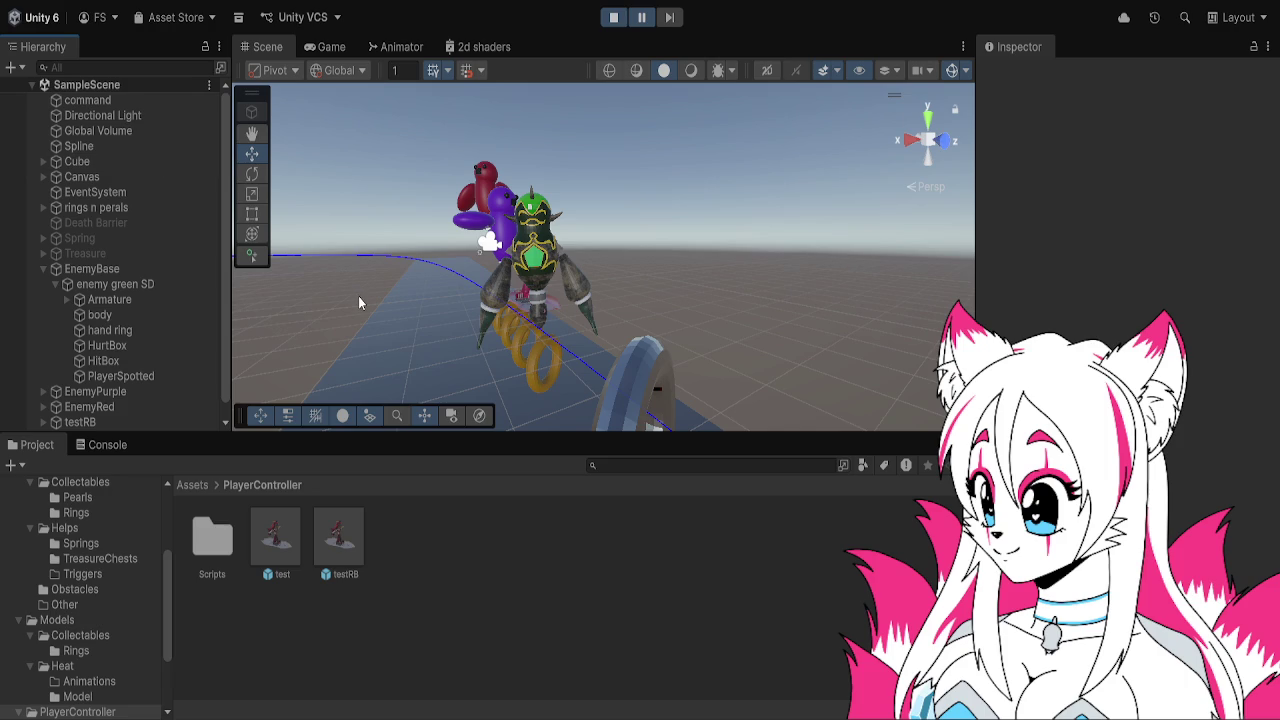
{"action": "left_click", "coordinate": [161, 271]}
{"action": "left_click_drag", "start_coordinate": [600, 290], "coordinate": [768, 288]}
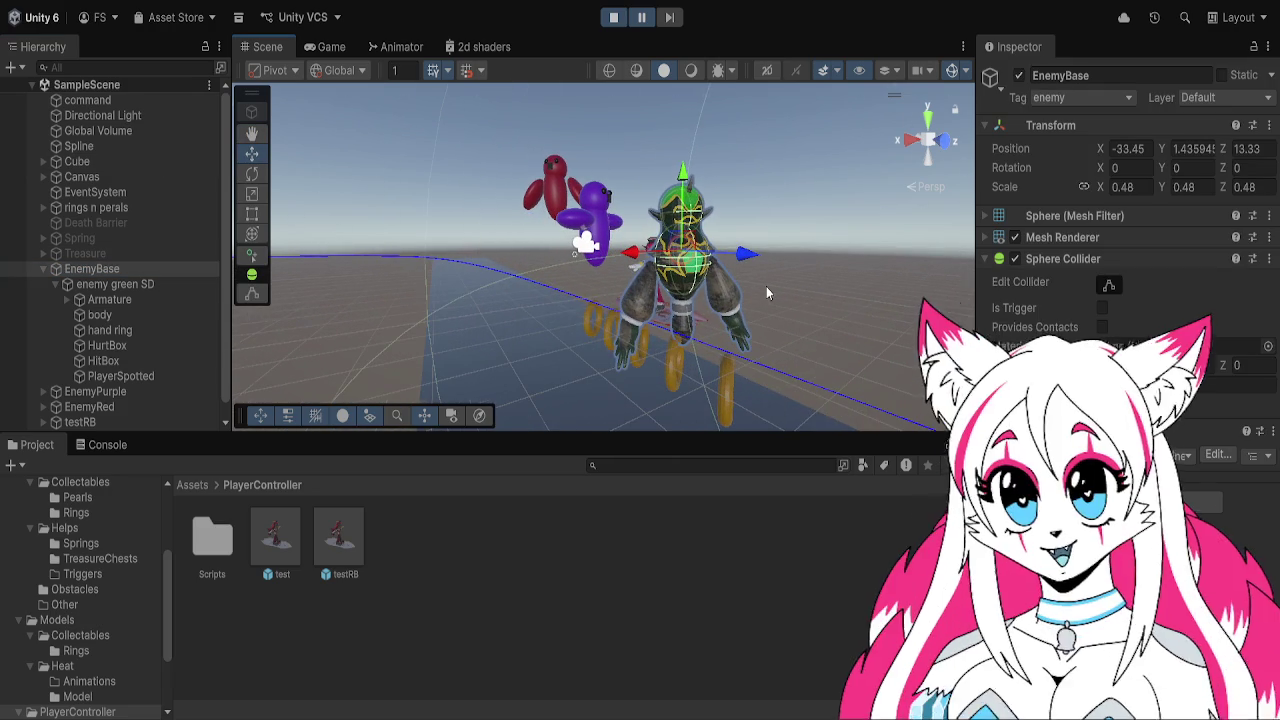
{"action": "left_click", "coordinate": [136, 361]}
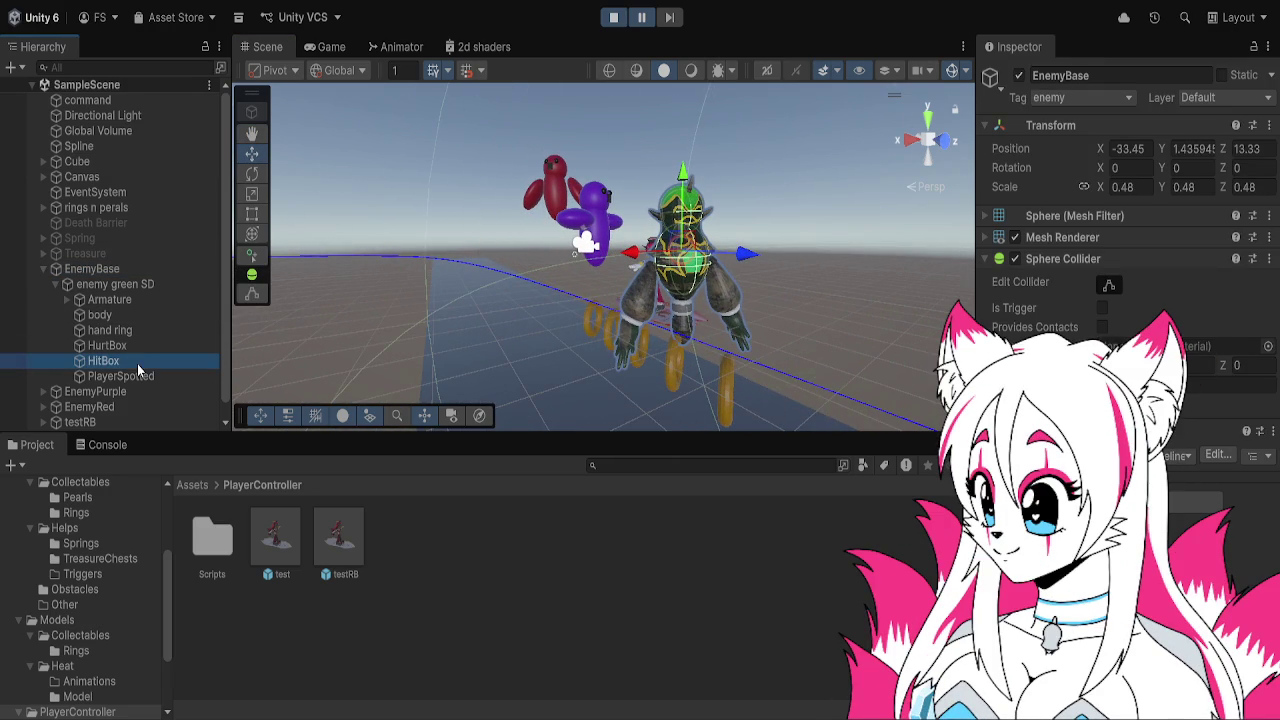
{"action": "key", "text": "Up"}
{"action": "key", "text": "Down"}
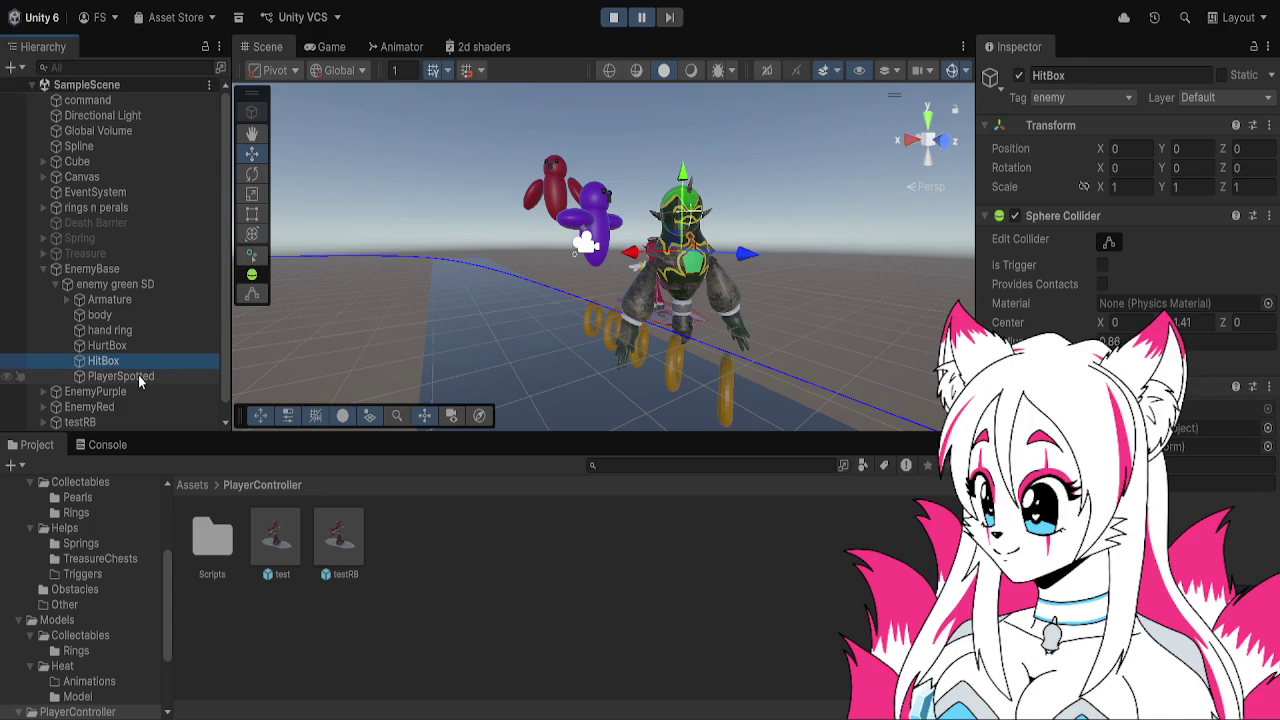
{"action": "left_click", "coordinate": [139, 376]}
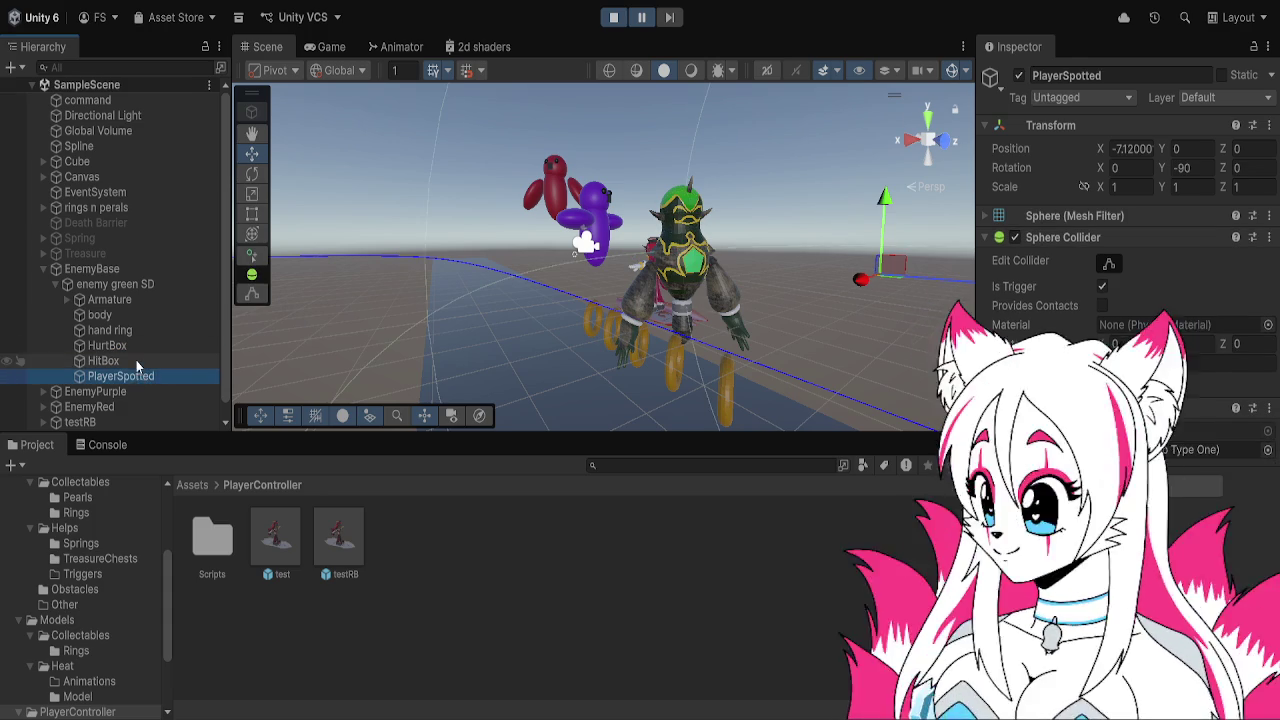
{"action": "left_click", "coordinate": [135, 360]}
Orbit around the enemy and recheck its PlayerSpotted, HitBox, HurtBox and body objects
{"action": "mouse_move", "coordinate": [818, 289]}
{"action": "left_mouse_down"}
{"action": "mouse_move", "coordinate": [900, 284]}
{"action": "mouse_move", "coordinate": [598, 278]}
{"action": "mouse_move", "coordinate": [606, 287]}
{"action": "mouse_move", "coordinate": [606, 270]}
{"action": "left_mouse_up"}
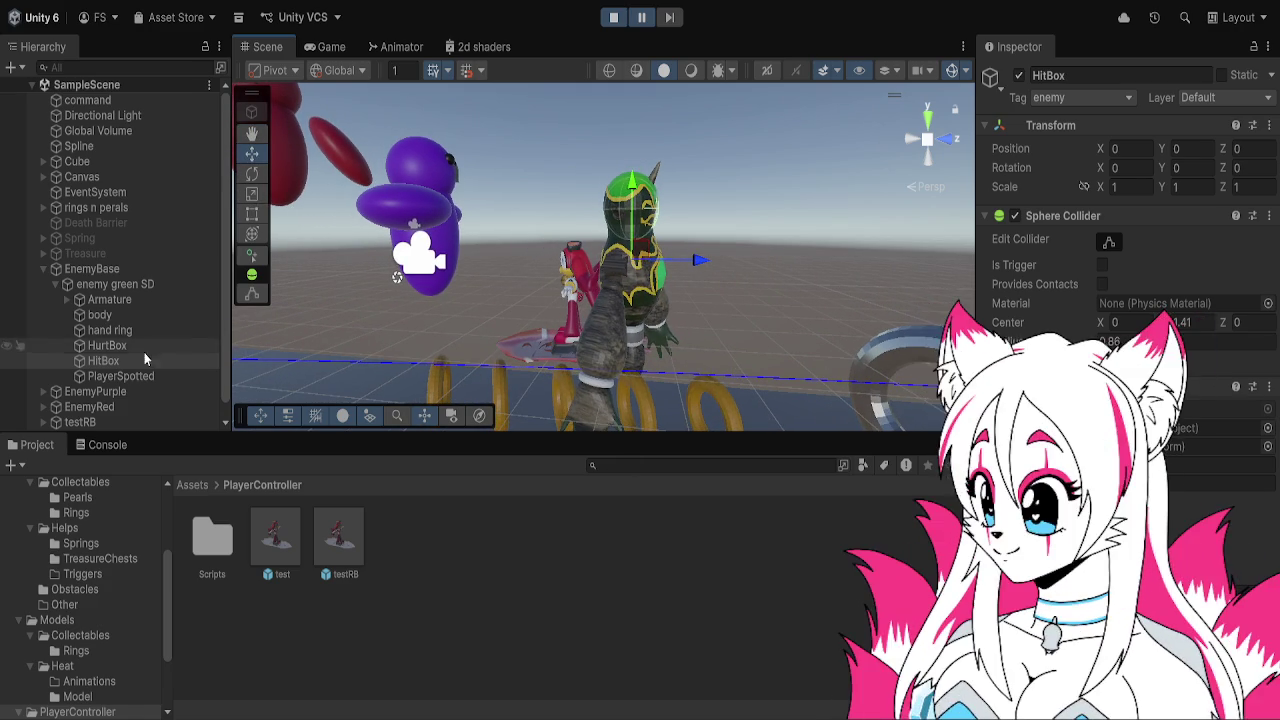
{"action": "left_click", "coordinate": [105, 376]}
{"action": "left_click", "coordinate": [113, 362]}
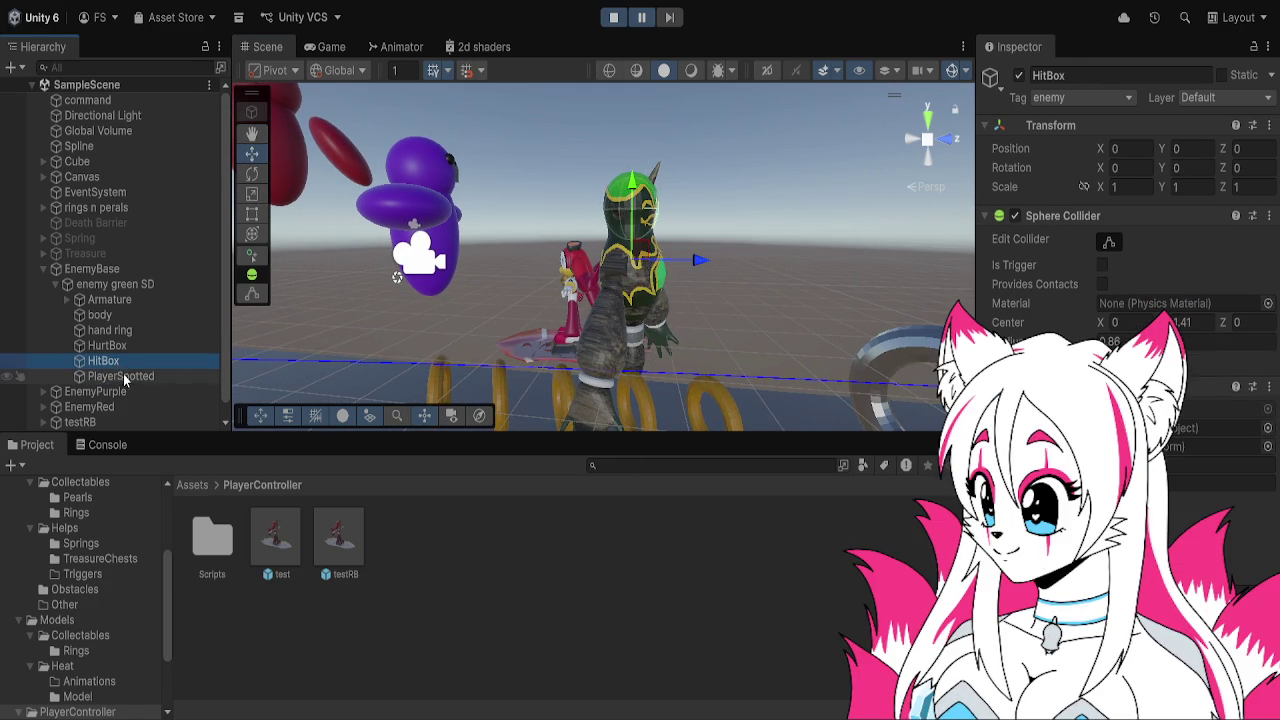
{"action": "left_click", "coordinate": [122, 376]}
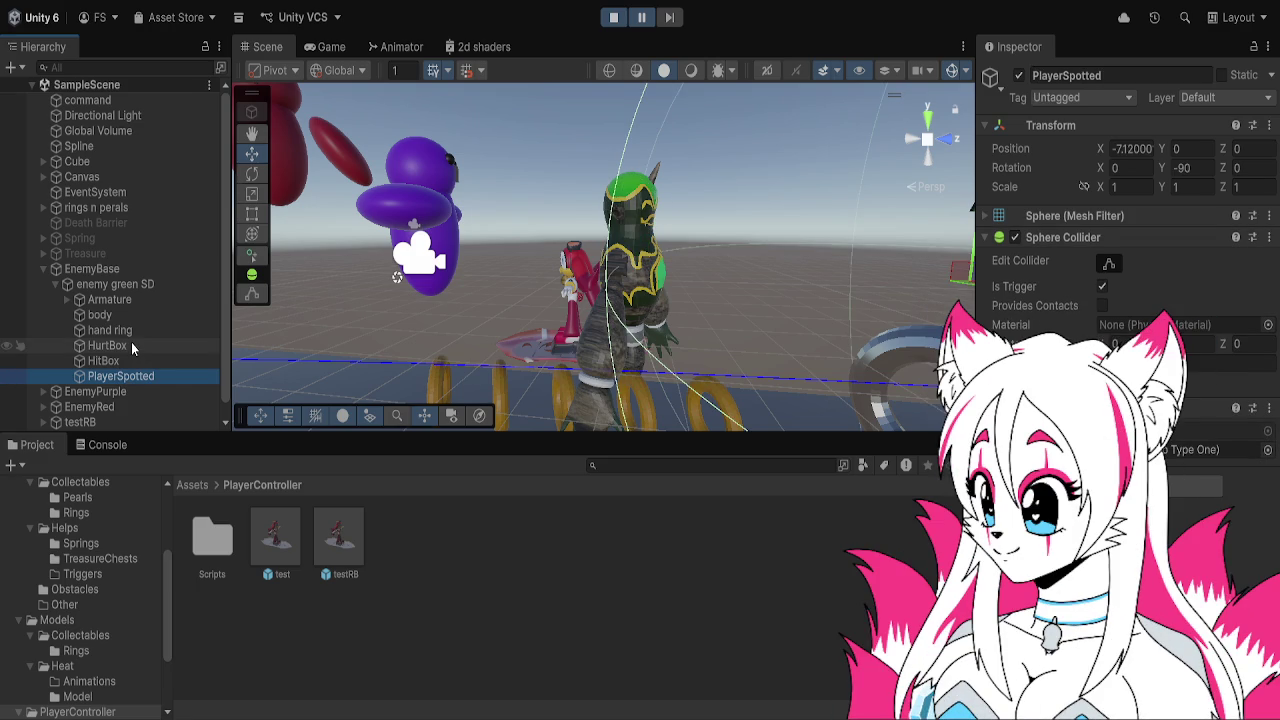
{"action": "left_click", "coordinate": [131, 344]}
{"action": "left_click", "coordinate": [135, 315]}
Compare the hand ring, Armature, HurtBox capsule and HitBox sphere, then stop the play test
{"action": "left_click", "coordinate": [136, 329]}
{"action": "left_click", "coordinate": [135, 314]}
{"action": "left_click", "coordinate": [135, 299]}
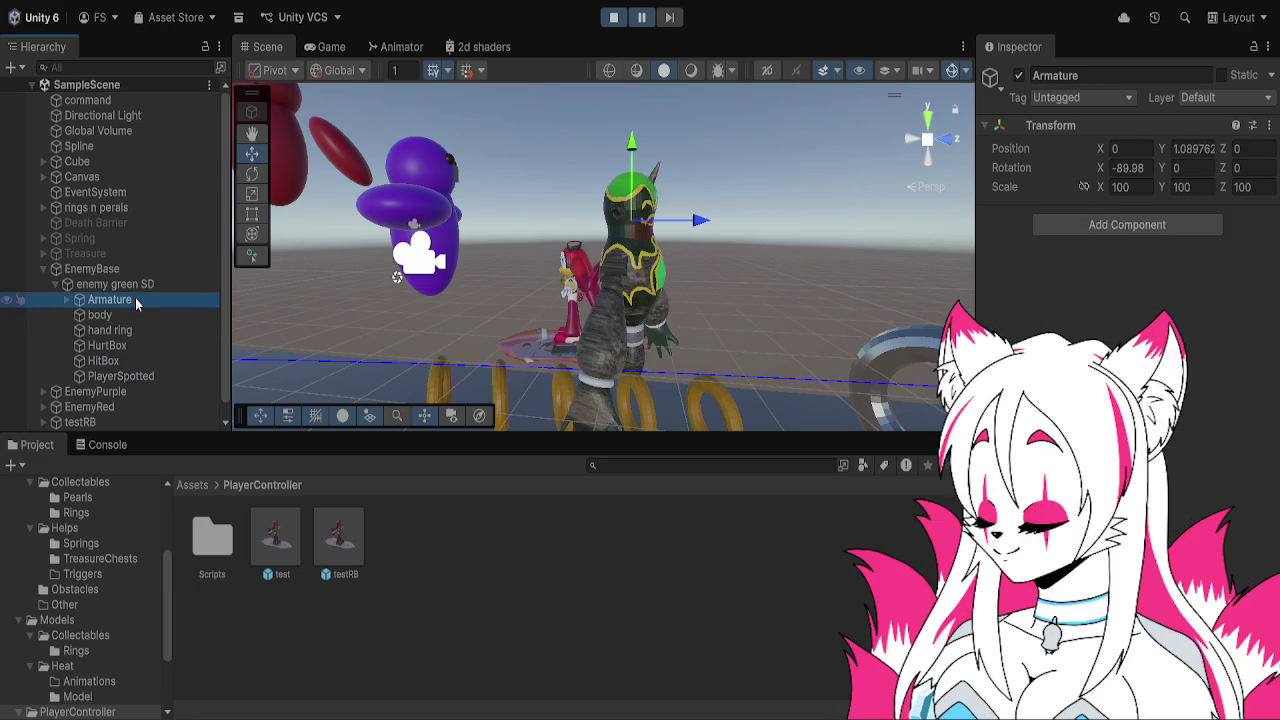
{"action": "left_click", "coordinate": [140, 346]}
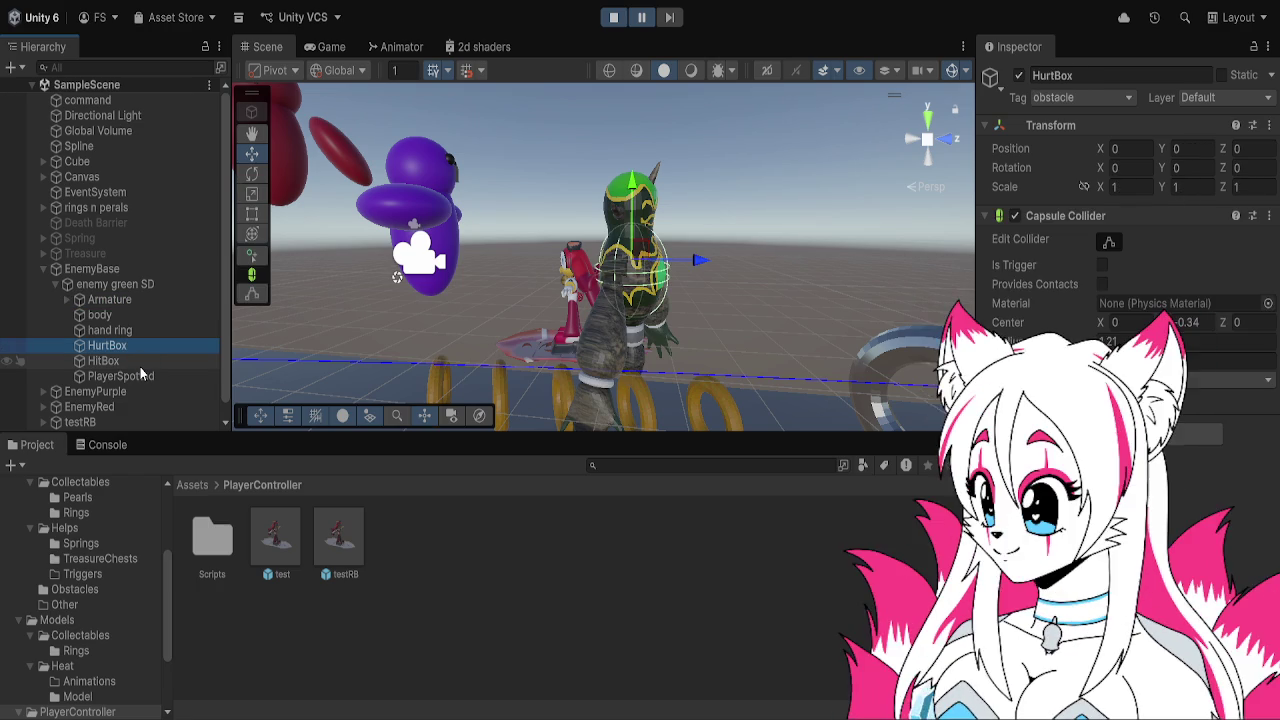
{"action": "left_click", "coordinate": [141, 366]}
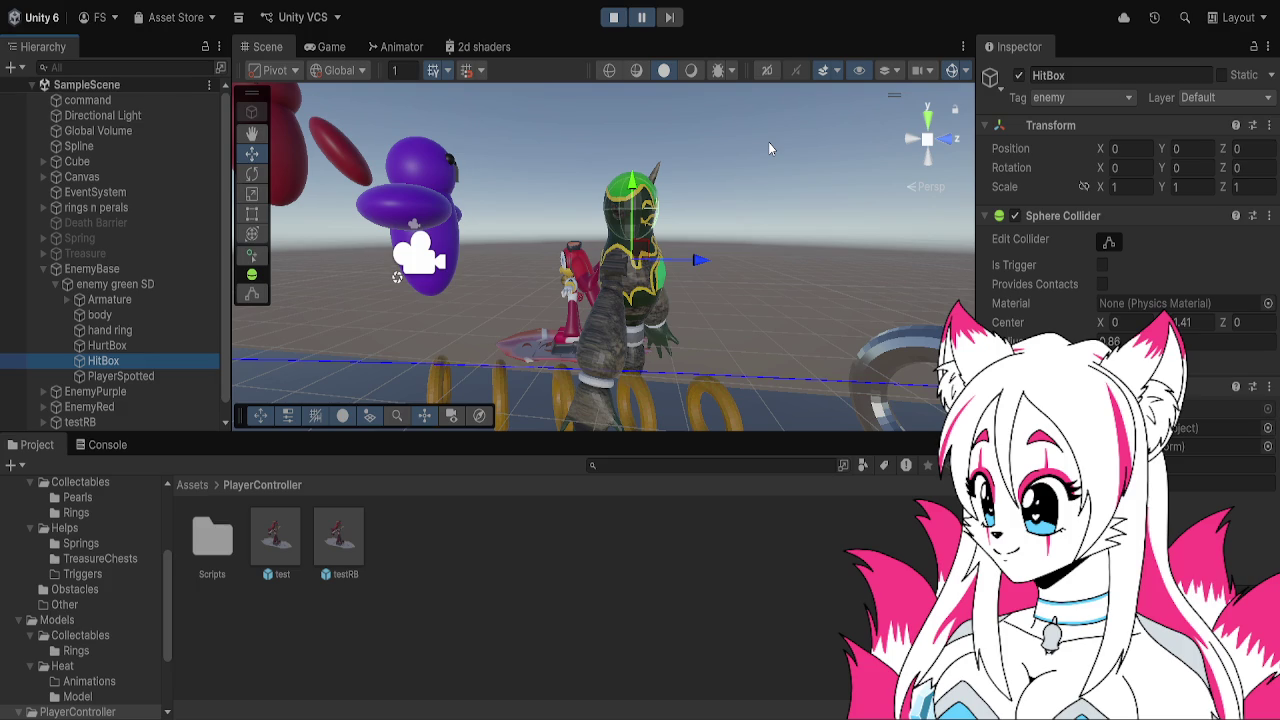
{"action": "left_click", "coordinate": [613, 17]}
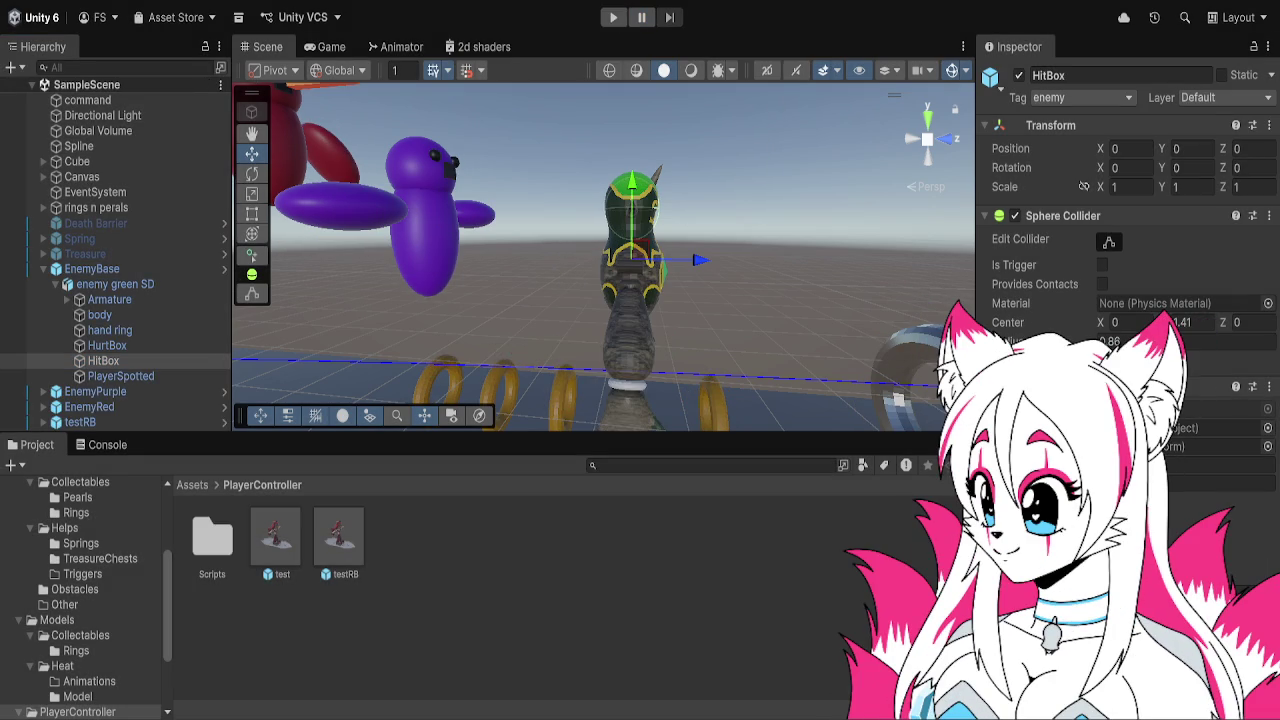
{"action": "key", "text": "alt+Tab"}
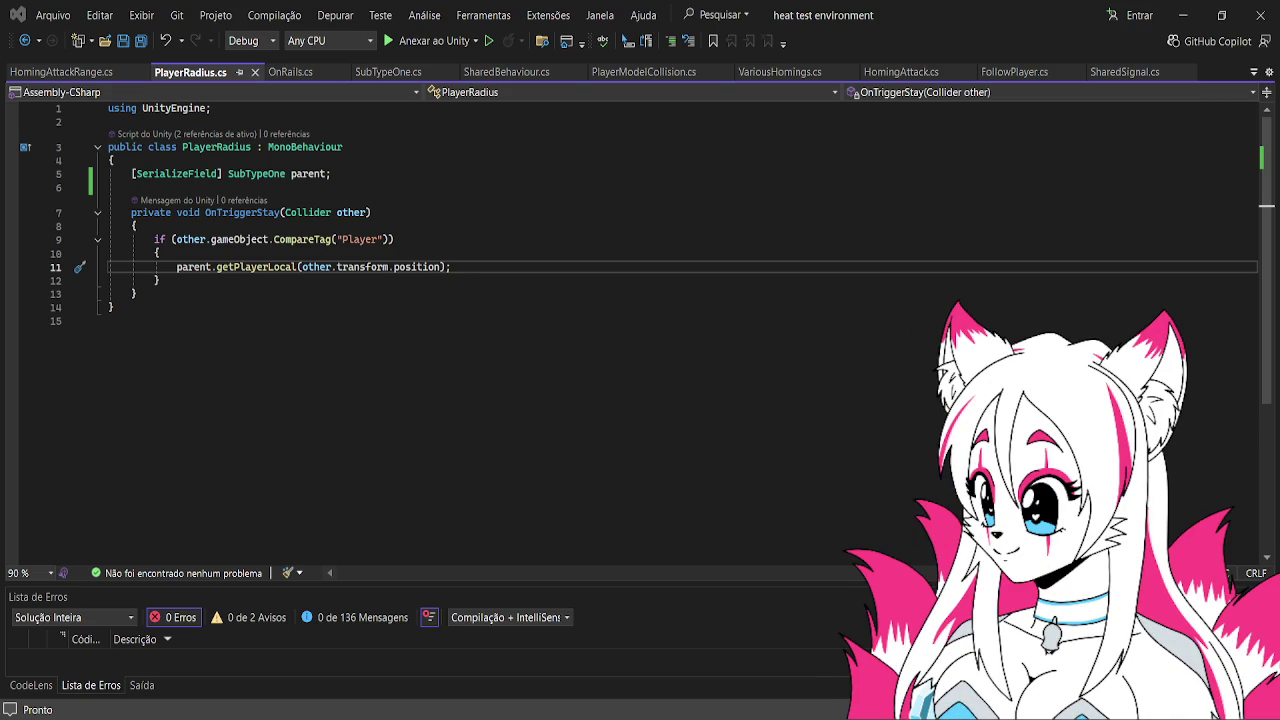
Read the PlayerRadius.cs trigger script, then bring up OnRails.cs
{"action": "key", "text": "alt+Tab"}
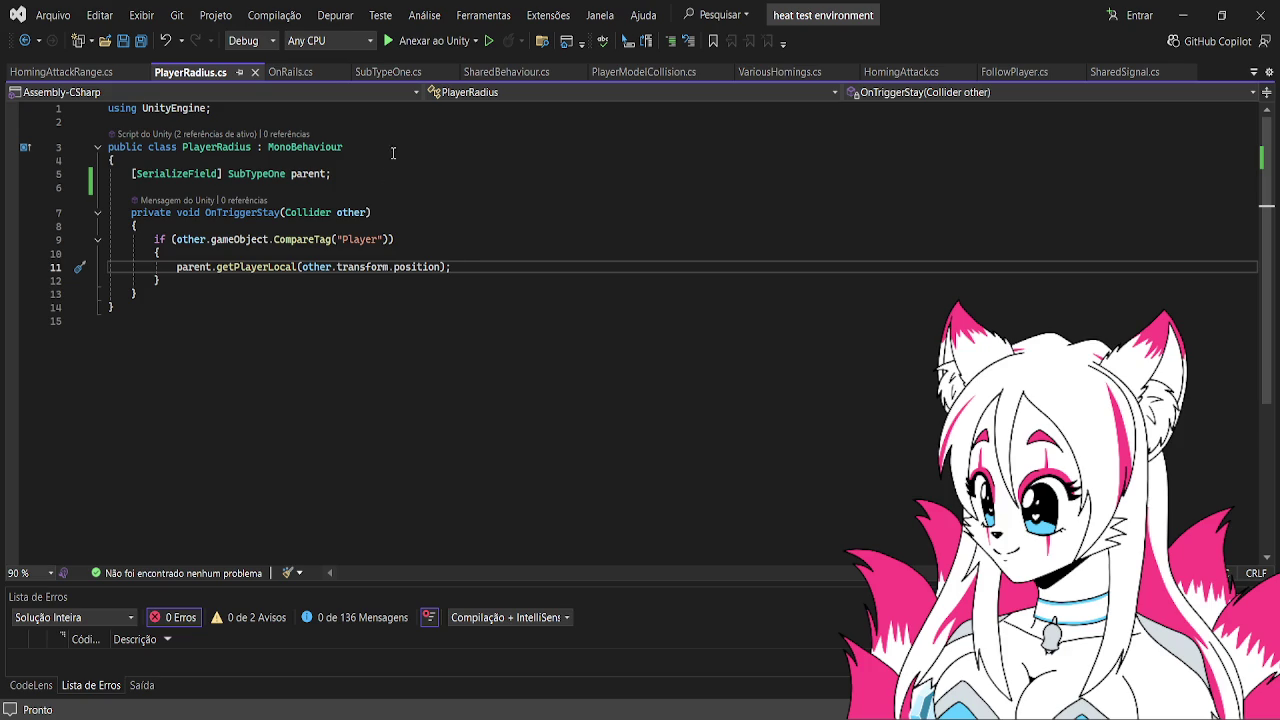
{"action": "left_click", "coordinate": [295, 75]}
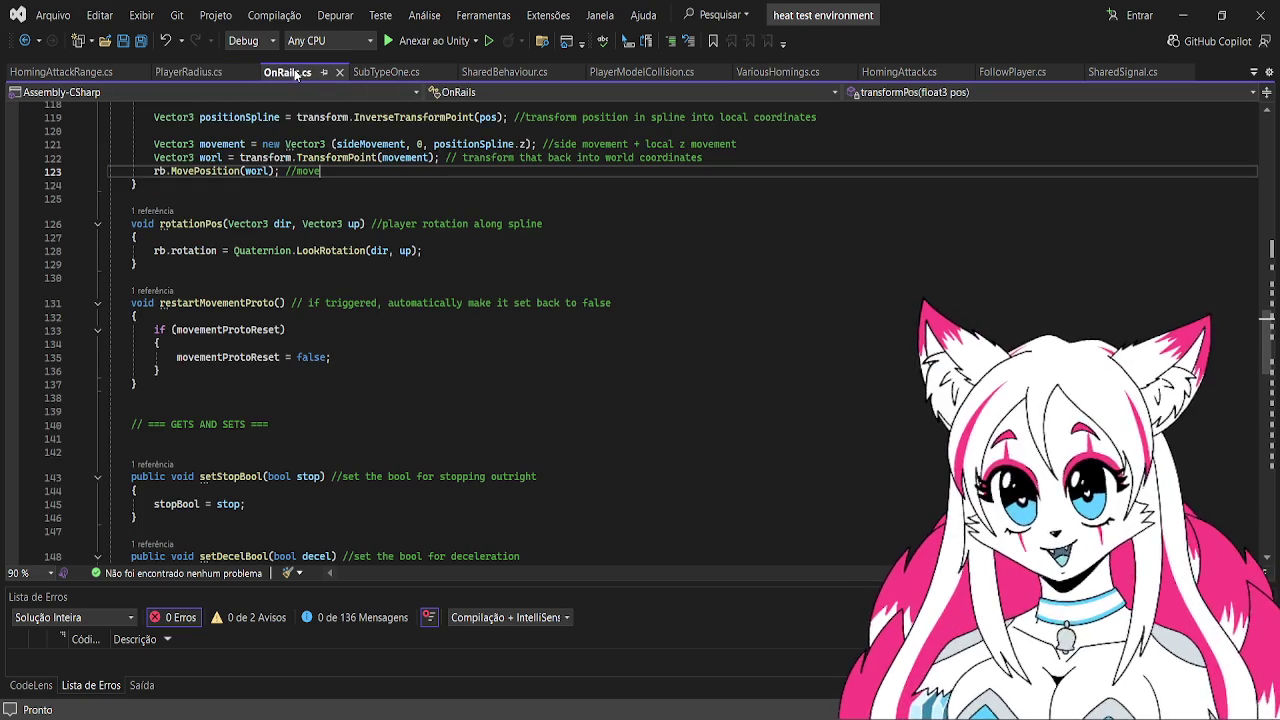
Show HomingAttackRange.cs scrolled to its OnTriggerEnter, OnTriggerStay and OnTriggerExit handlers
{"action": "left_click", "coordinate": [110, 75]}
{"action": "scroll", "coordinate": [360, 289], "scroll_direction": "up", "scroll_amount": 3}
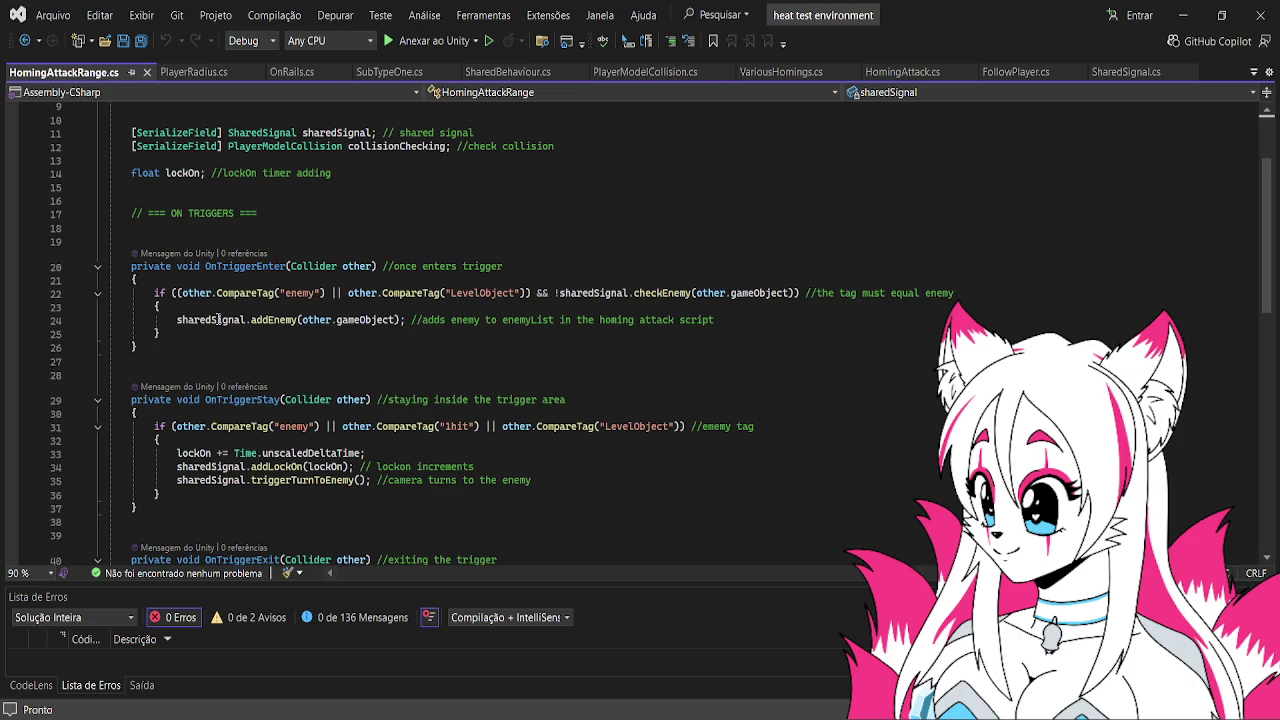
{"action": "scroll", "coordinate": [344, 313], "scroll_direction": "down", "scroll_amount": 1}
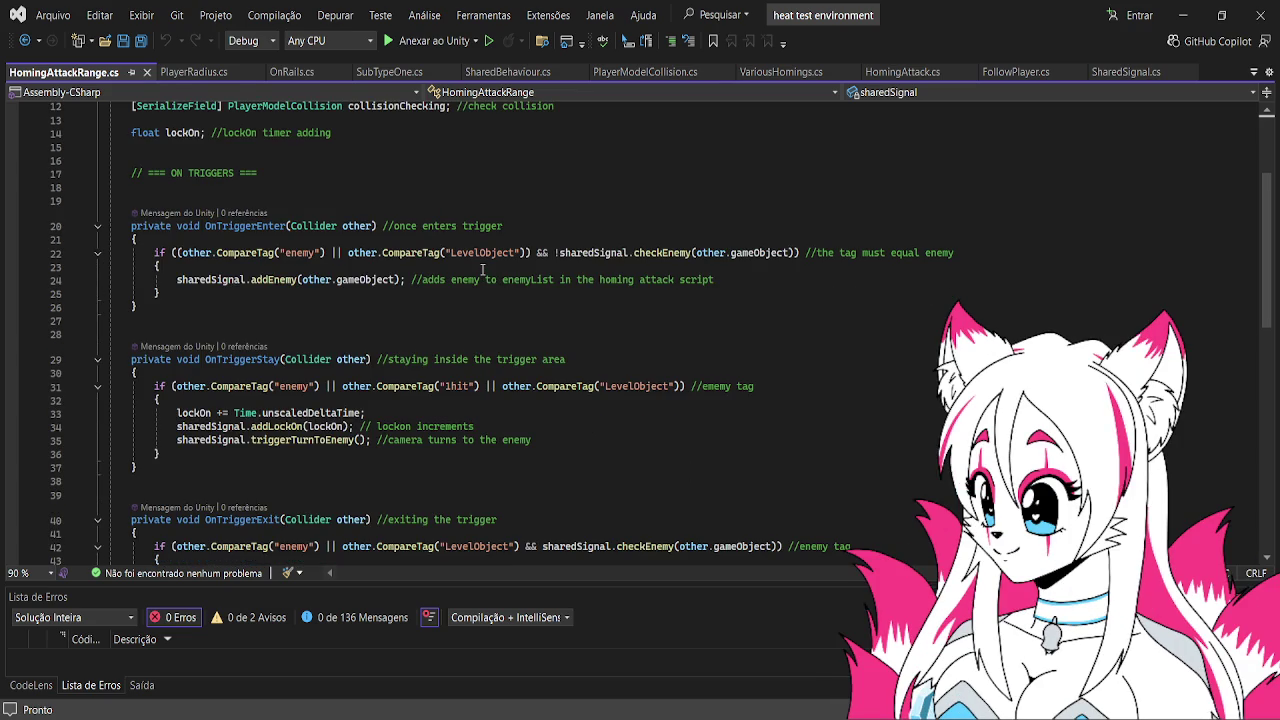
{"action": "scroll", "coordinate": [483, 269], "scroll_direction": "down", "scroll_amount": 2}
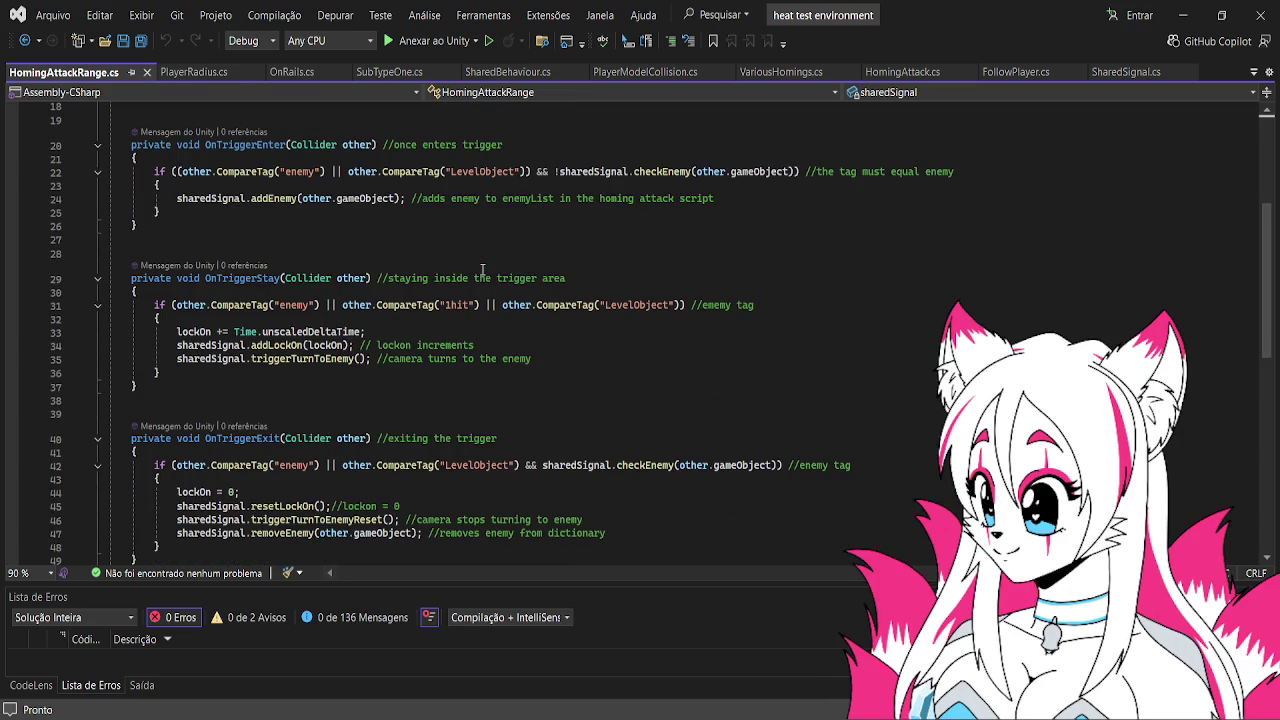